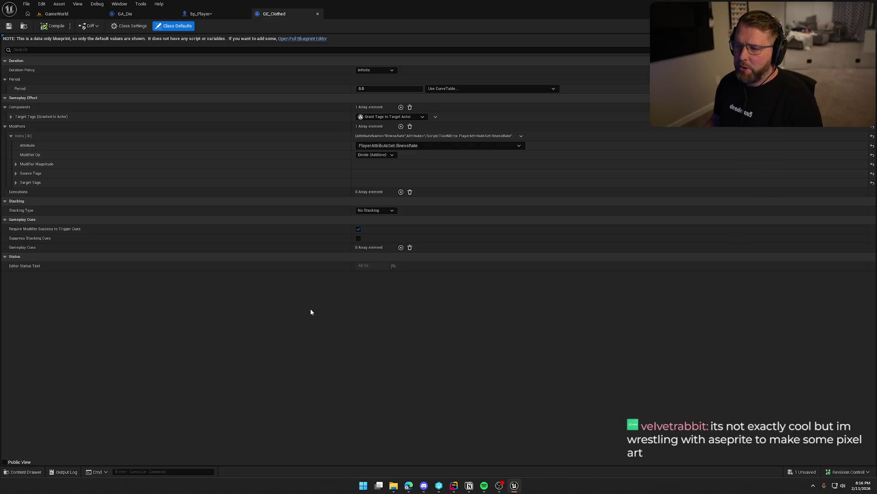
- Compare the bp_Player event graph with the GE_Clothed effect defaults, then switch to PlayerCharacterMain in Rider
left_click(204, 13)
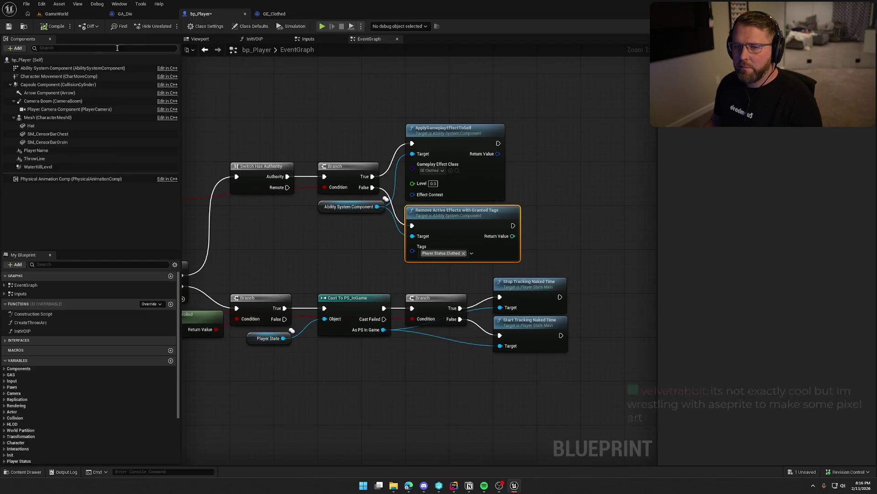
left_click(281, 14)
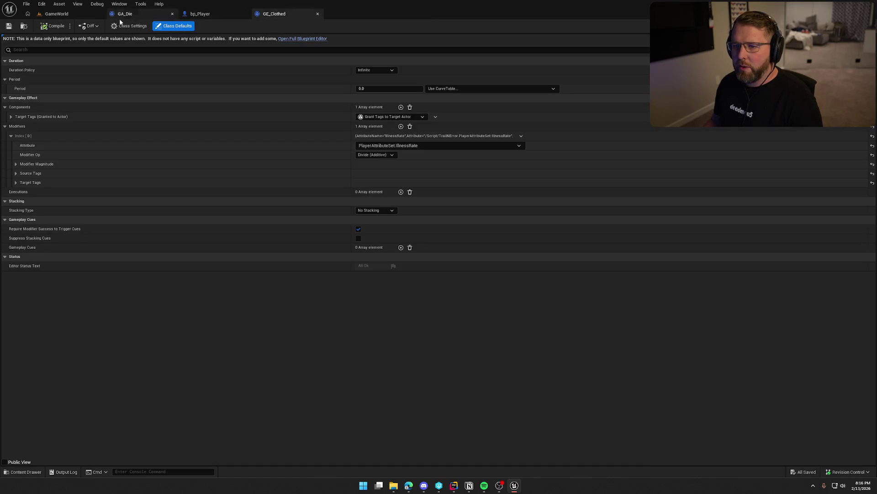
left_click(210, 16)
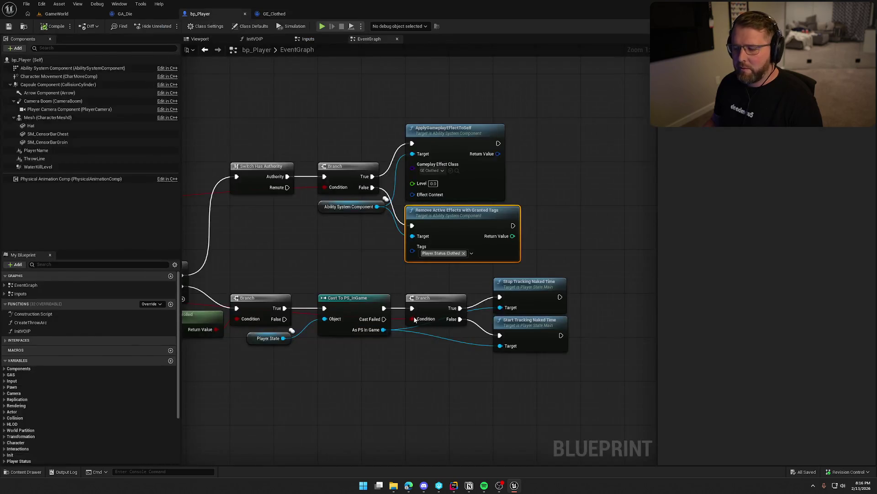
key("alt+Tab")
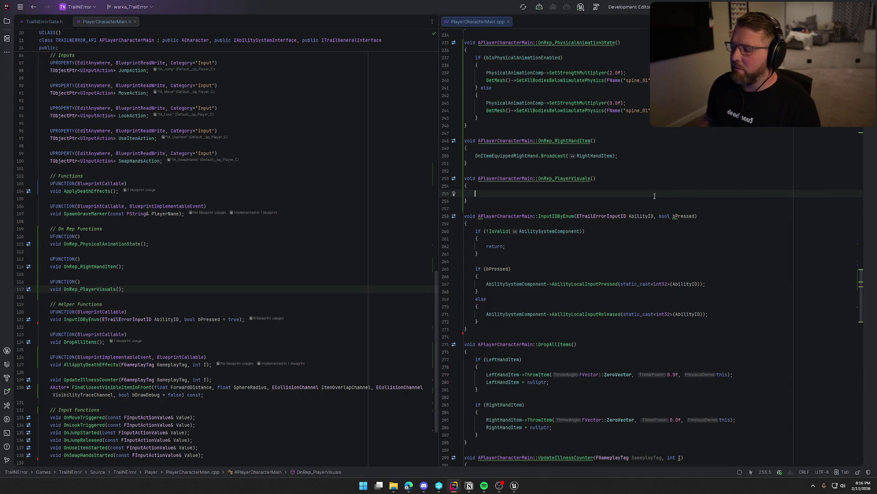
- Glance at the bp_Player graph, then bring up TrailErrorData.h showing the FPlayerVisuals struct
left_click(513, 488)
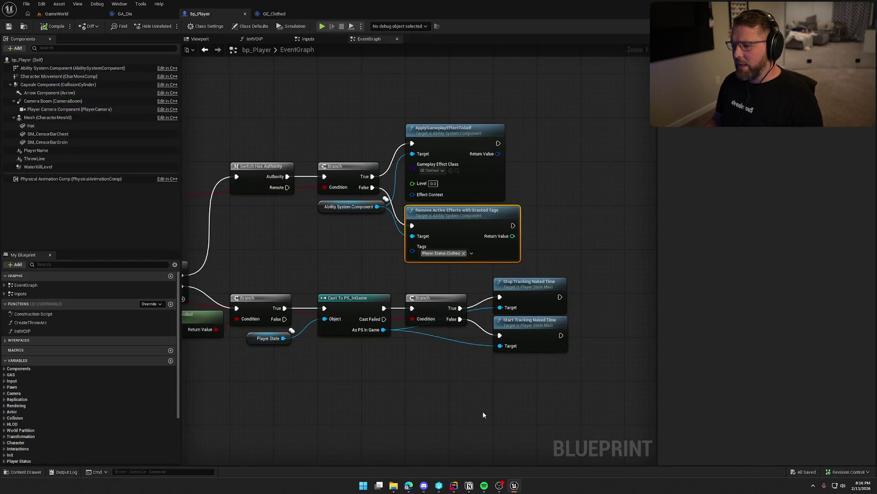
left_click(455, 486)
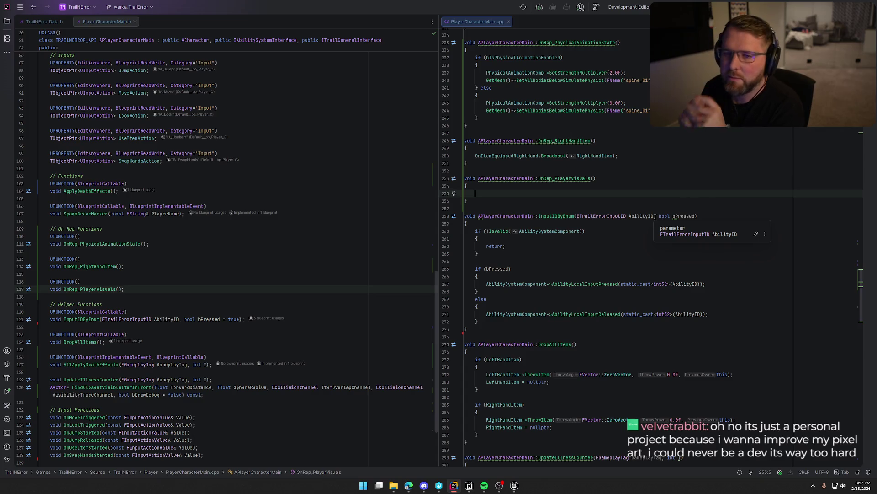
key("ctrl+Tab")
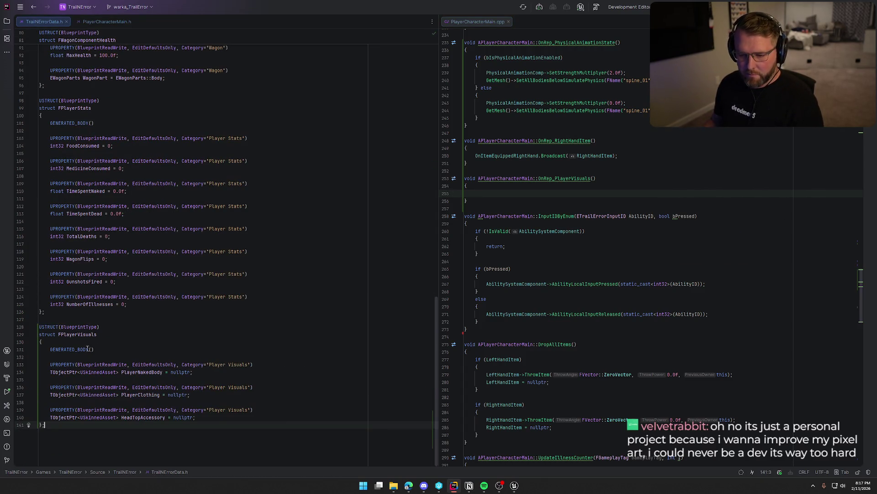
- After GENERATED_BODY(), add UPROPERTY(BlueprintReadWrite, EditDefaultsOnly, Category="Player Visuals") bool bIsWearingClothes = false;
left_click(125, 350)
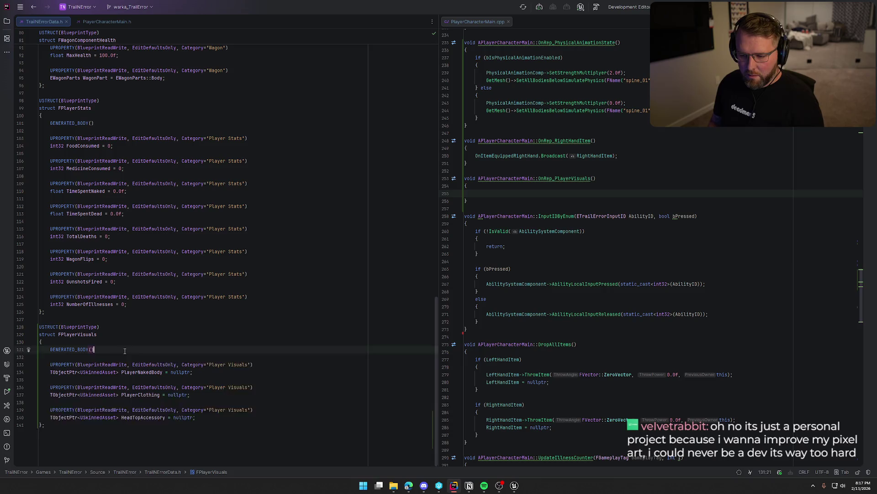
key("Return")
key("Return")
type("UPROPERTY(Ed")
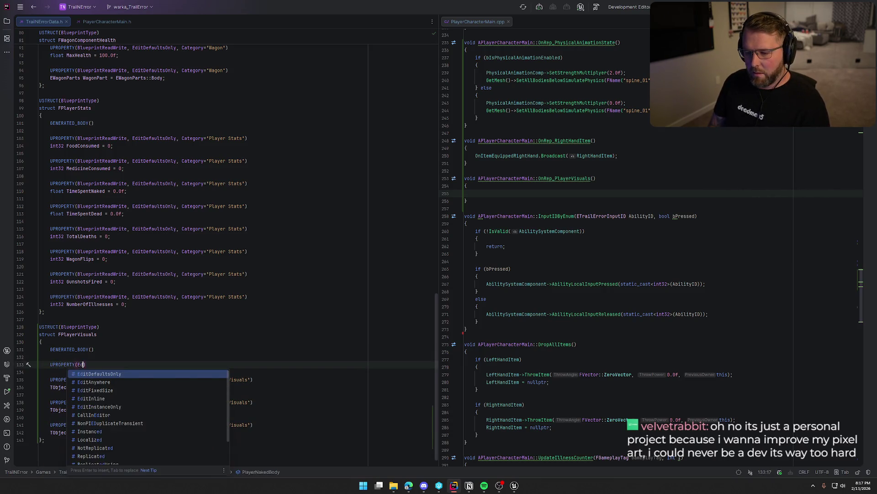
key("Tab")
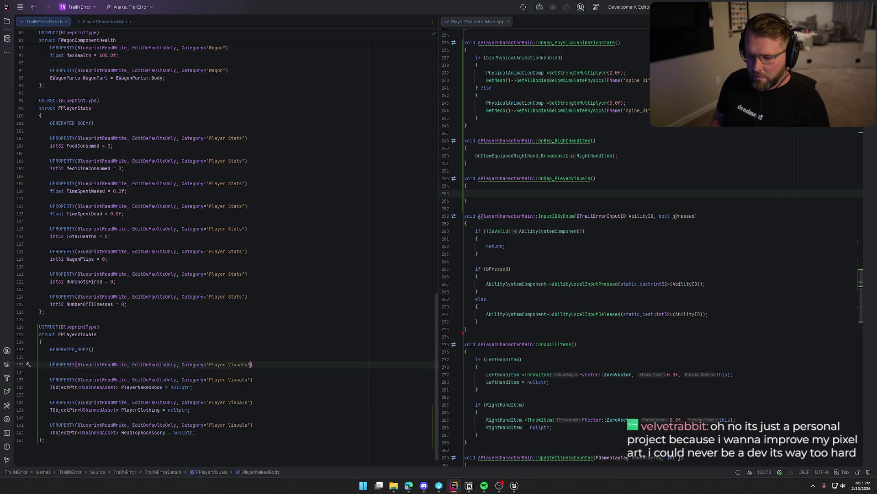
key("End")
key("Return")
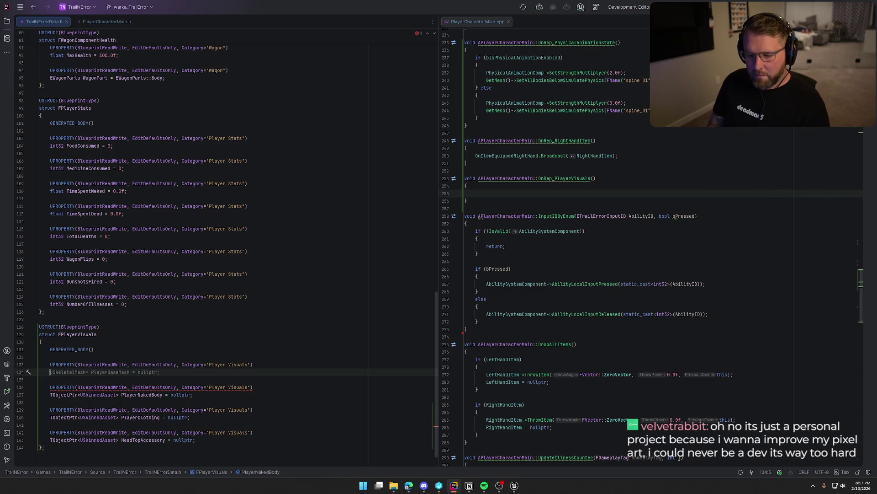
type("bool bIs")
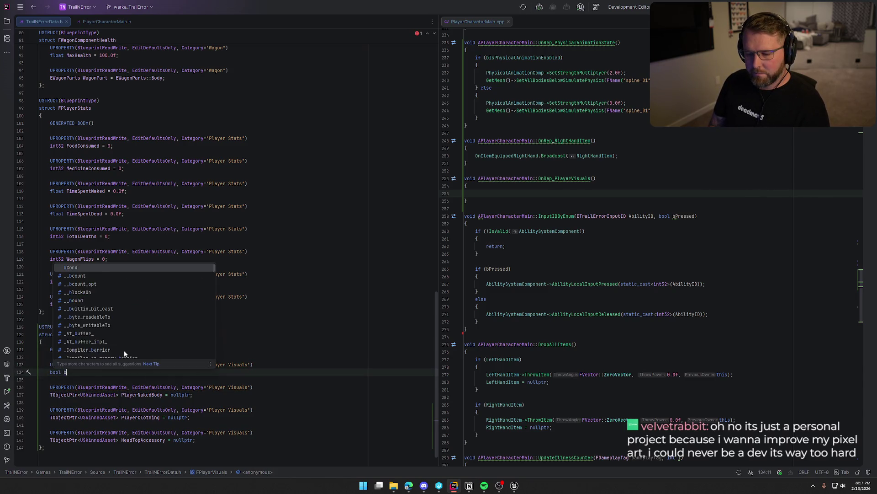
type("Wea")
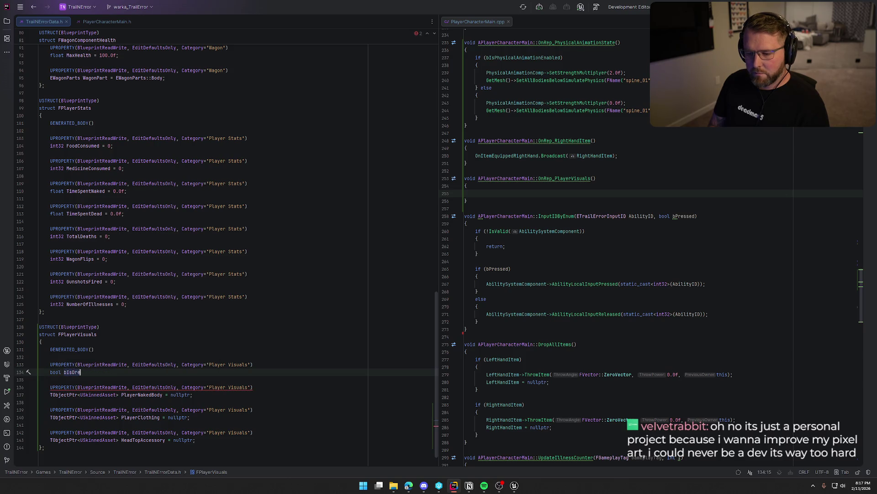
type("ringClothes")
key("Tab")
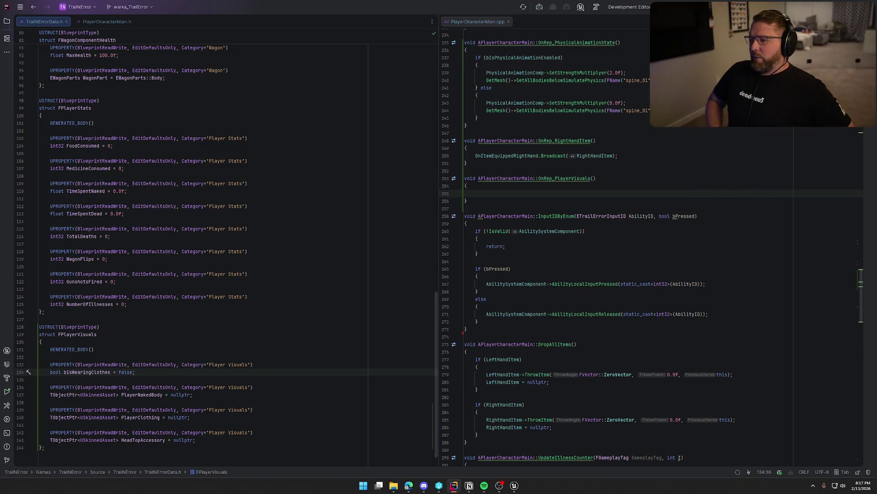
scroll(122, 394, "down", 1)
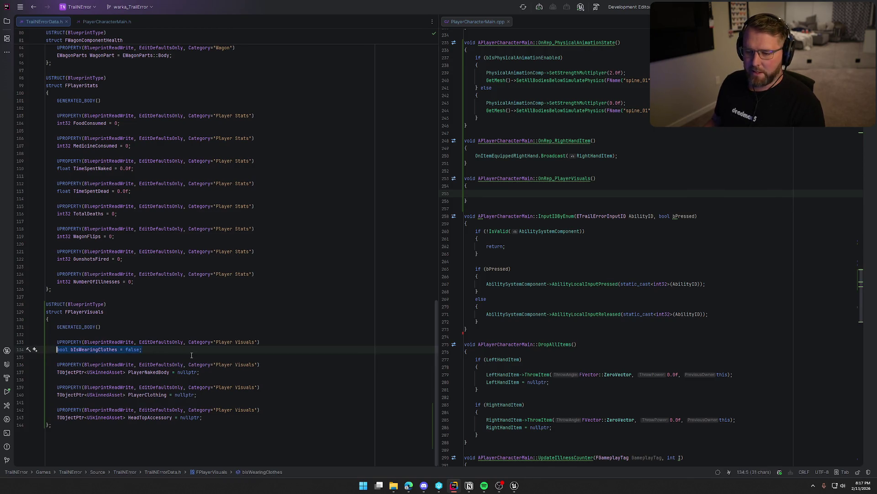
left_click(191, 356)
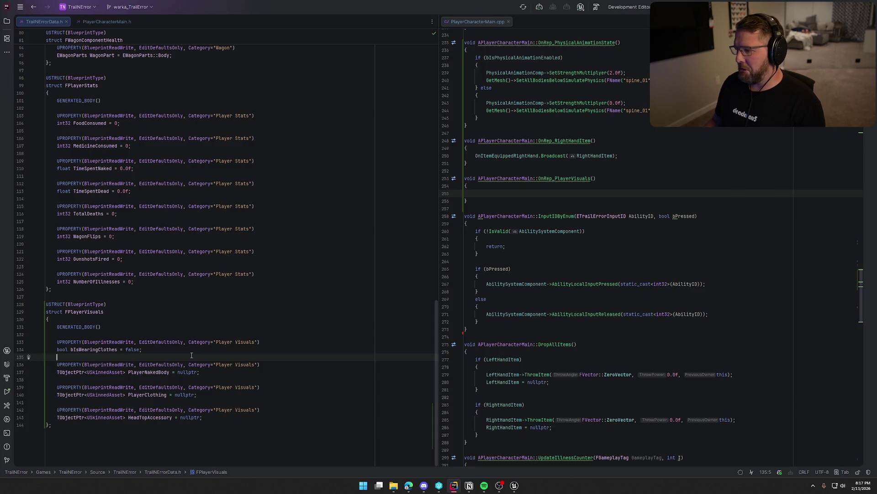
left_click(149, 350)
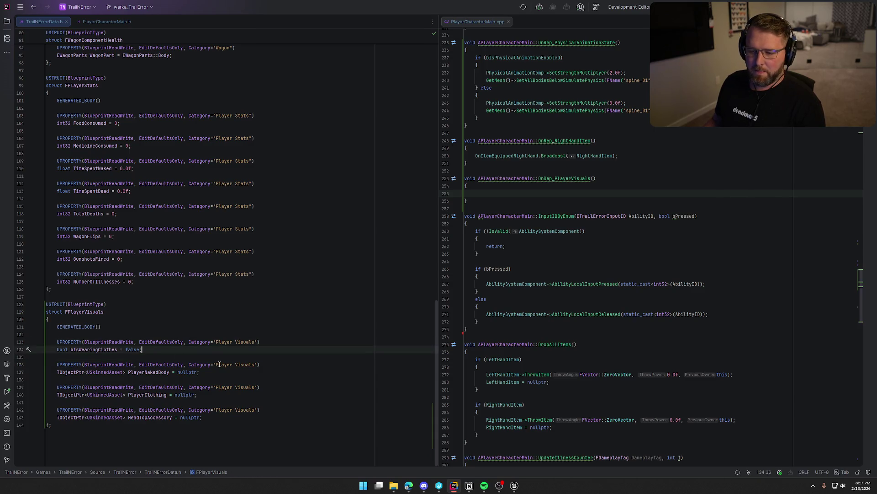
mouse_move(220, 364)
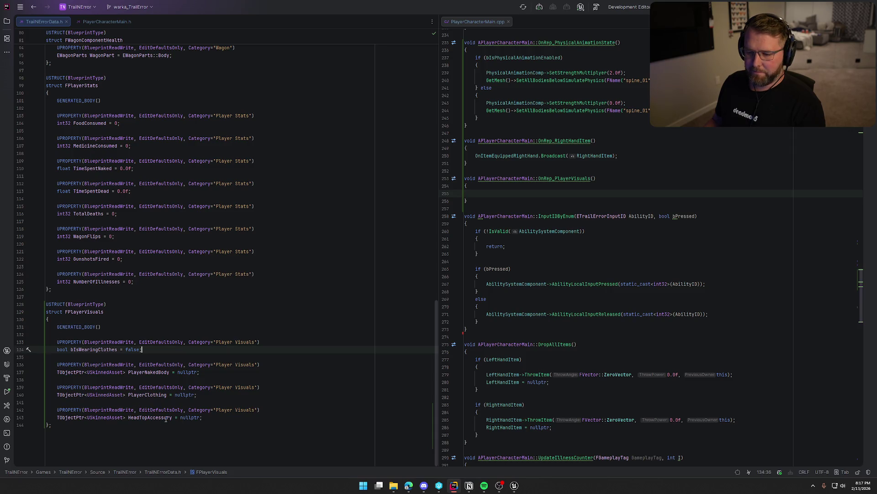
- Write an empty if (PlayerVisuals.bIsWearingClothes) { } block inside OnRep_PlayerVisuals()
left_click(488, 191)
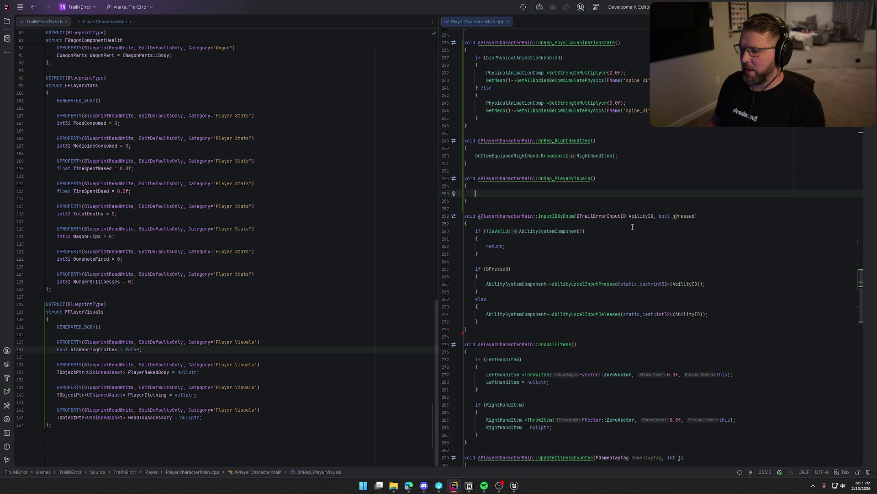
type("if (")
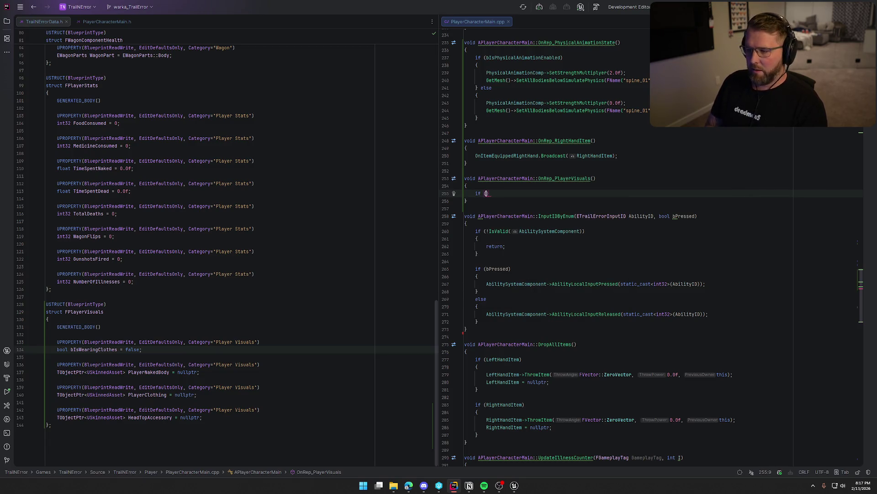
type("Player")
type("Visuals-")
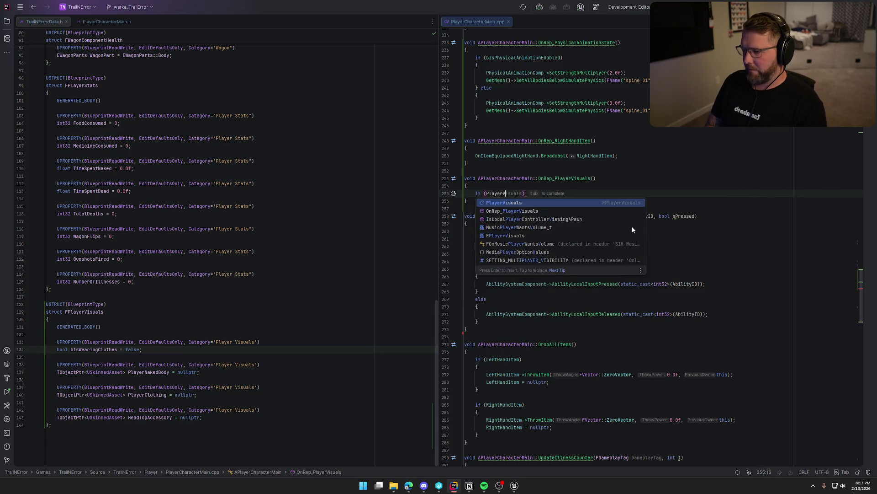
type(">")
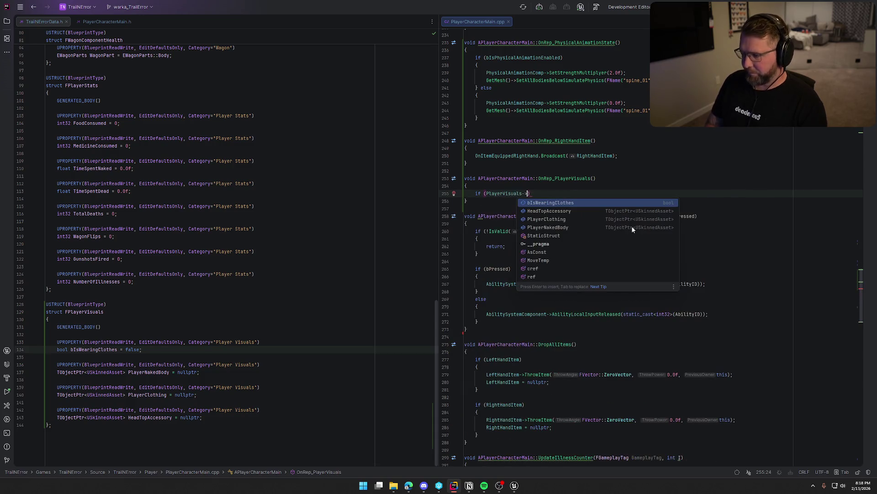
key("Return")
key("End")
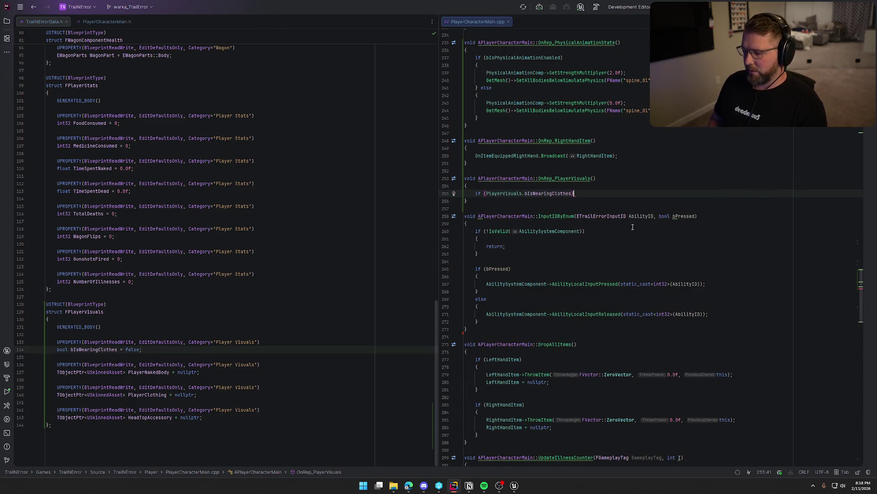
type("{")
key("Return")
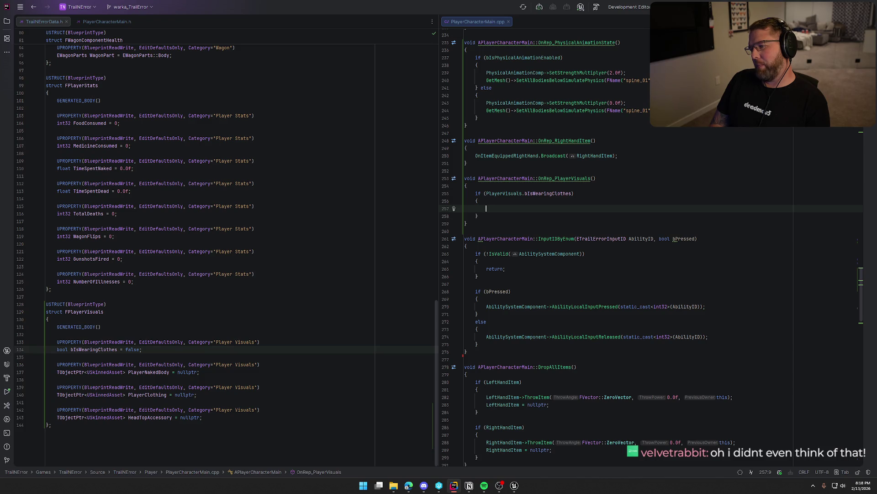
- Back in bp_Player's event graph, survey the MC_UpdateCharacterVisuals mesh-setting and Set Visibility nodes
key("alt+Tab")
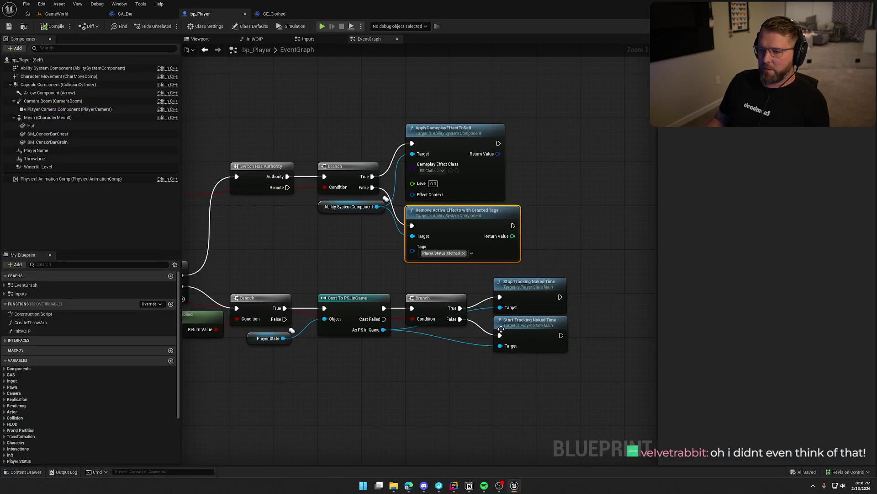
scroll(490, 190, "up", 3)
left_click_drag(491, 190, 427, 173)
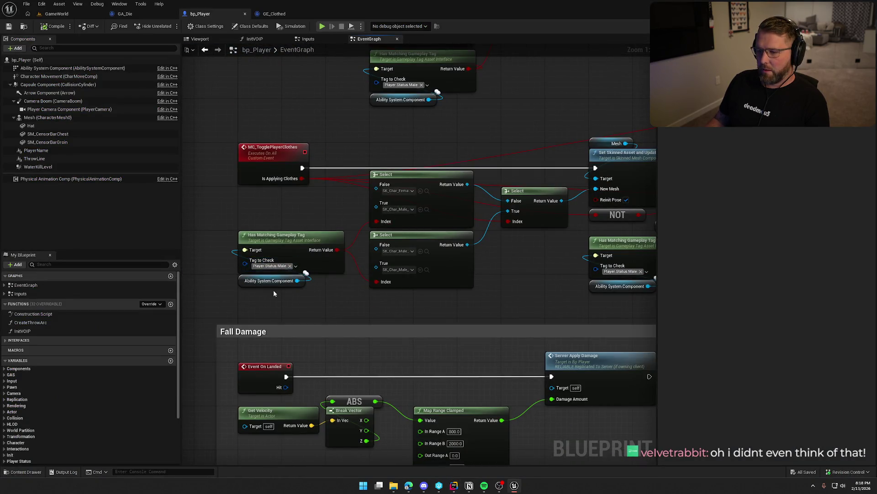
mouse_move(492, 270)
left_mouse_down()
mouse_move(422, 277)
mouse_move(388, 294)
left_mouse_up()
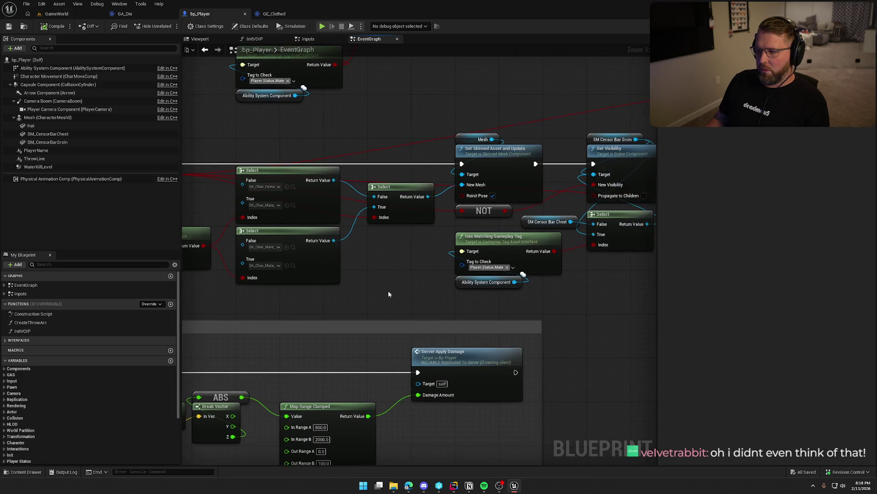
scroll(388, 273, "down", 4)
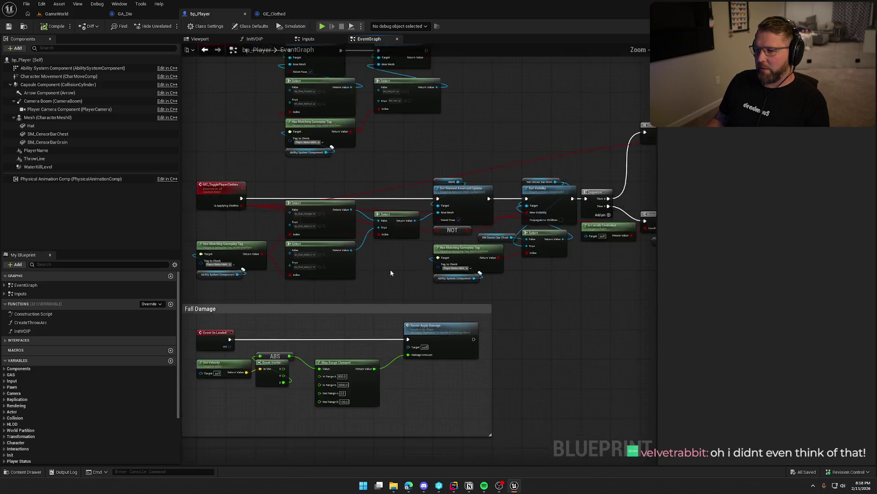
scroll(413, 418, "up", 2)
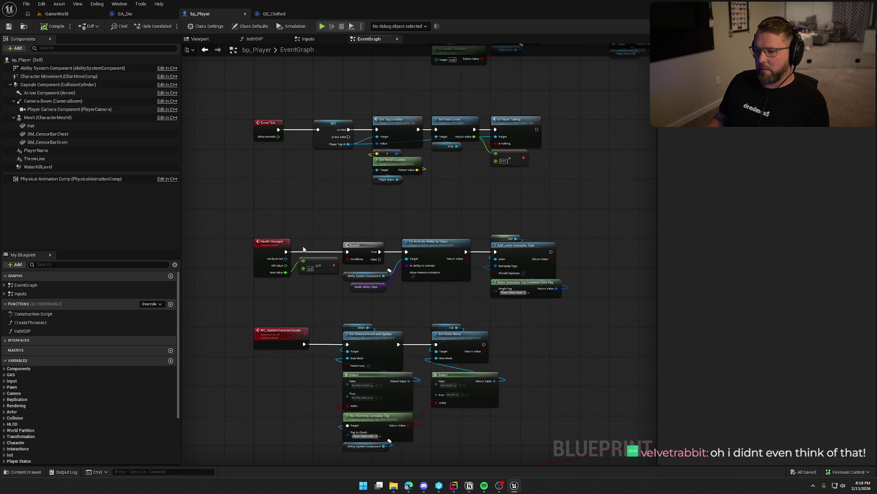
scroll(303, 249, "up", 3)
left_click_drag(256, 115, 498, 284)
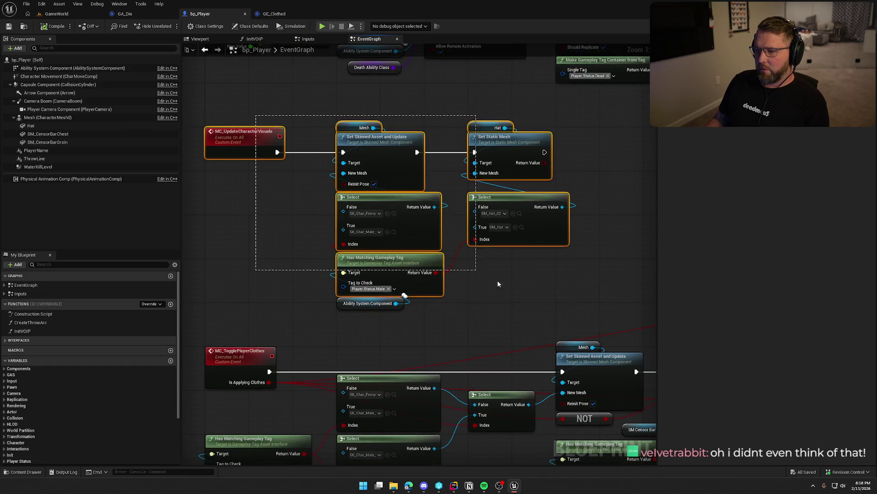
left_click(273, 216)
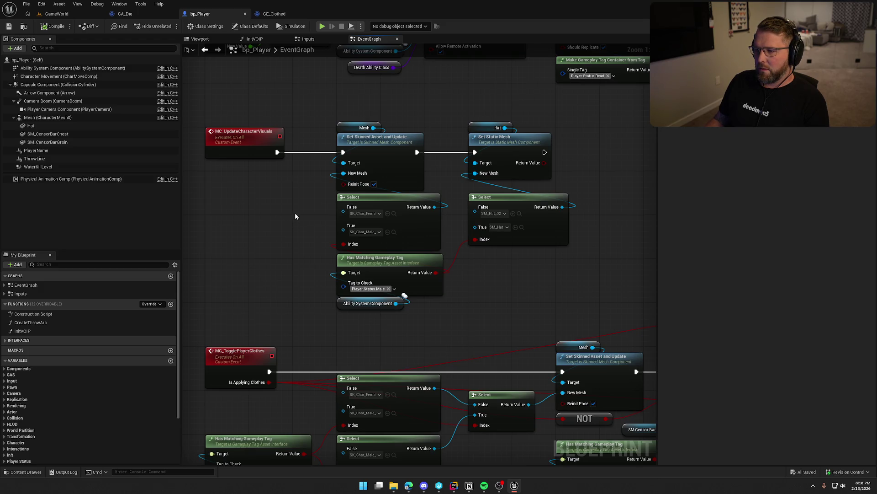
- Find references to MC_UpdateCharacterVisuals by class member, jump to the event, and select its nodes
right_click(257, 136)
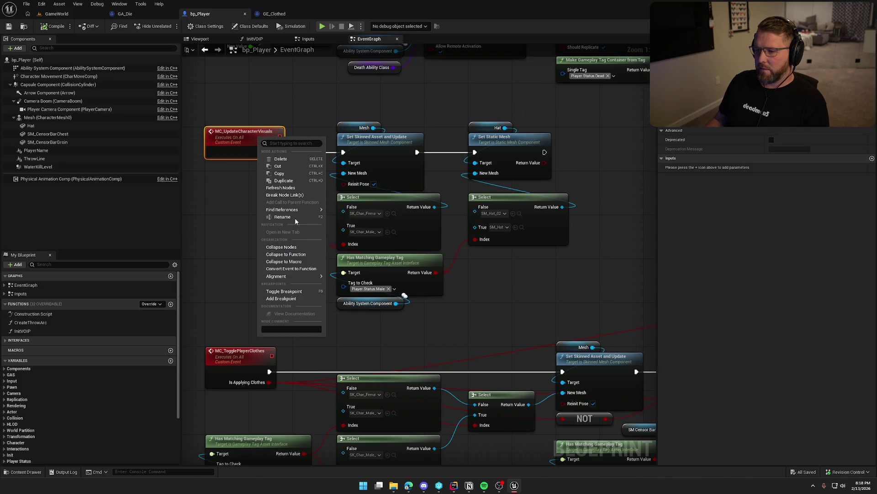
mouse_move(297, 210)
left_click(352, 230)
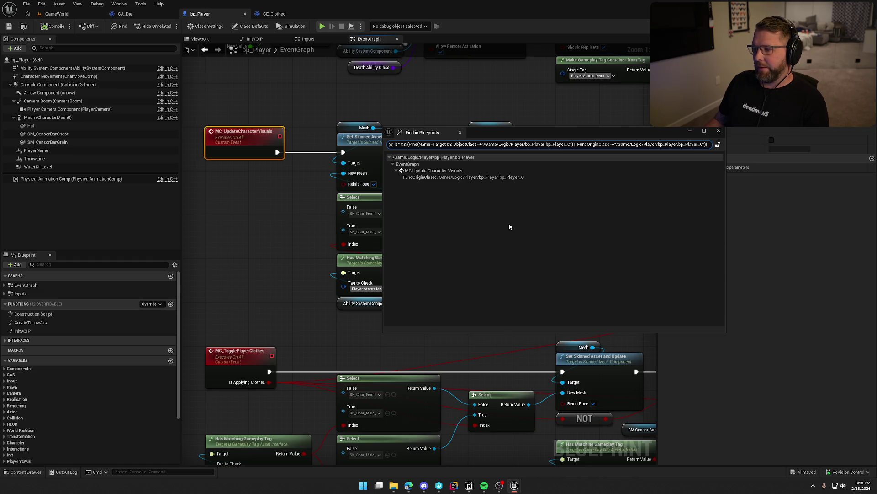
double_click(442, 172)
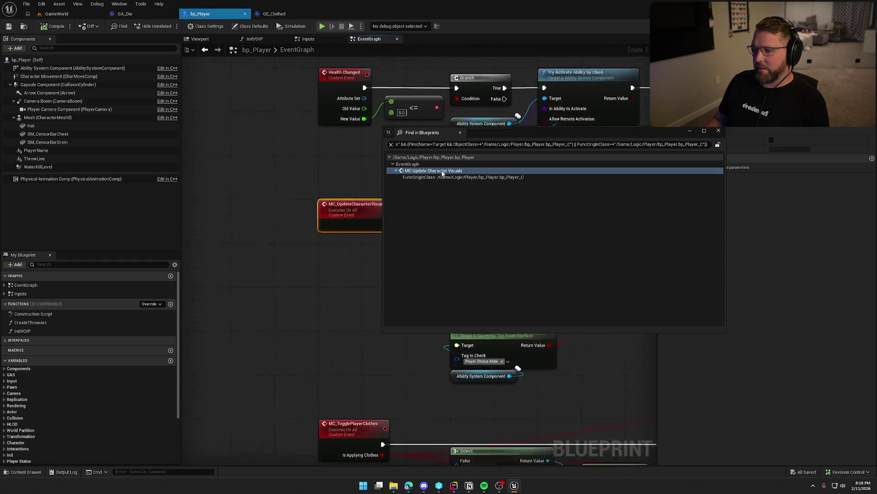
left_click(719, 131)
scroll(320, 212, "down", 3)
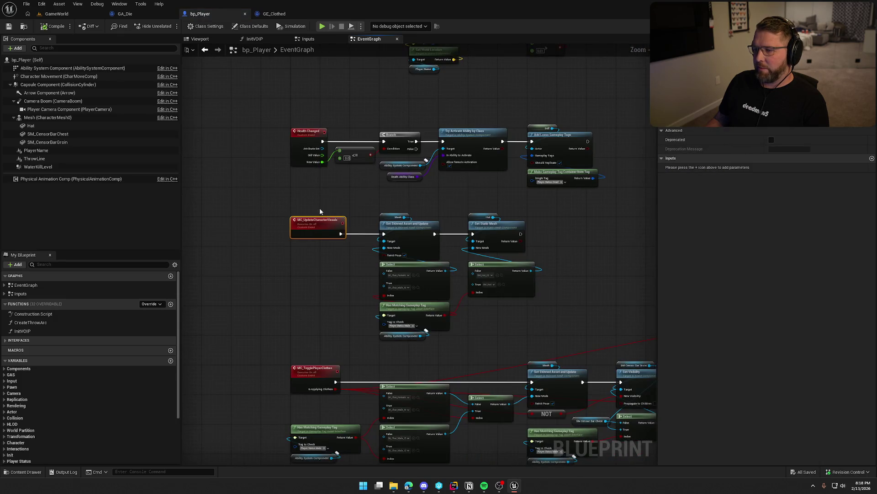
mouse_move(349, 208)
left_mouse_down()
mouse_move(473, 323)
mouse_move(514, 336)
left_mouse_up()
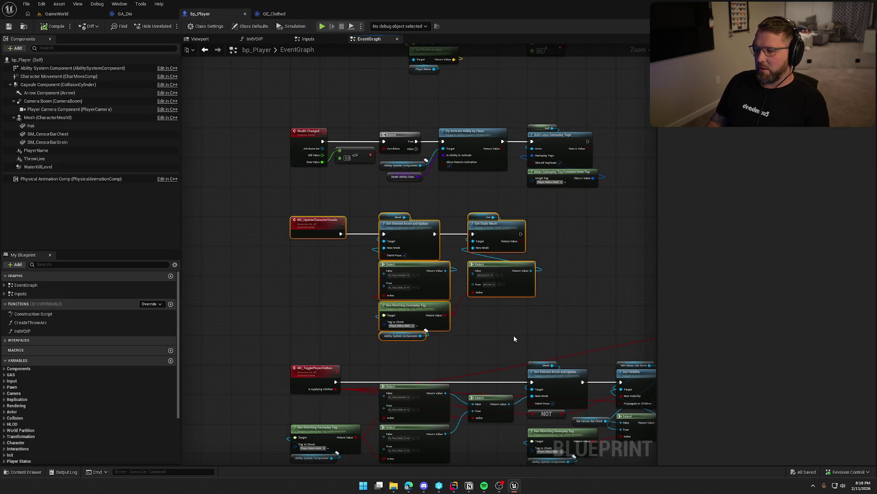
- Delete the selected MC_UpdateCharacterVisuals event and its mesh-setting nodes
key("Delete")
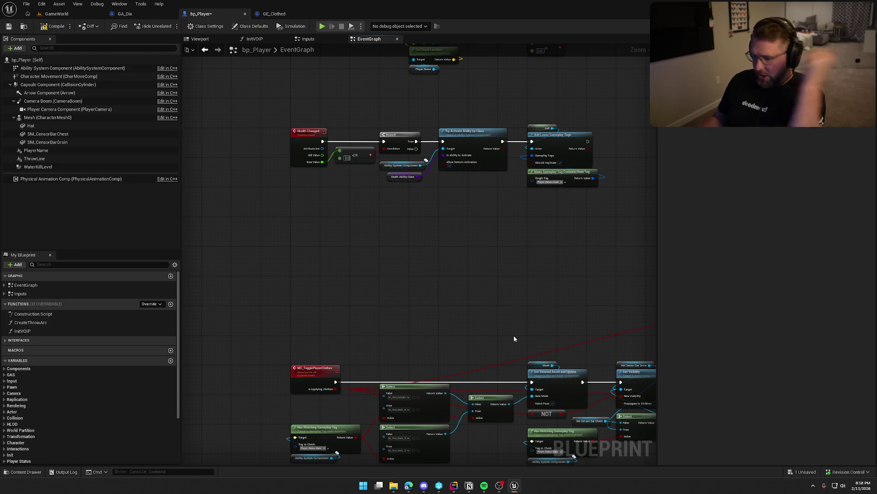
scroll(513, 336, "down", 5)
scroll(431, 207, "down", 3)
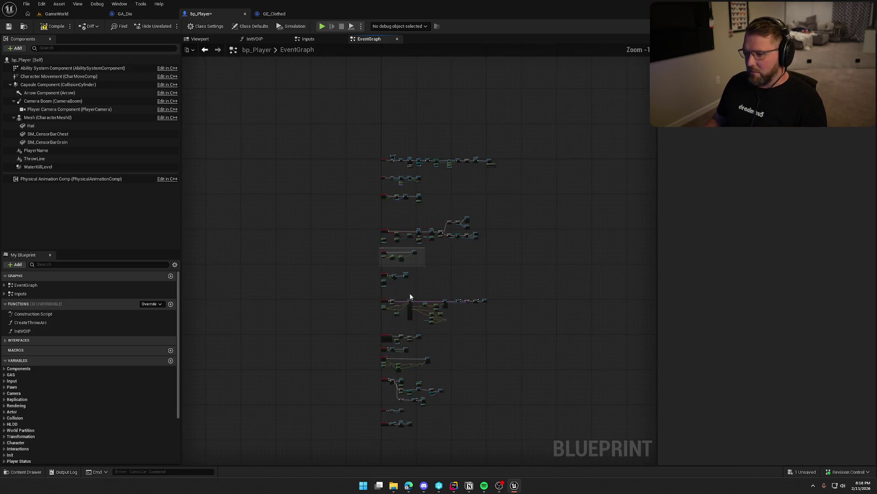
left_click_drag(369, 208, 531, 443)
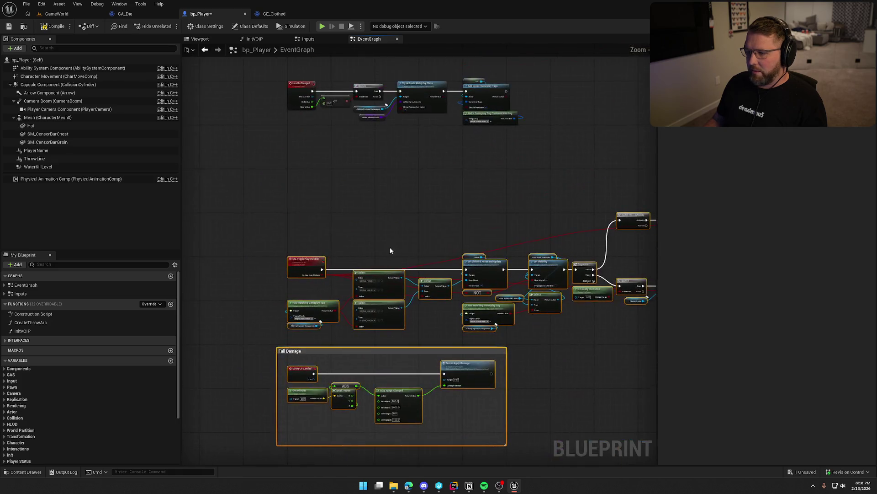
scroll(345, 151, "up", 4)
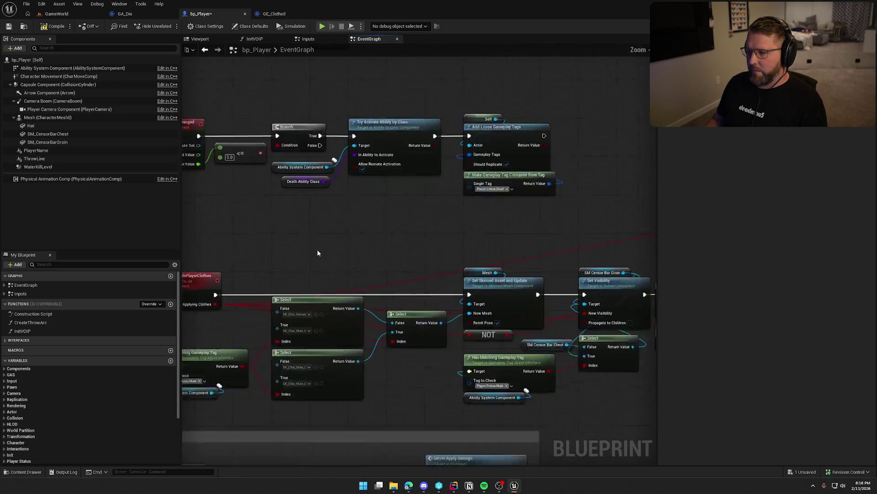
- Inspect the MC_TogglePlayerClothes event and its nodes before heading back to the C++ code
left_click_drag(366, 213, 367, 136)
left_click(274, 161)
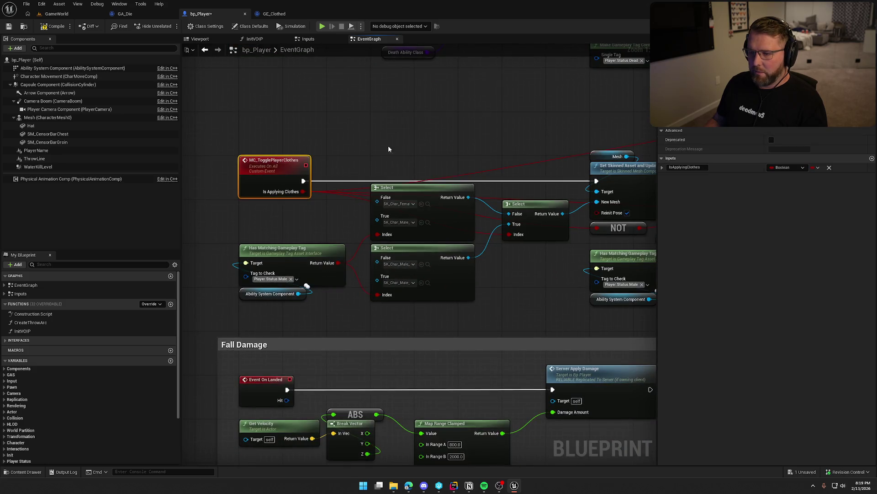
left_click_drag(418, 155, 348, 131)
mouse_move(205, 93)
left_mouse_down()
mouse_move(319, 194)
mouse_move(318, 165)
left_mouse_up()
left_click(284, 182)
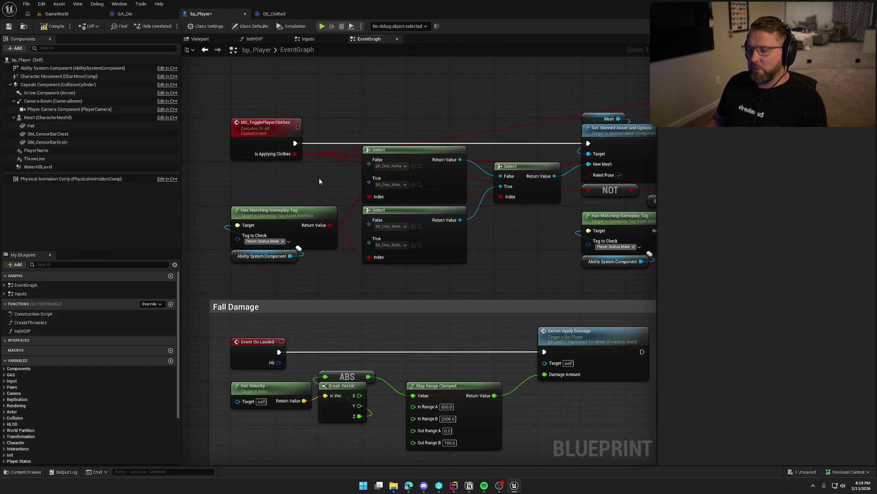
key("alt+Tab")
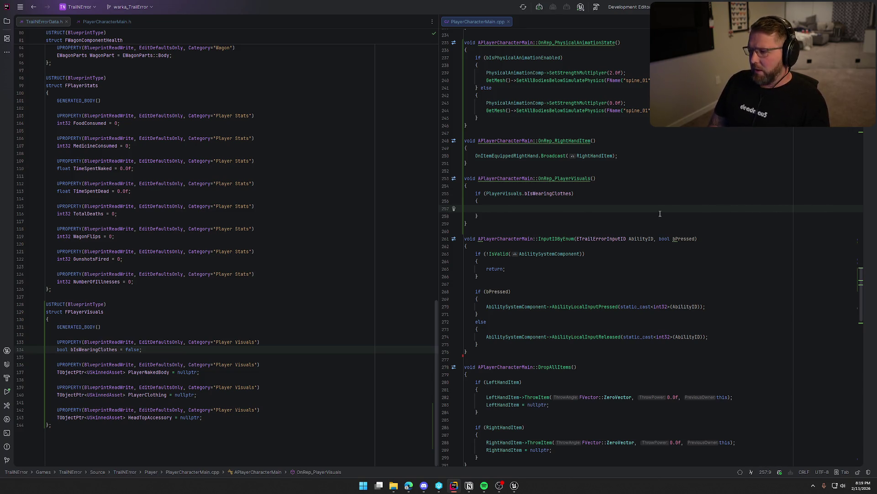
- In the bIsWearingClothes block, call GetMesh()->SetSkinnedAssetAndUpdate(PlayerVisuals.PlayerClothing);
type("GetM")
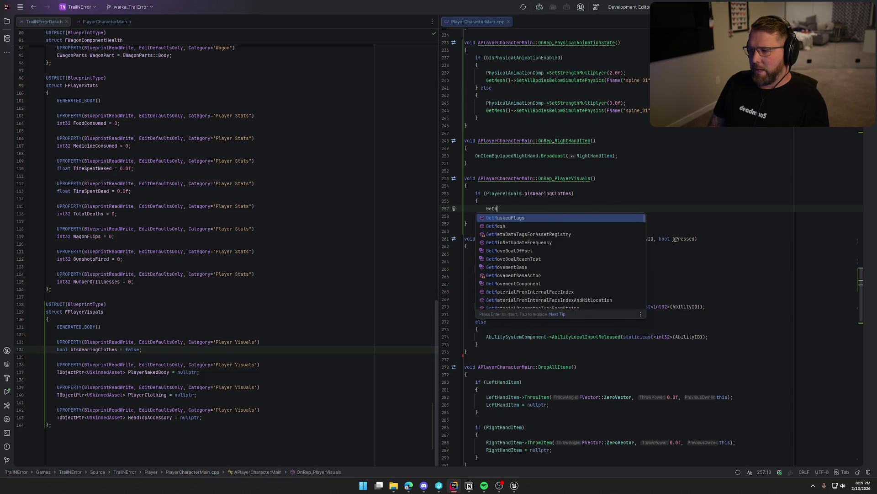
type("Esh")
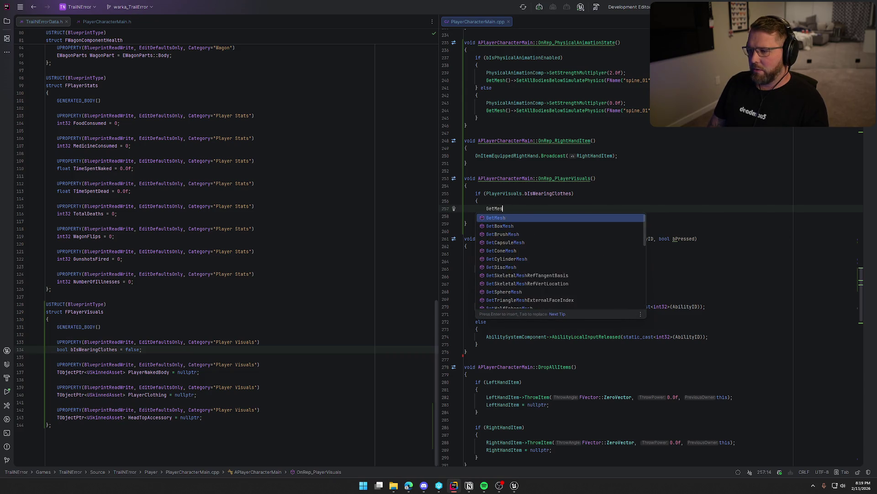
key("Tab")
key("BackSpace")
key("BackSpace")
key("BackSpace")
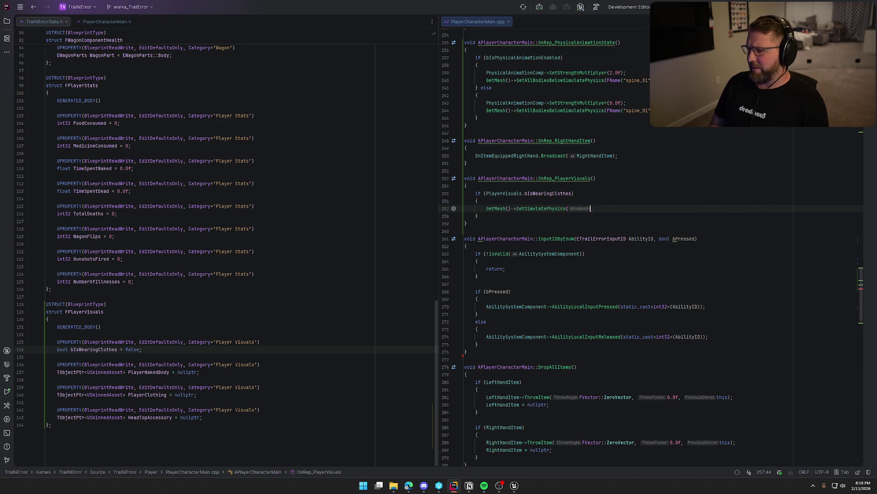
type("etSkinn")
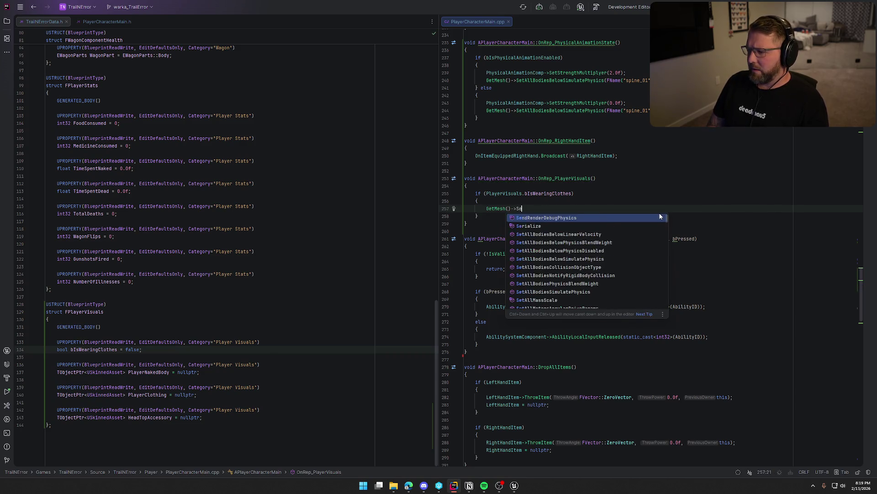
key("Tab")
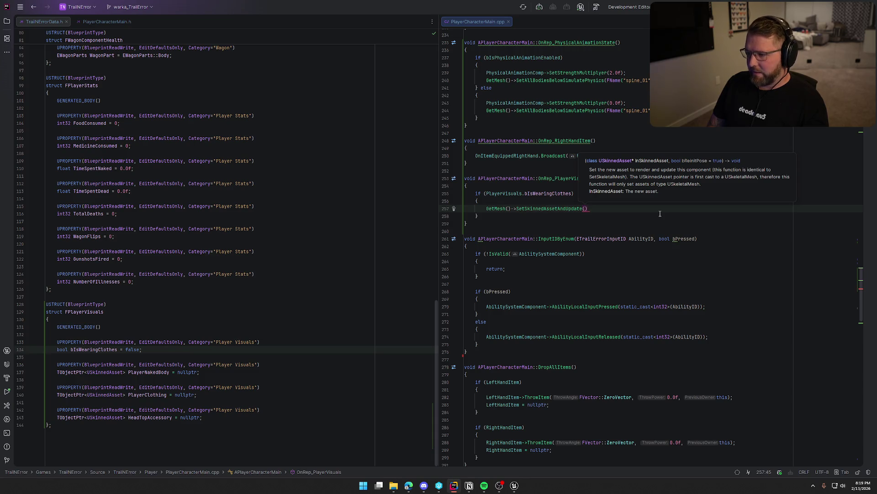
type("PlayerVisuals")
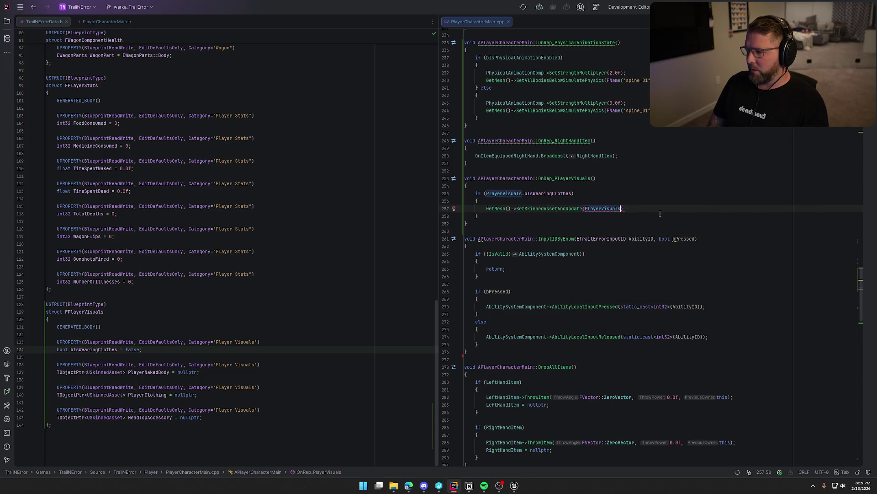
type("-")
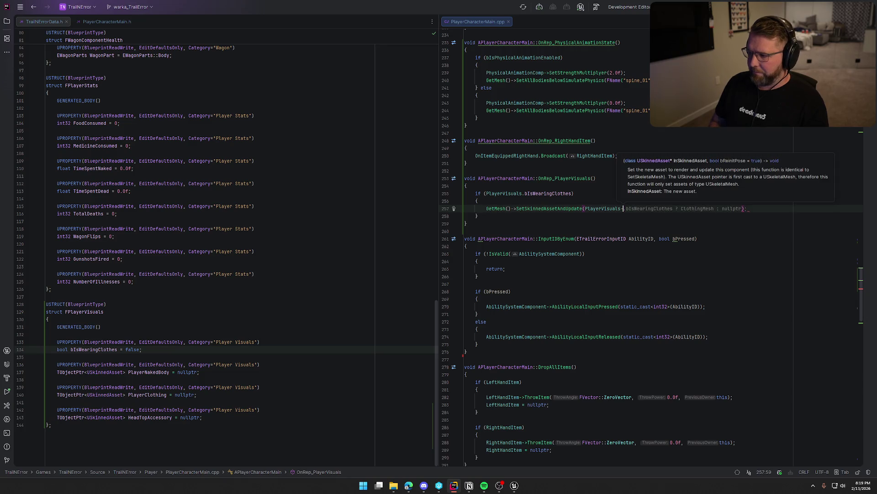
type(">")
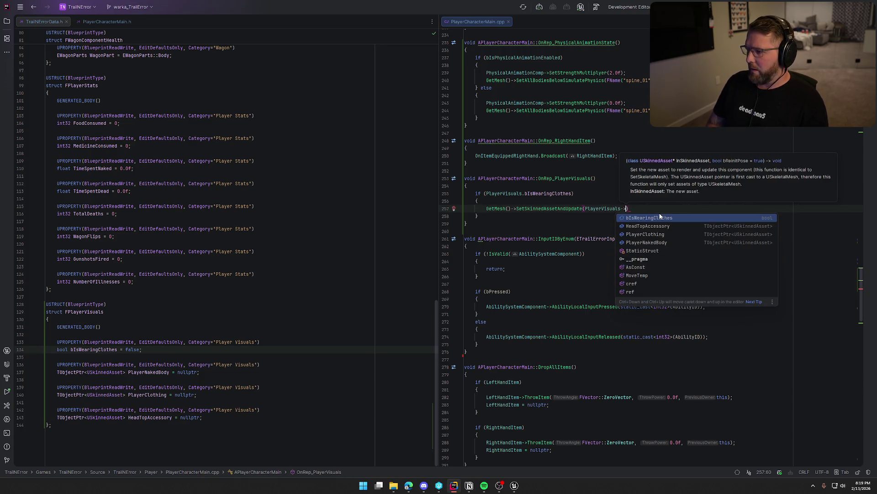
key("Down")
key("Down")
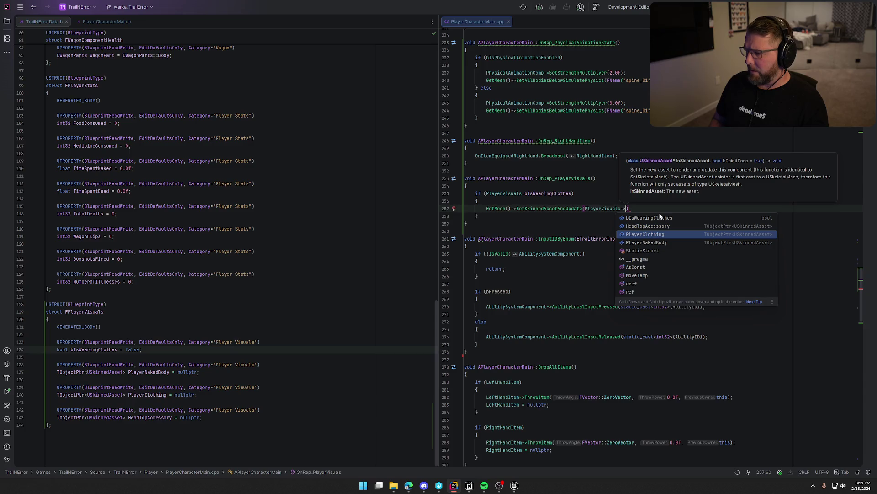
key("Return")
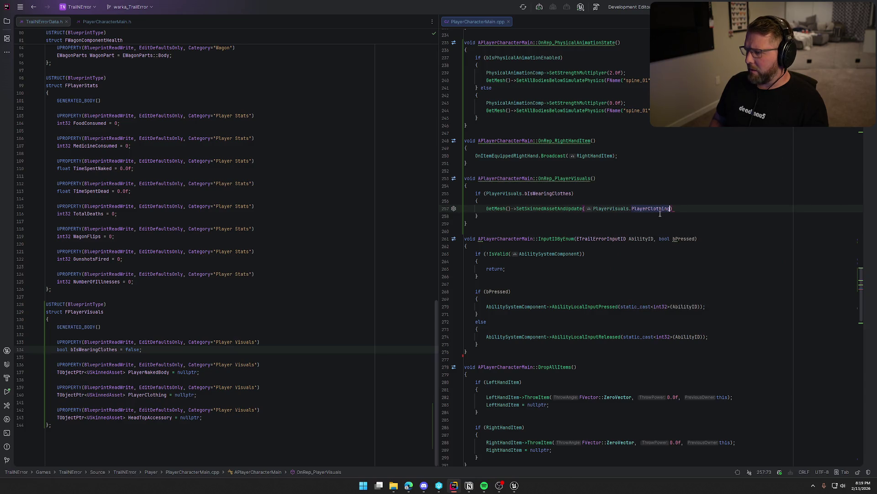
type(";")
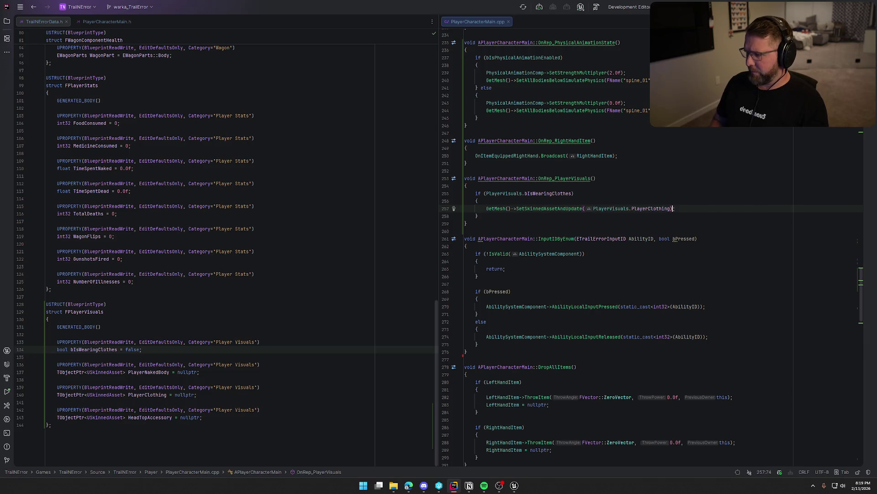
mouse_move(536, 209)
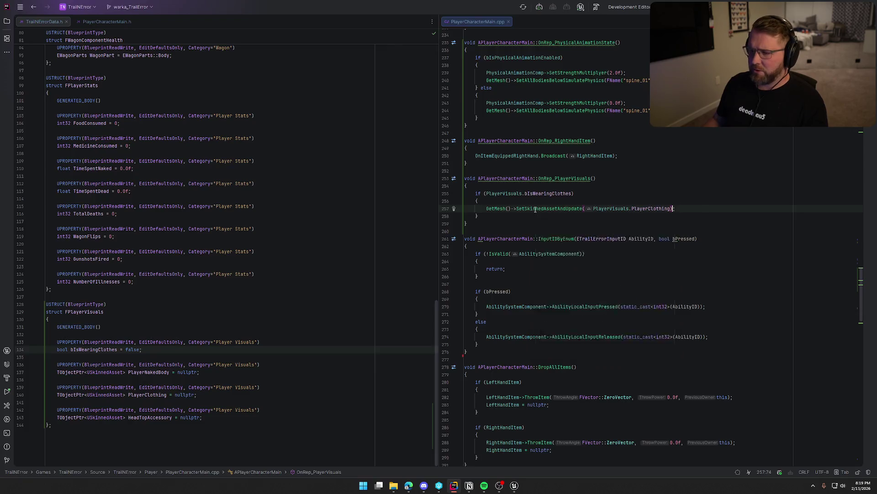
key("alt+Tab")
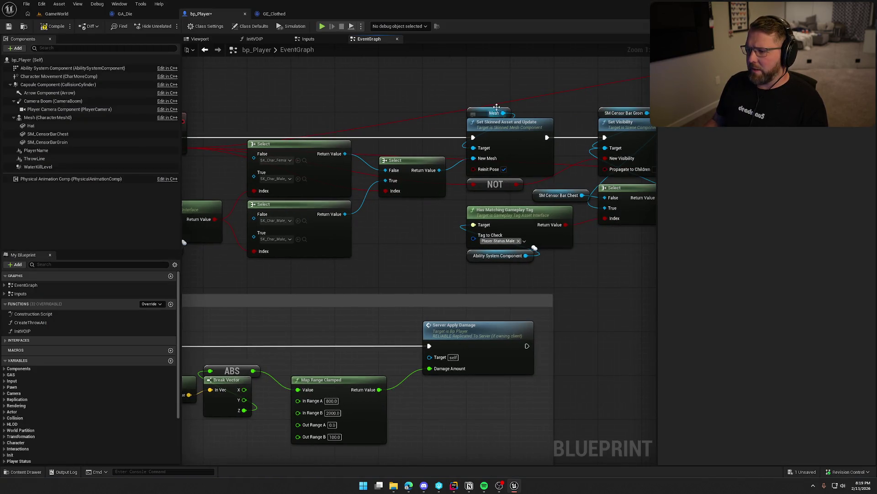
- Pan to the MC_TogglePlayerClothes logic and examine its two Select nodes
left_click_drag(489, 174, 550, 165)
left_click_drag(430, 221, 459, 227)
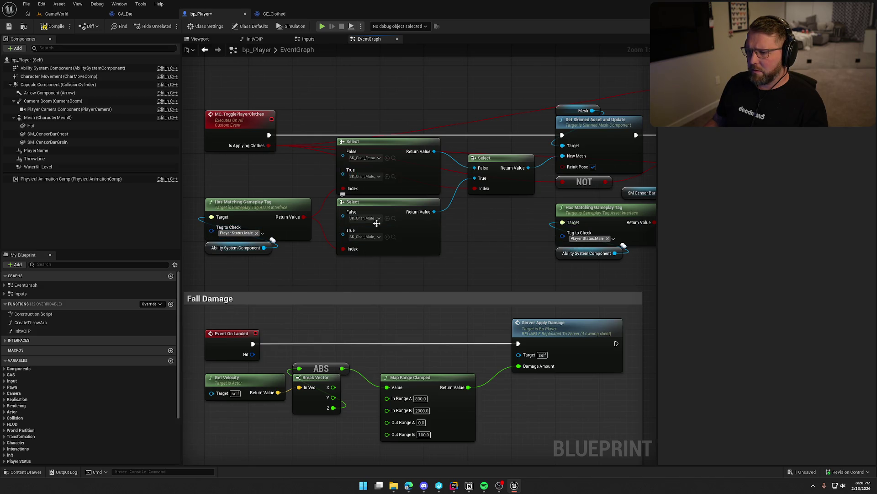
mouse_move(397, 184)
left_mouse_down()
mouse_move(361, 249)
mouse_move(392, 280)
mouse_move(365, 247)
left_mouse_up()
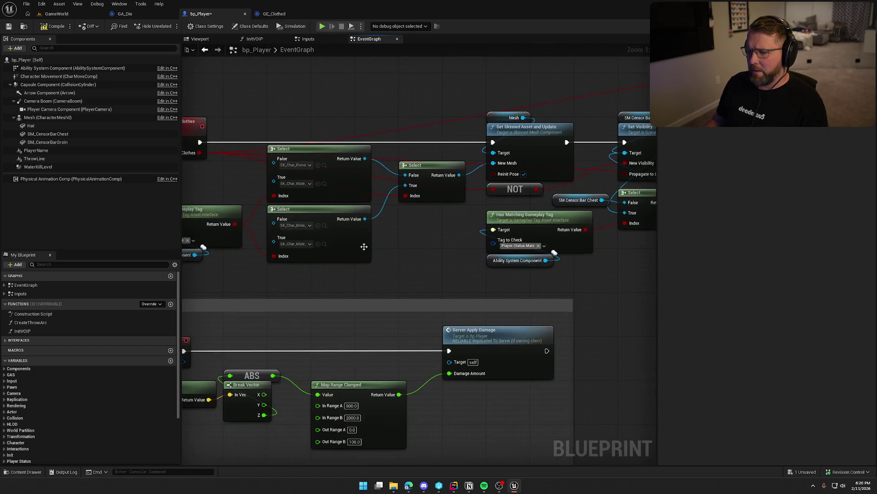
mouse_move(368, 200)
left_mouse_down()
mouse_move(487, 238)
mouse_move(496, 208)
mouse_move(320, 151)
mouse_move(495, 233)
left_mouse_up()
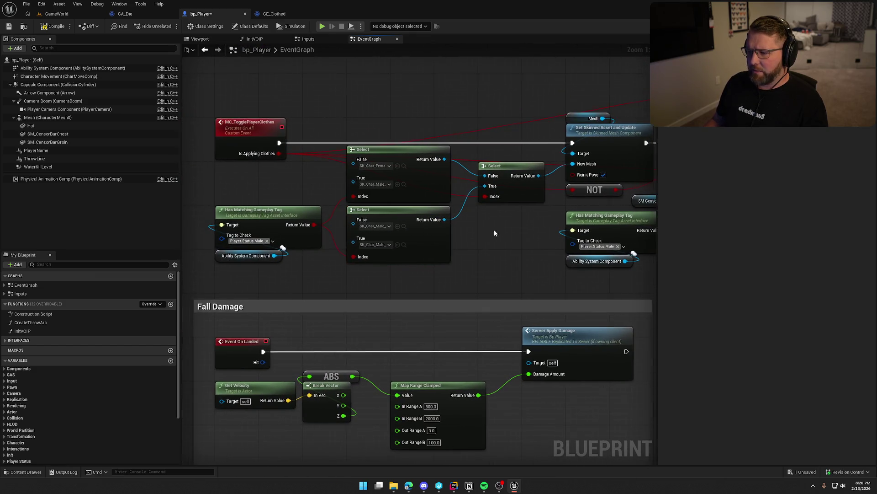
left_click_drag(348, 133, 524, 272)
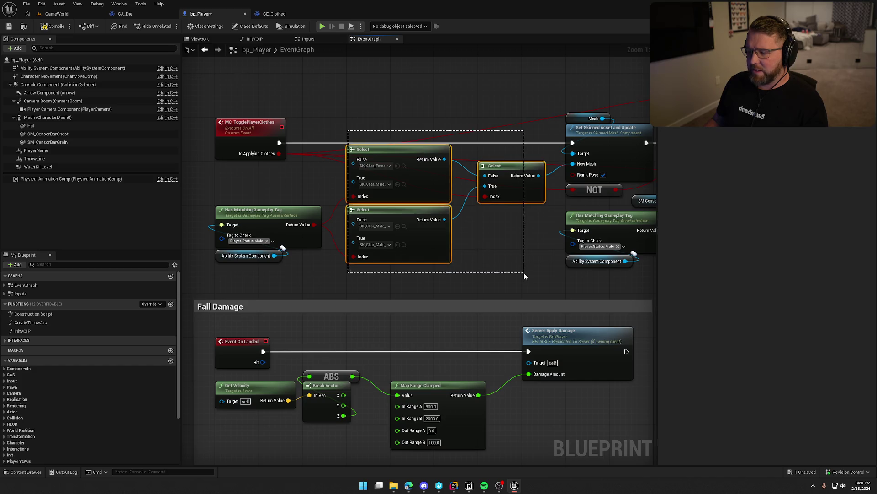
left_click(485, 234)
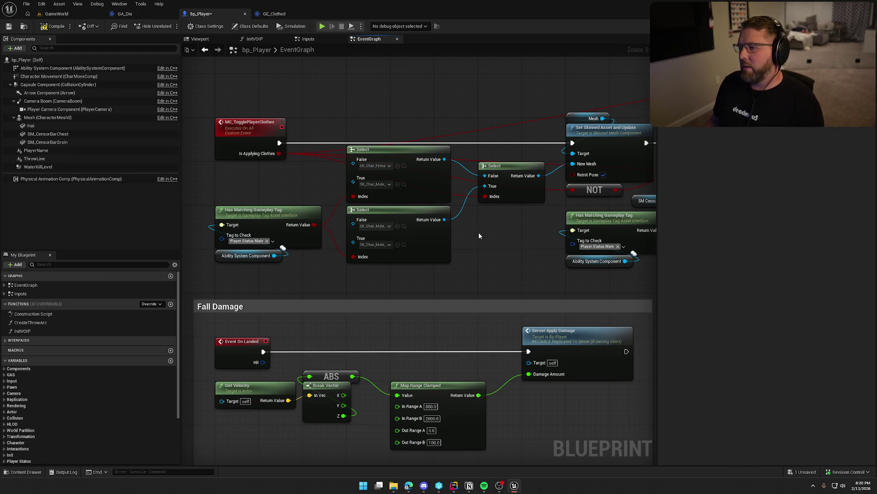
- Examine the Mesh, Set Skinned Asset and Update, Set Visibility and Sequence nodes, then return to Rider
mouse_move(479, 236)
left_mouse_down()
mouse_move(341, 234)
mouse_move(406, 252)
left_mouse_up()
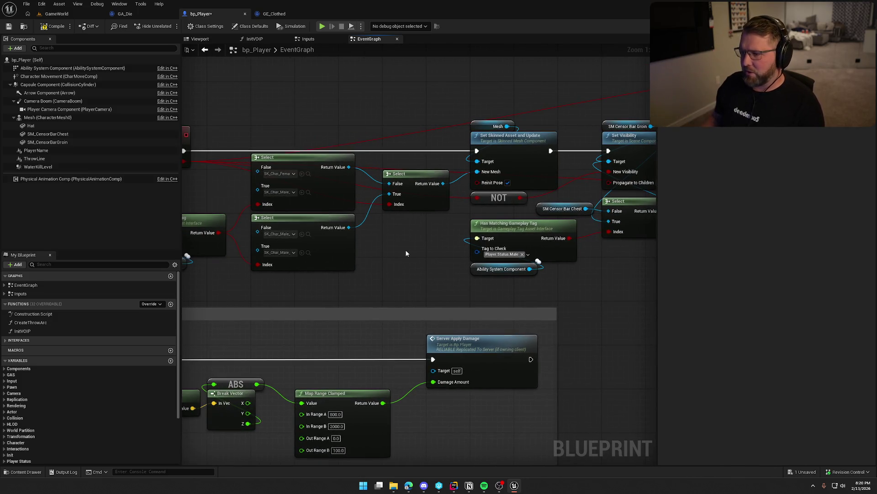
left_click_drag(445, 160, 355, 174)
left_click_drag(361, 111, 422, 146)
mouse_move(491, 121)
left_mouse_down()
mouse_move(344, 93)
mouse_move(489, 267)
mouse_move(496, 316)
left_mouse_up()
left_click(489, 267)
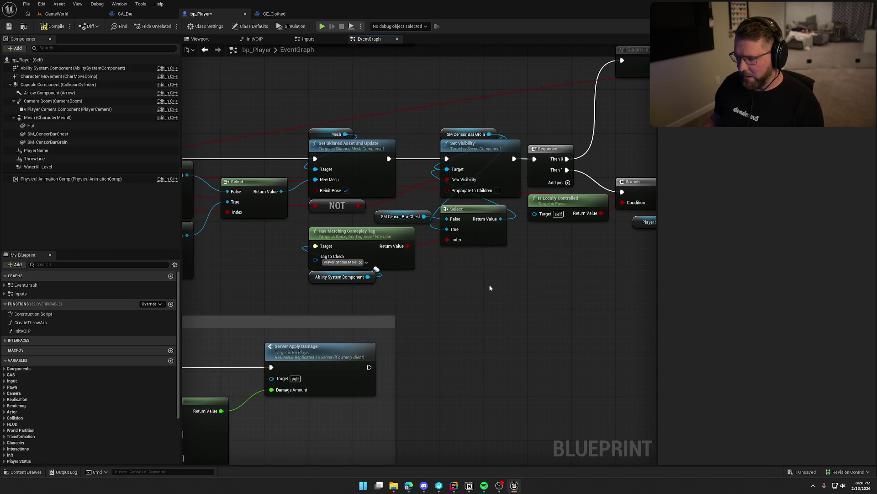
mouse_move(486, 283)
left_mouse_down()
mouse_move(572, 264)
mouse_move(354, 273)
mouse_move(402, 263)
mouse_move(447, 283)
left_mouse_up()
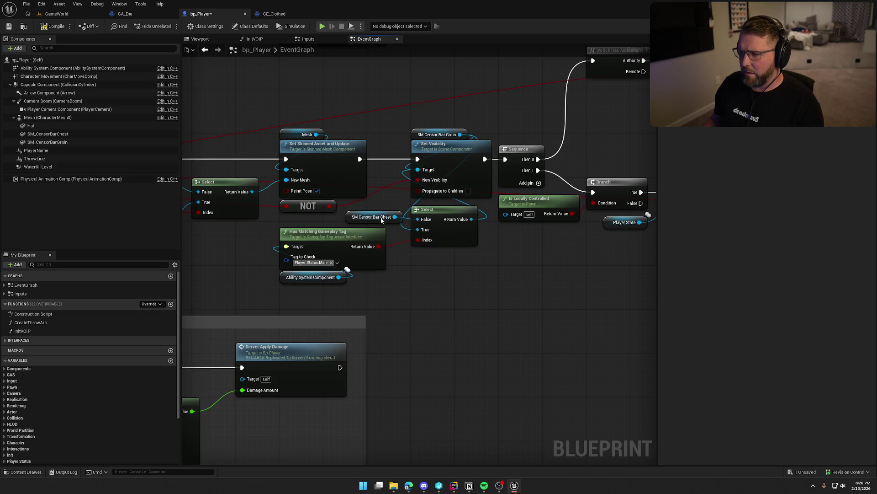
key("alt+Tab")
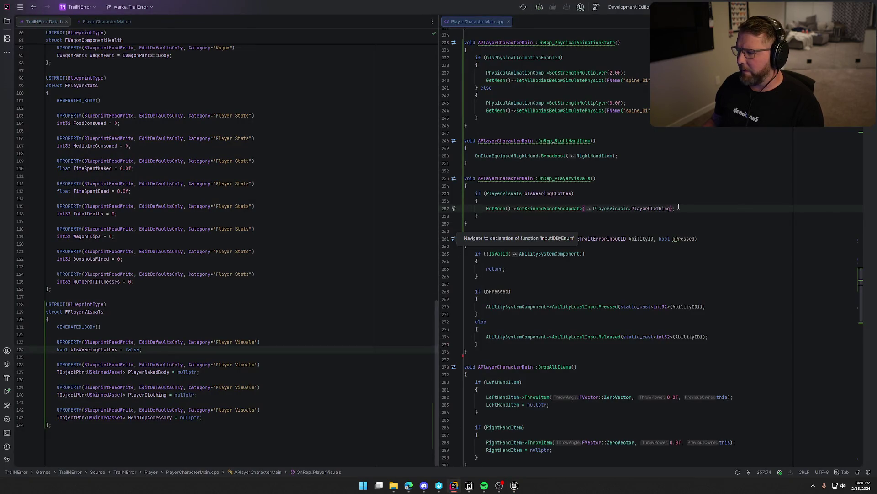
- Start a new line after the SetSkinnedAssetAndUpdate call and check the censor component names in the header
left_click(679, 207)
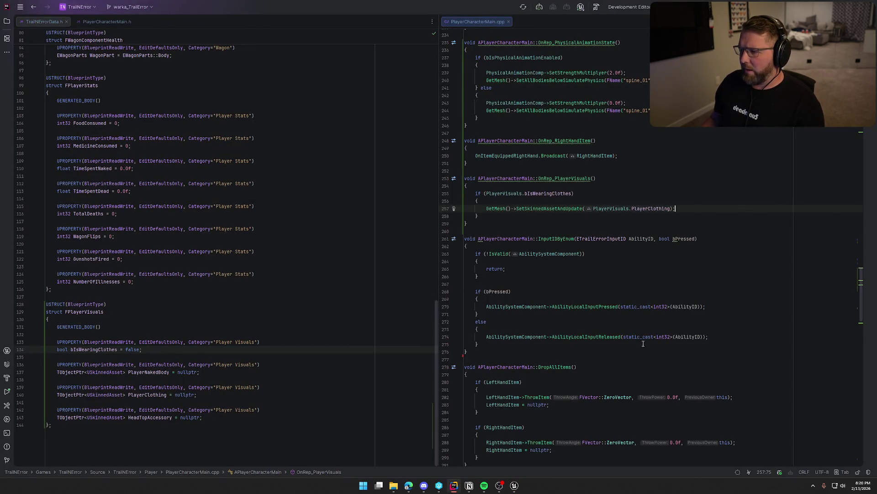
key("alt+Tab")
key("alt+Tab")
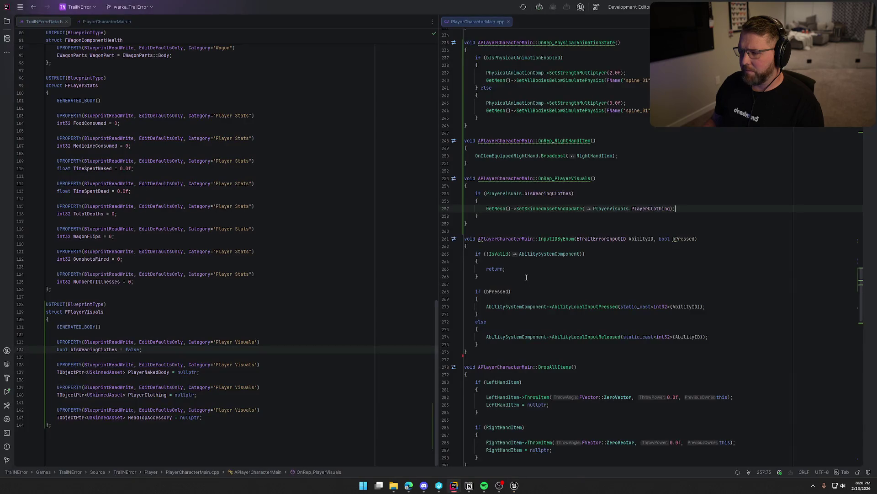
key("Return")
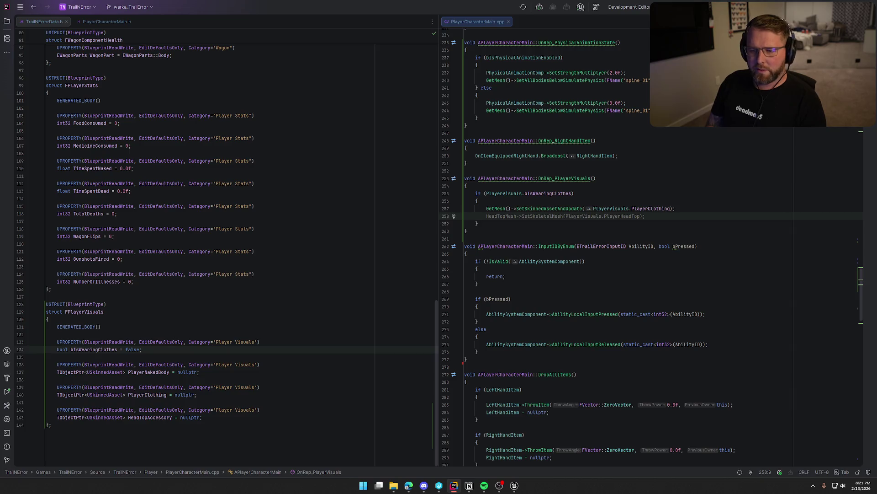
scroll(278, 286, "up", 20)
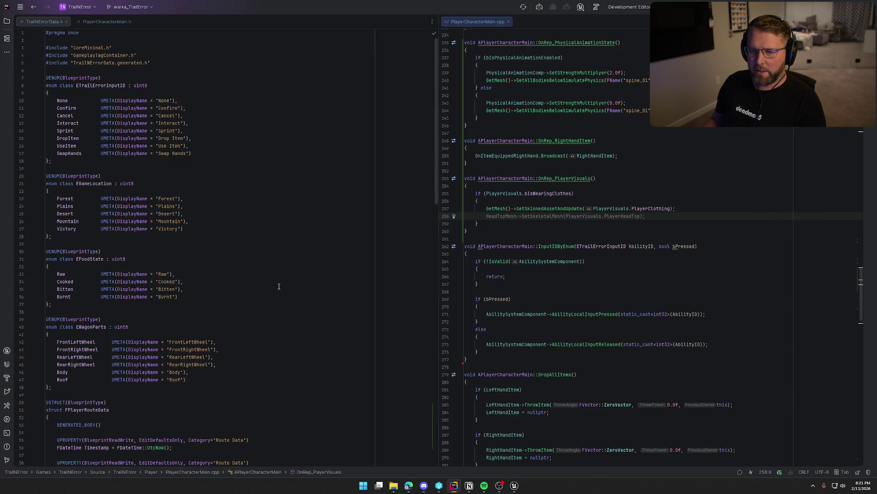
left_click(107, 22)
scroll(297, 279, "up", 20)
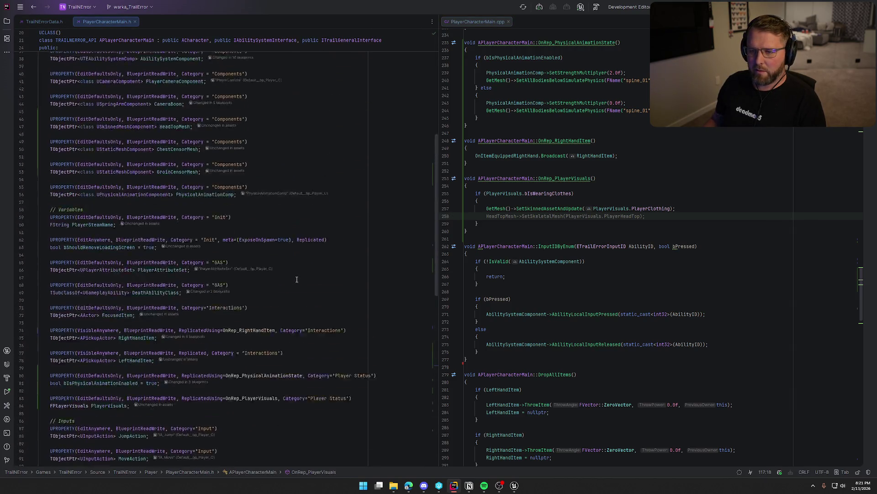
scroll(297, 279, "down", 4)
left_click(504, 217)
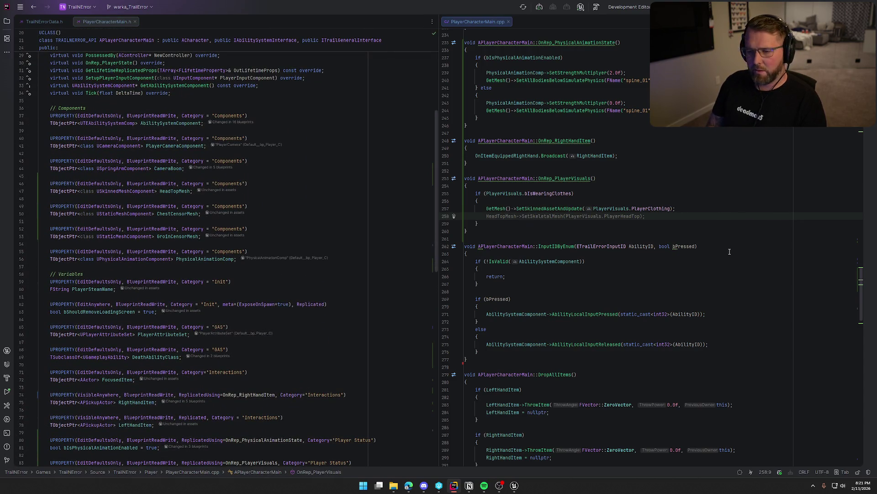
- Add ChestCensorMesh->SetVisibility(false); and GroinCensorMesh->SetVisibility(false); to the clothing branch
type("Ches")
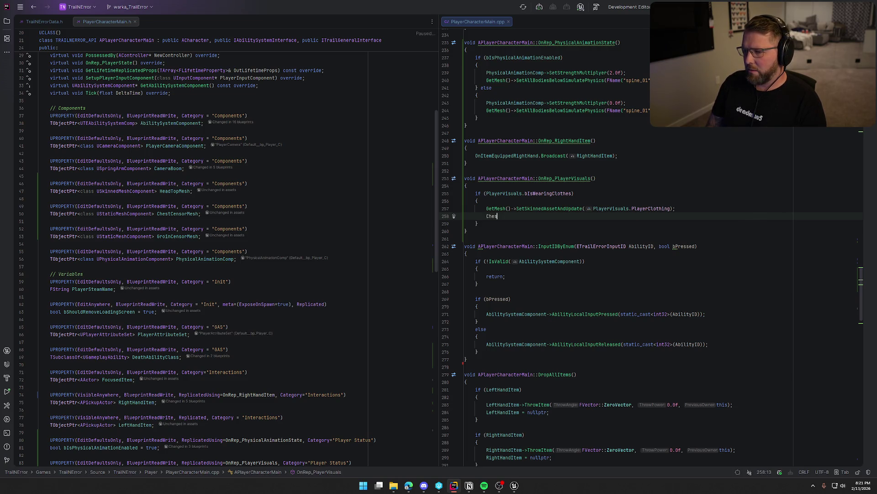
key("BackSpace")
type("s")
key("Return")
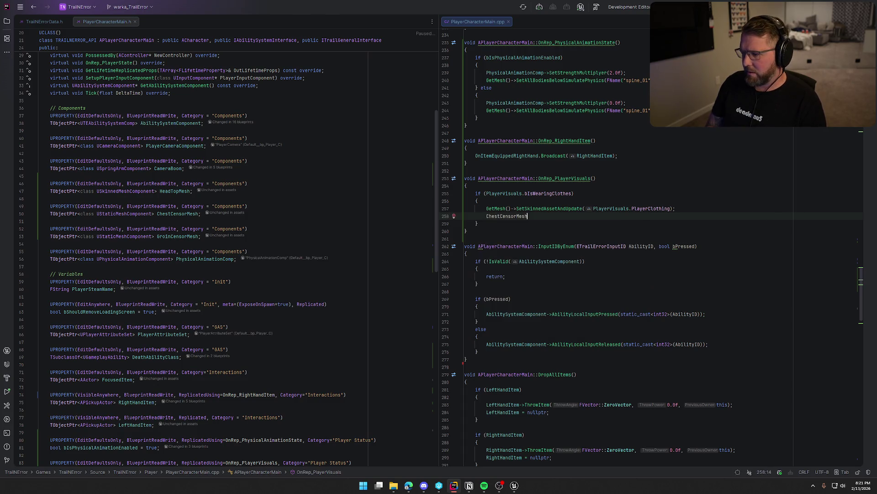
type("->SetV")
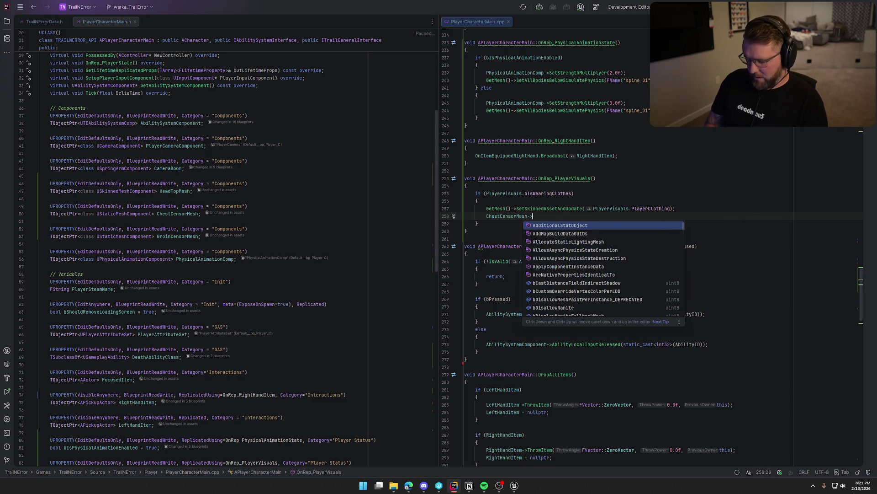
type("is")
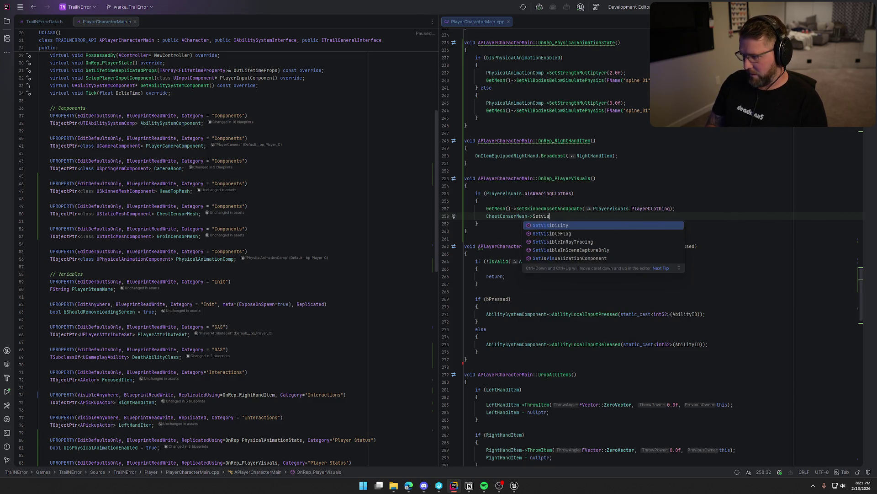
key("Return")
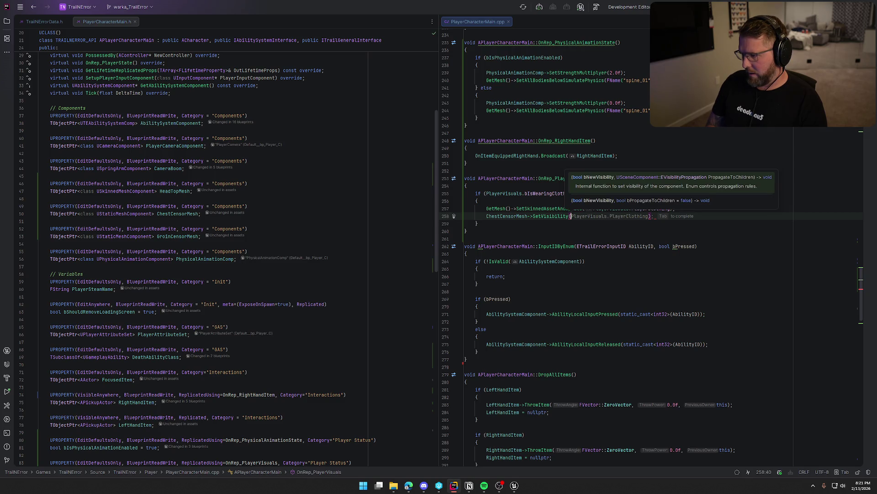
type("false)")
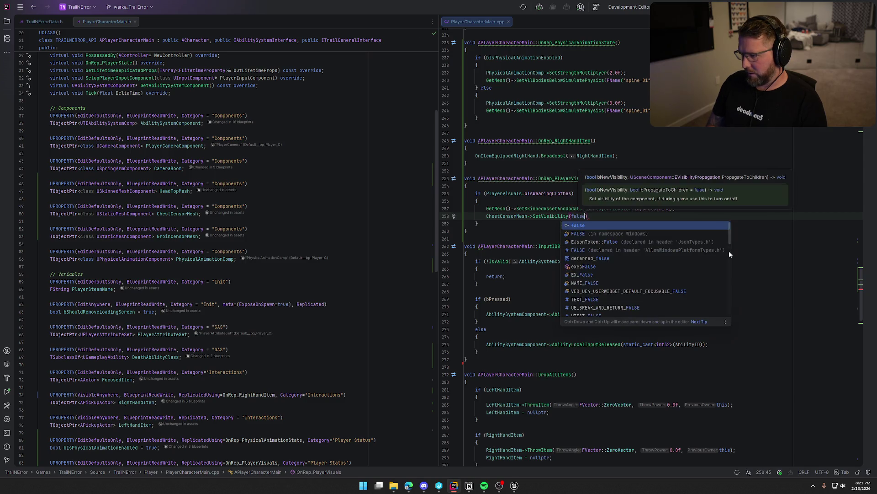
type(";")
key("Return")
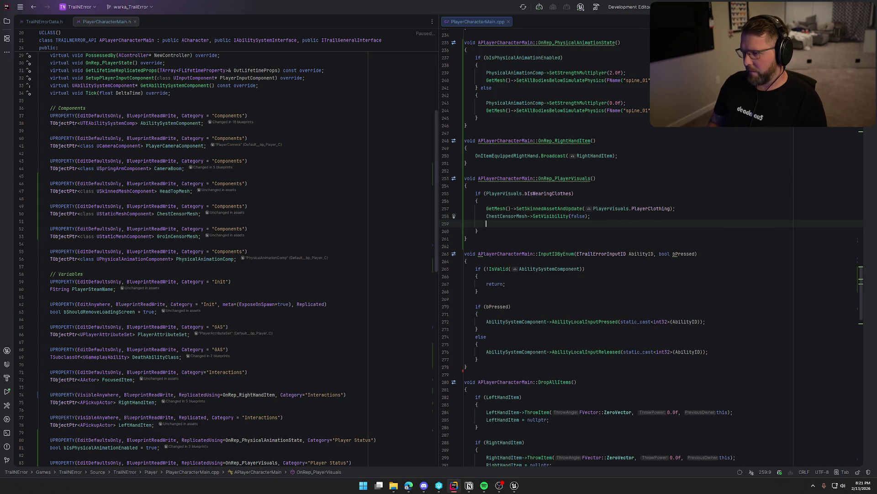
key("Tab")
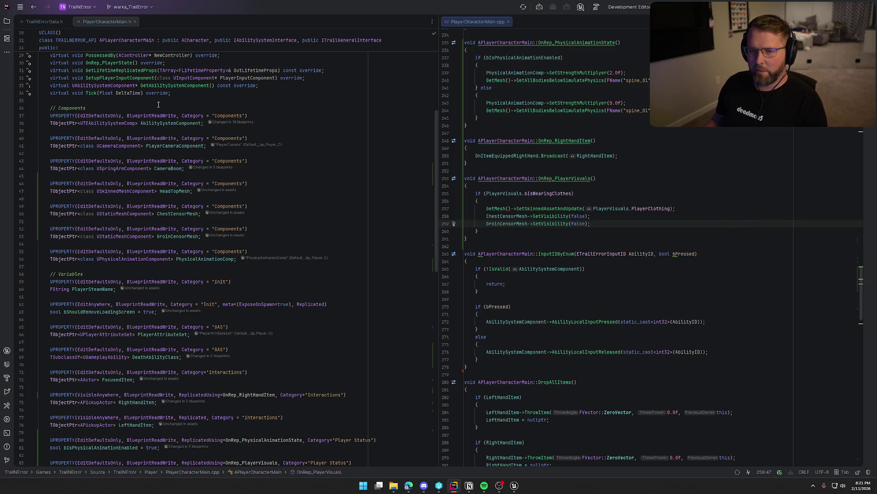
- Open TrailErrorData.h and scroll to the FPlayerVisuals struct
left_click(27, 23)
scroll(237, 325, "down", 3)
scroll(238, 325, "down", 15)
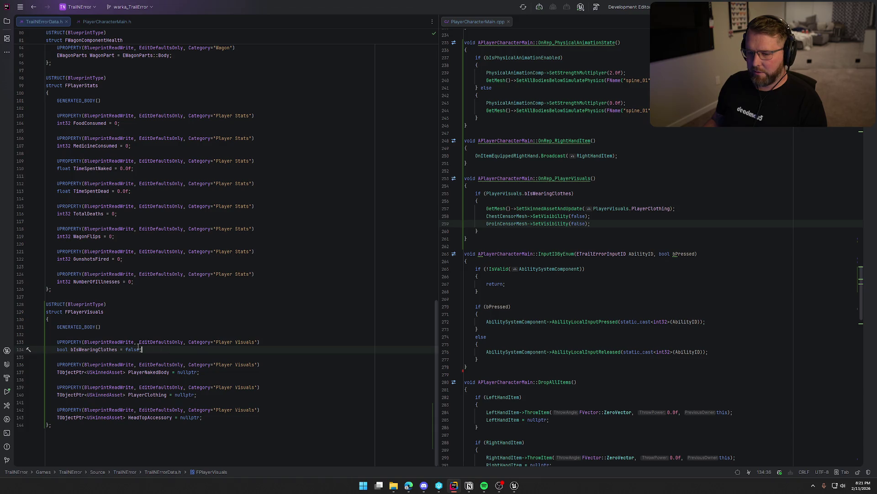
- Below GENERATED_BODY(), add UPROPERTY(BlueprintReadWrite, EditDefaultsOnly, Category="Player Visuals") bool bIsMale = true;
key("Up")
key("Up")
key("Up")
key("Return")
key("Return")
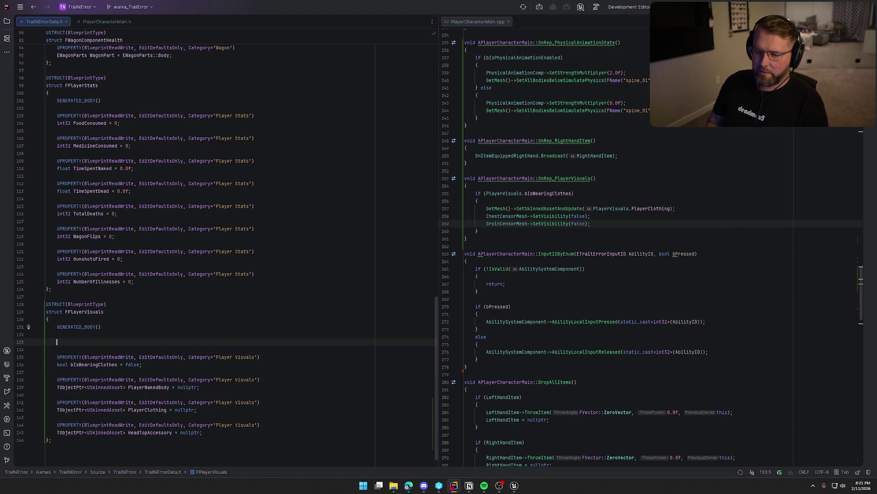
type("UPR")
key("Return")
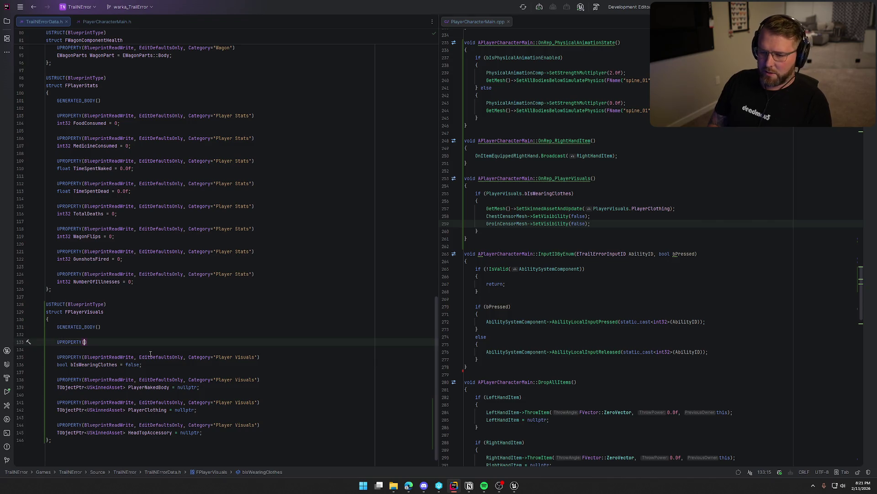
type("Blu")
key("Tab")
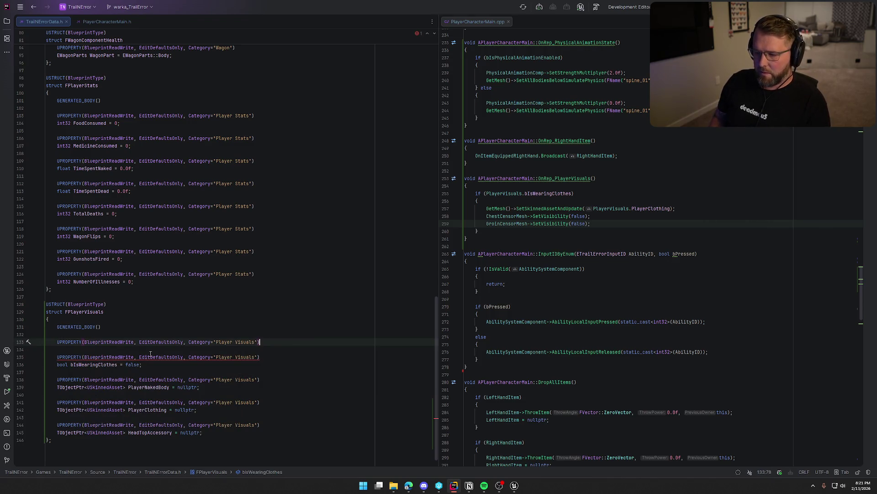
key("shift+Return")
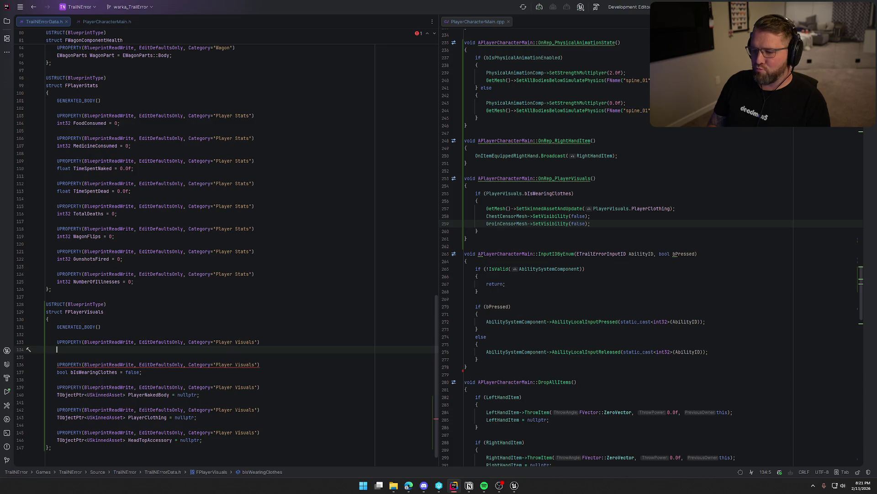
type("bool bIs")
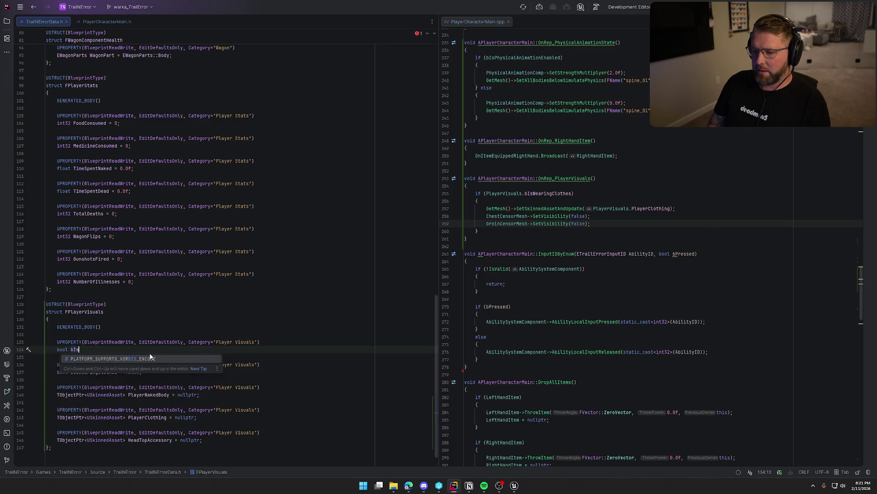
type("Male = true;")
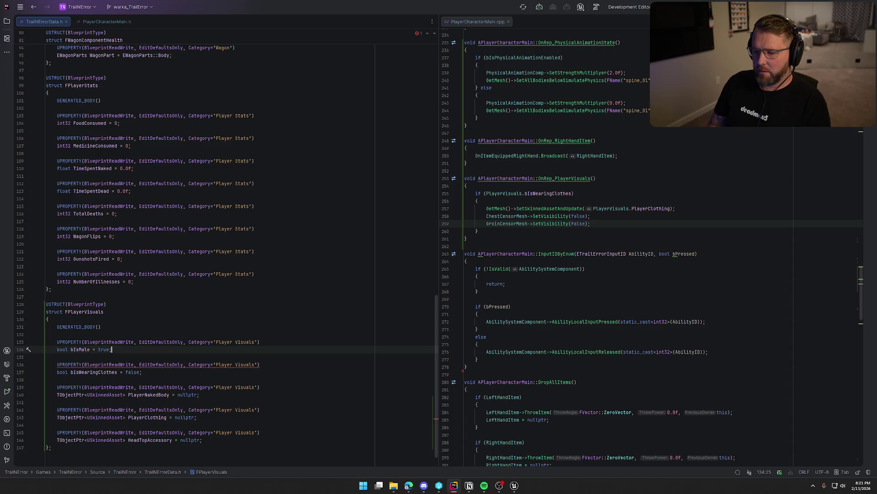
left_click(98, 22)
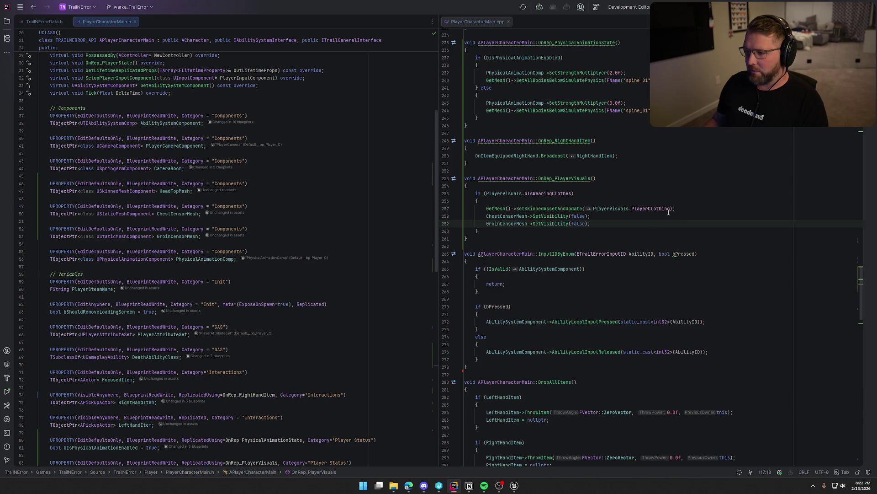
- Add an else branch that applies PlayerNakedBody to the body mesh and shows GroinCensorMesh
left_click(486, 229)
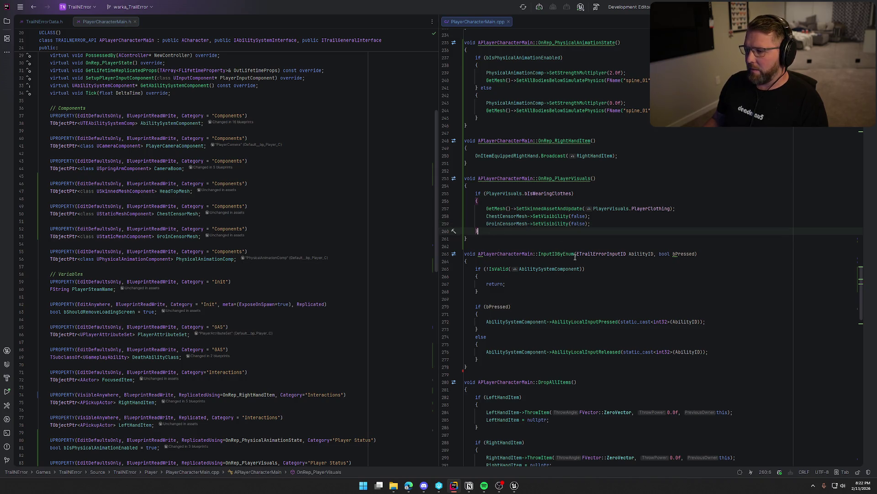
type("el")
key("Return")
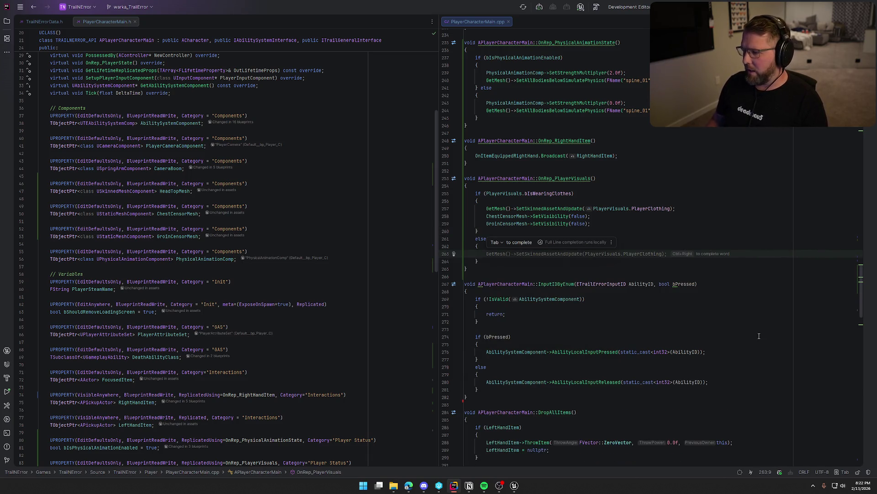
key("Tab")
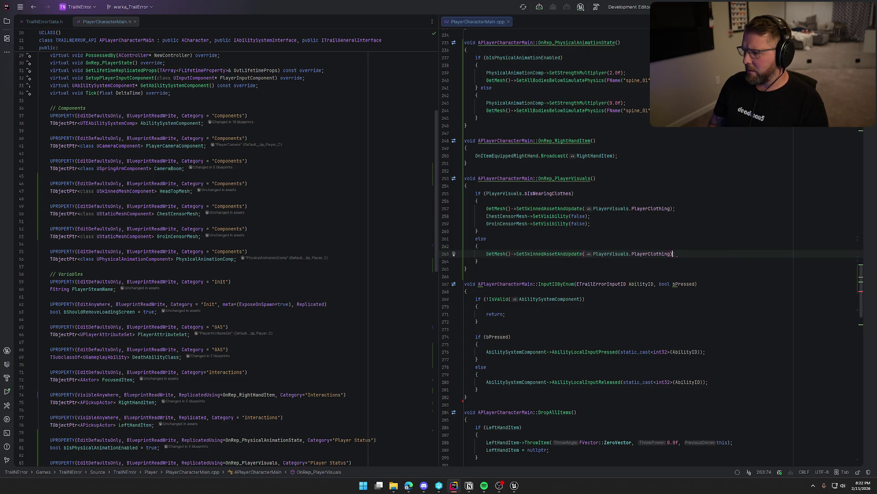
key("BackSpace")
key("BackSpace")
key("BackSpace")
type("PlayerNakedBody);")
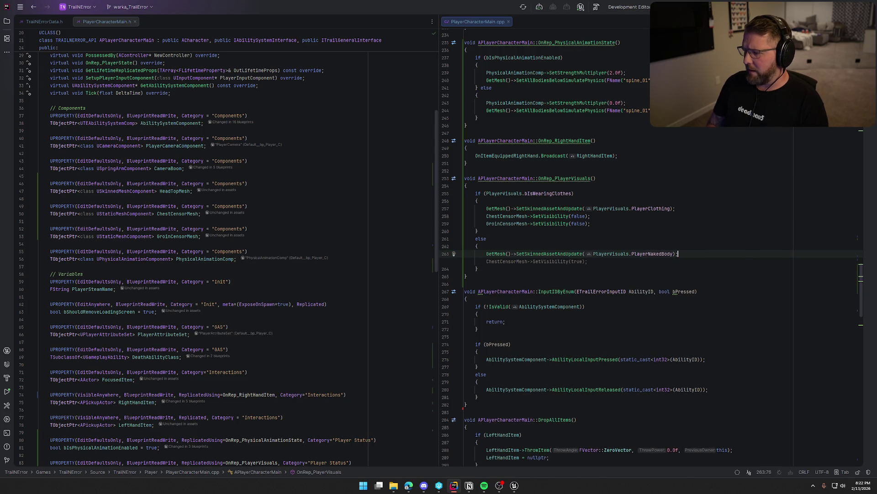
key("Return")
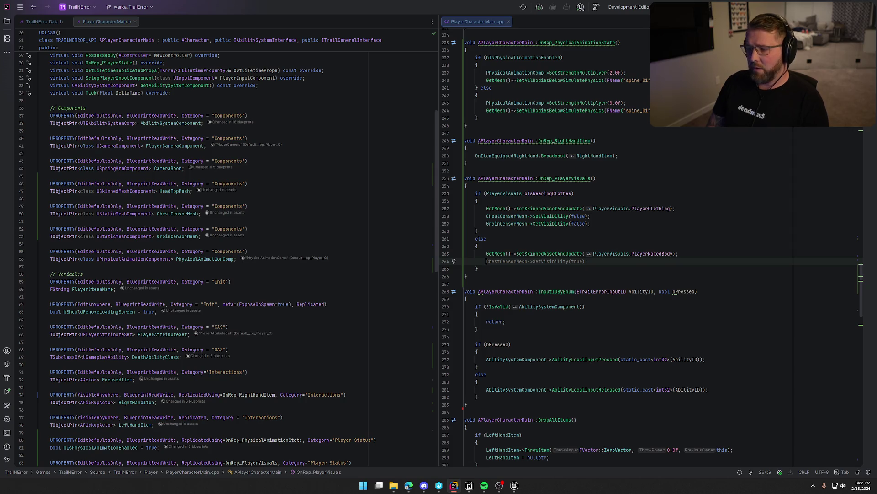
type("Groin")
key("Return")
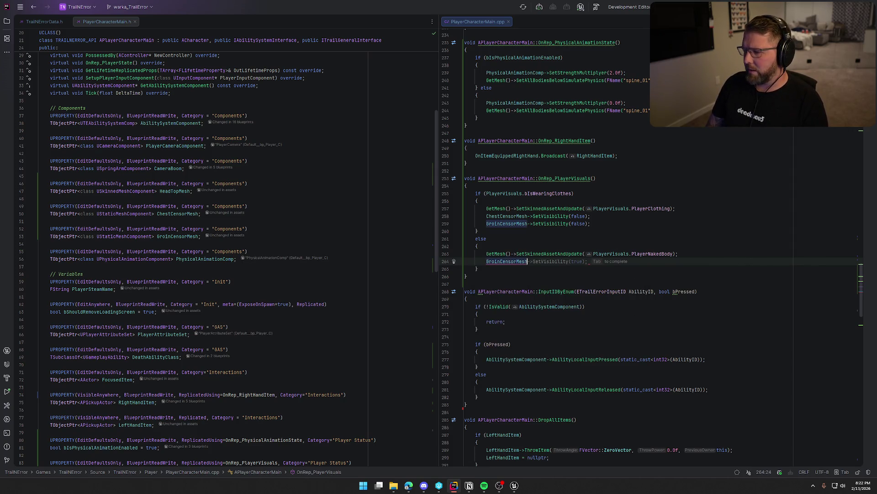
key("Tab")
key("Return")
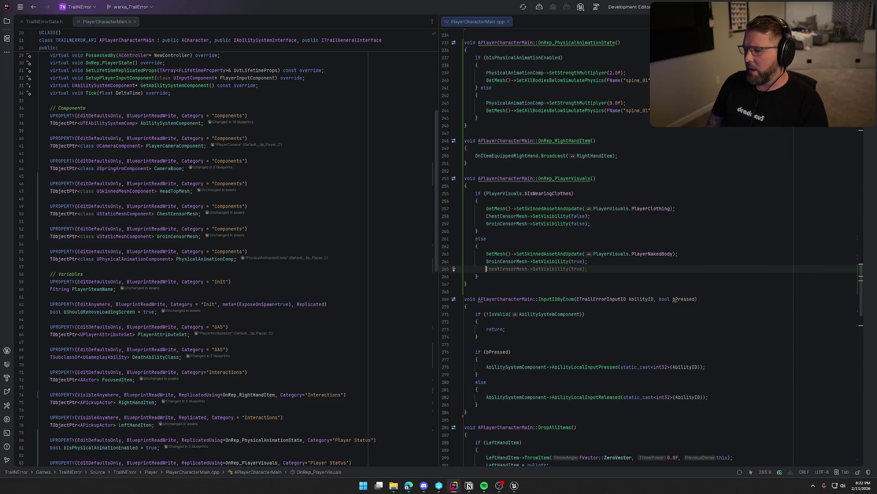
- Inside the else, add if (!PlayerVisuals.bIsMale) { ChestCensorMesh->SetVisibility(true); }
type("if (Player")
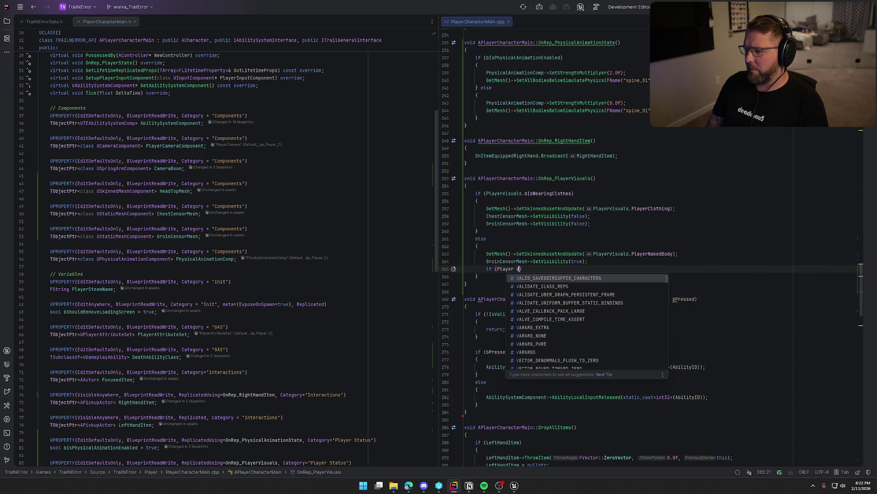
type("V")
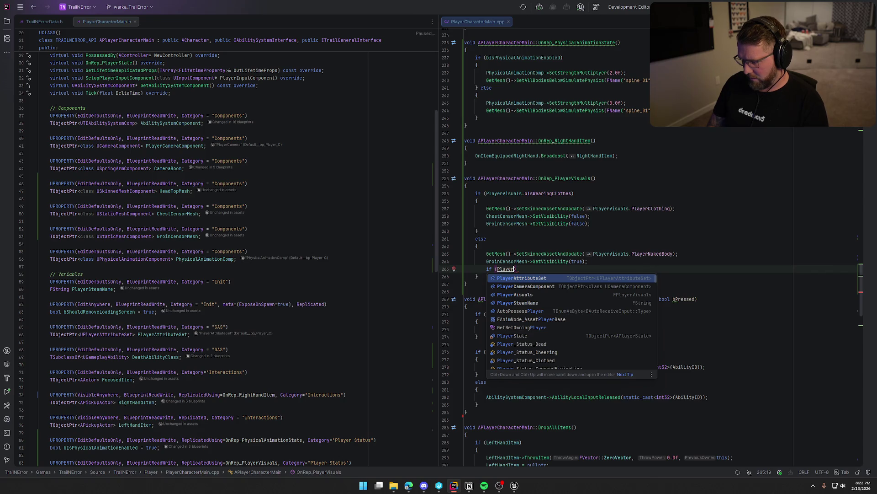
type("is")
key("Return")
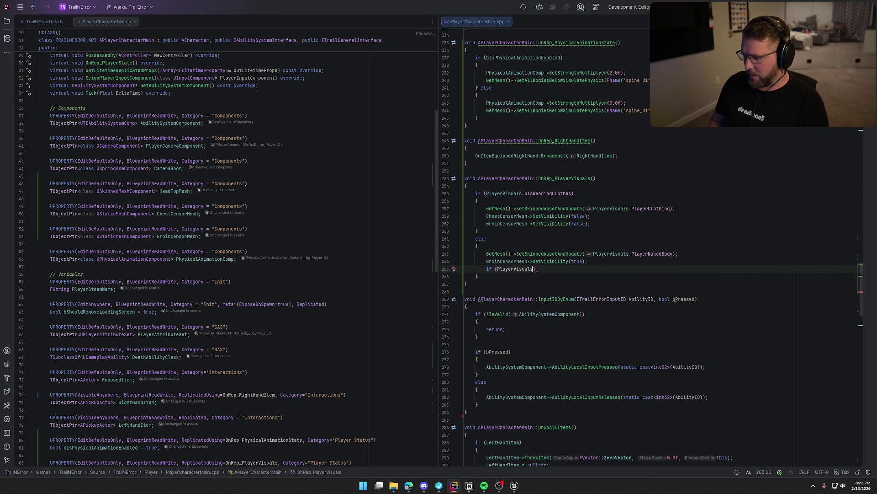
type(".b")
type("IsM")
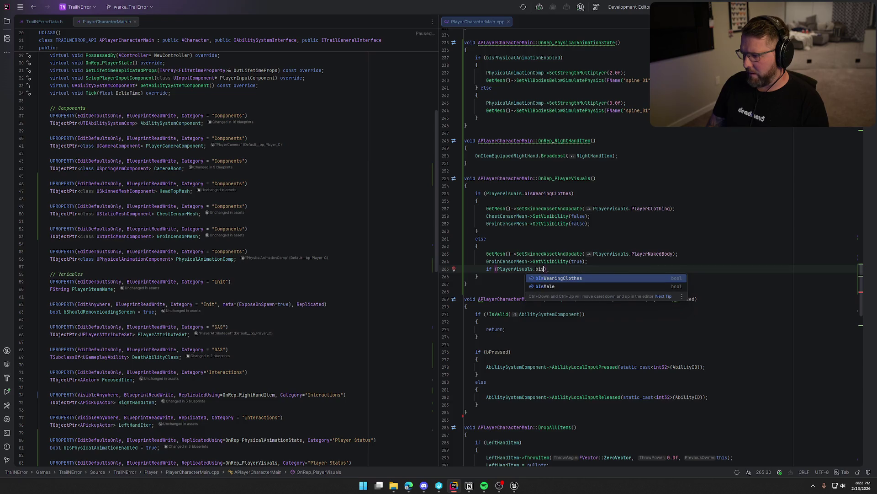
key("Return")
type(")")
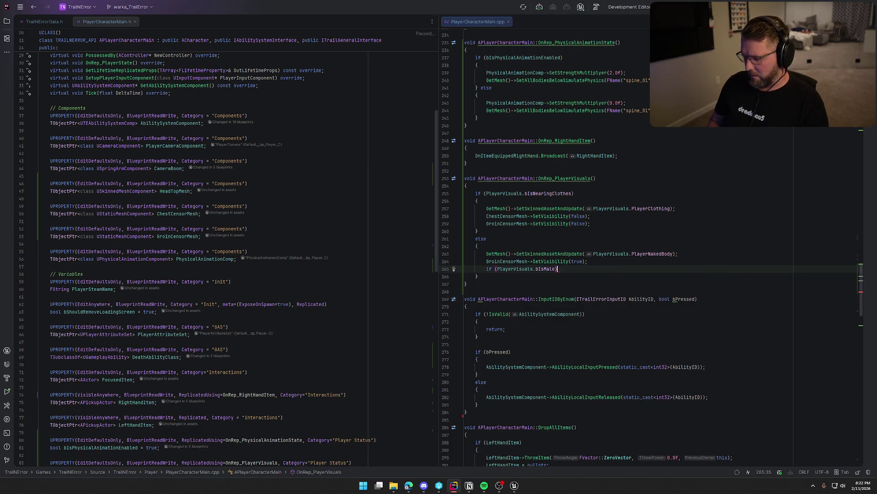
type("{")
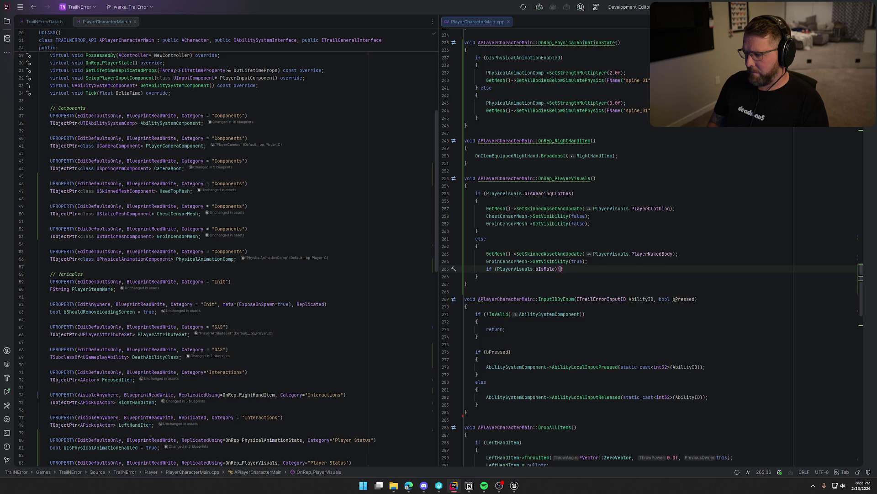
key("Return")
left_click(497, 269)
type("!")
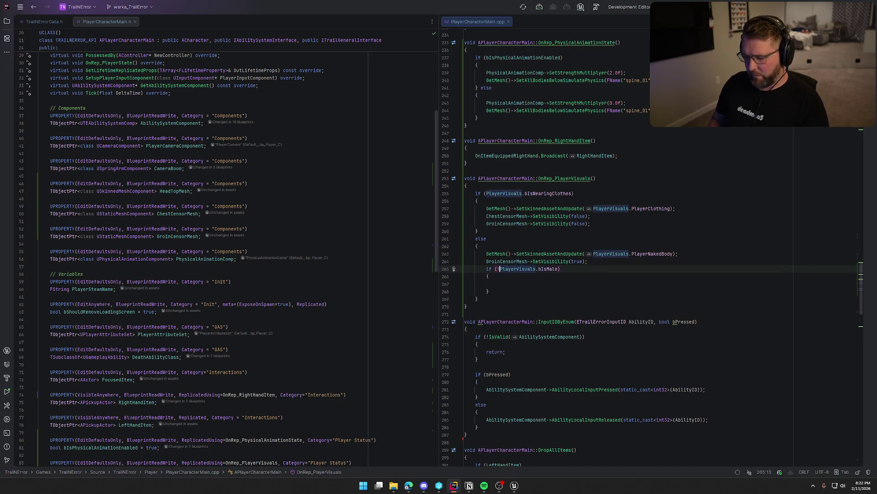
left_click(497, 283)
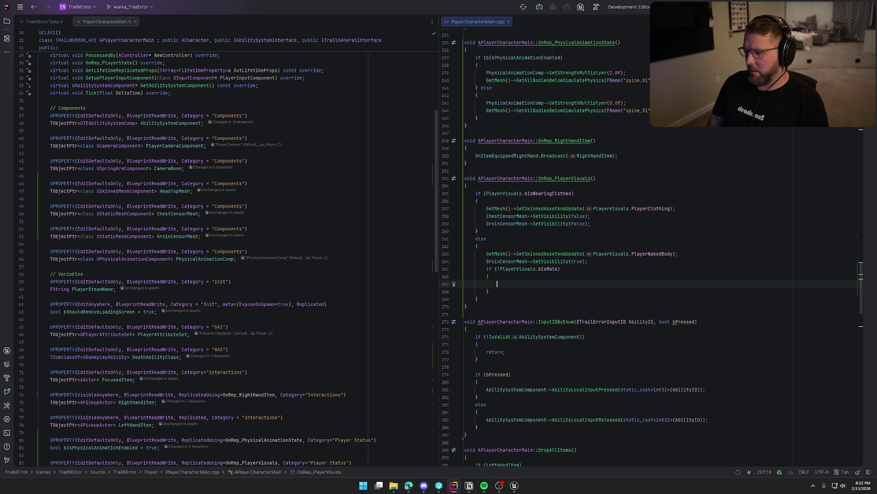
type("ChestCensorMesh->SetVisibility(true);")
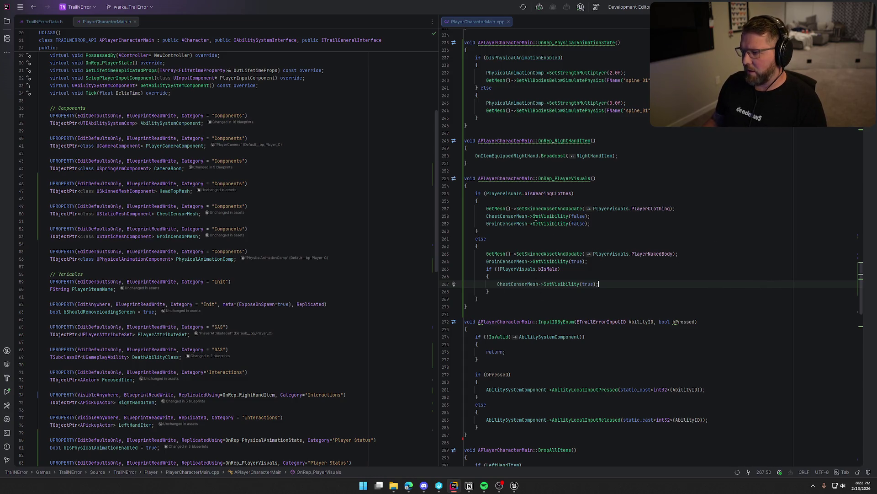
scroll(488, 282, "down", 2)
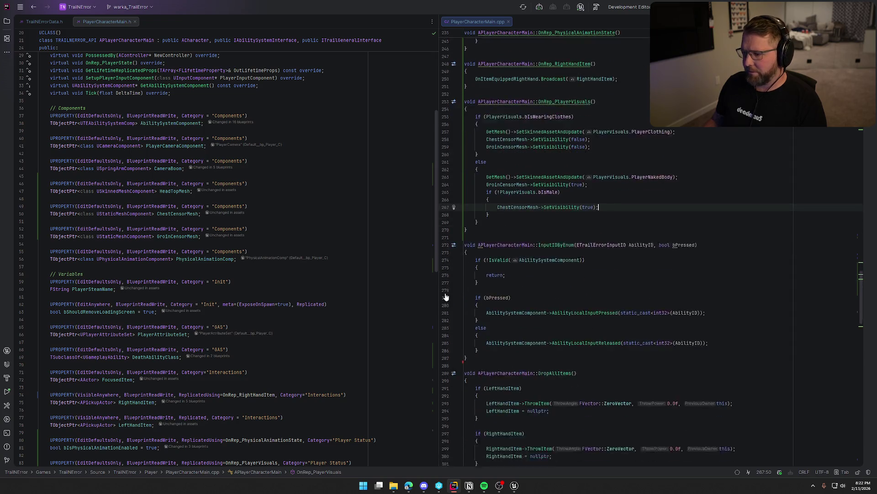
key("Down")
key("Down")
key("Return")
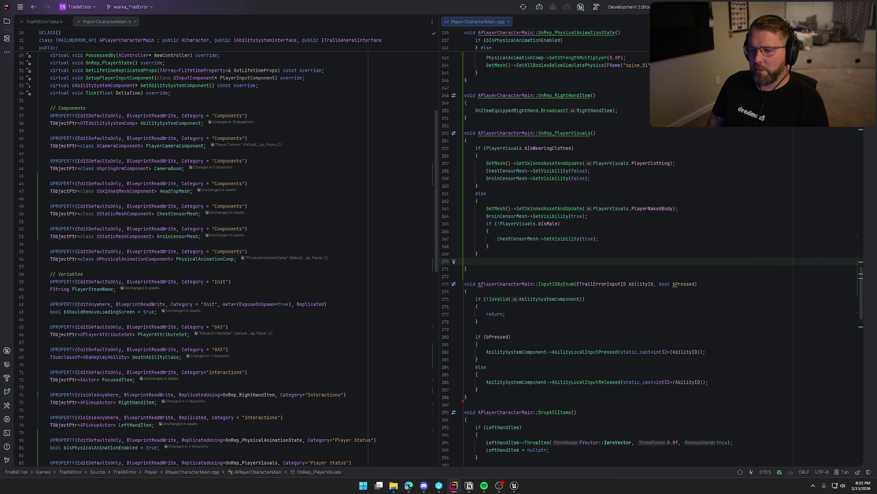
- Add HeadTopMesh->SetSkinnedAssetAndUpdate(PlayerVisuals.HeadTopAccessory); after the if/else, correcting -> to a dot
type("Hed")
type("adT")
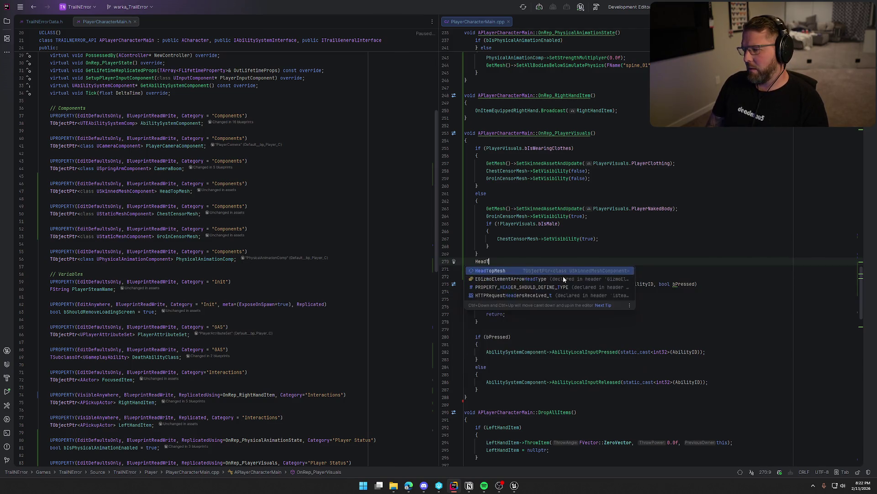
type("opMesh->SetVisibility(false);")
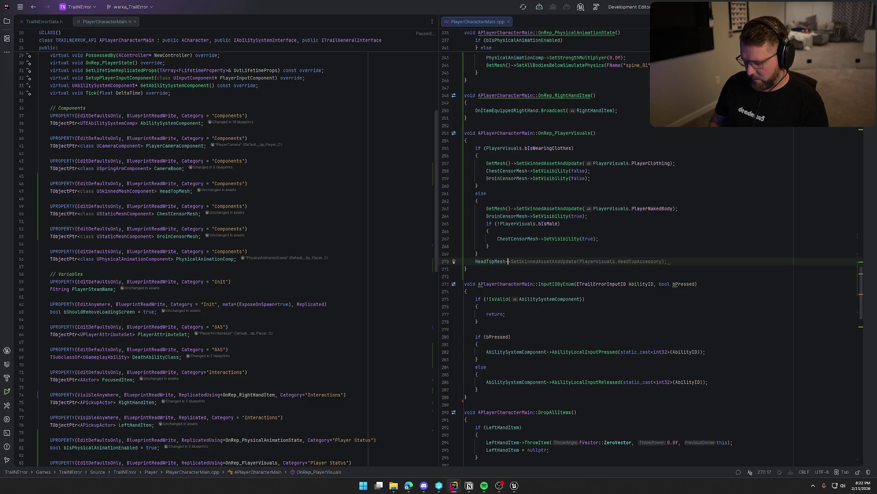
key("BackSpace")
key("BackSpace")
key("BackSpace")
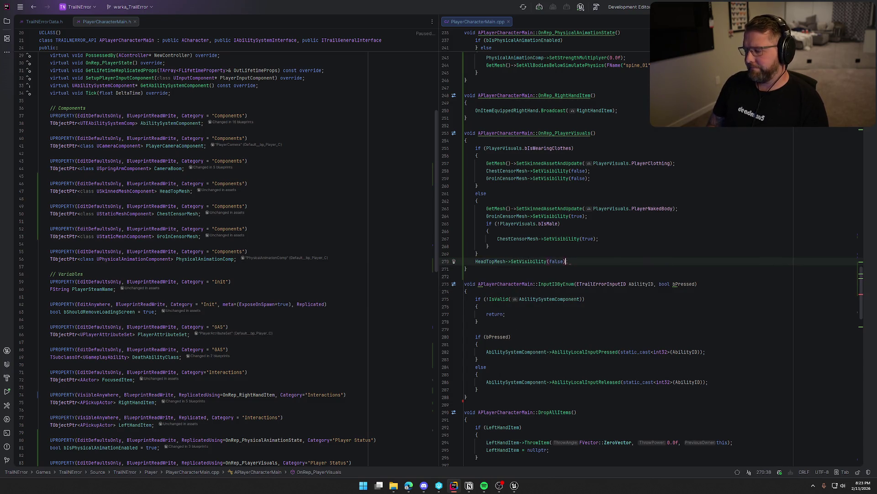
type("SetSk")
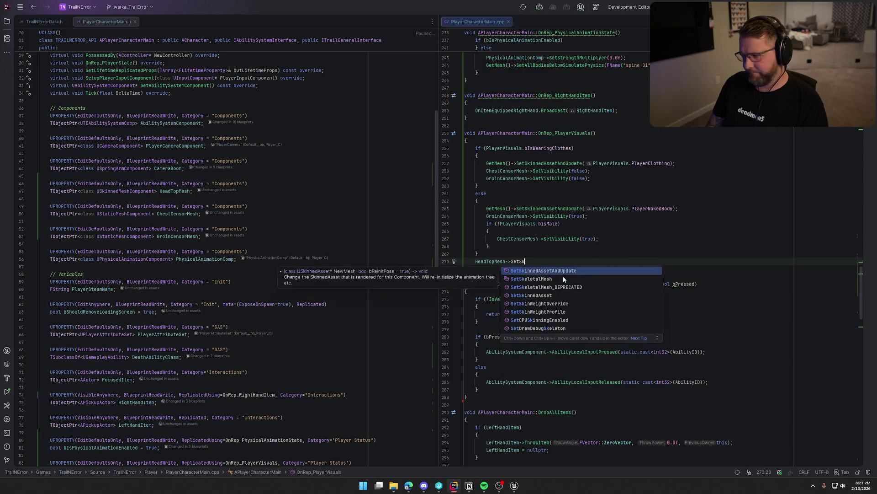
key("Return")
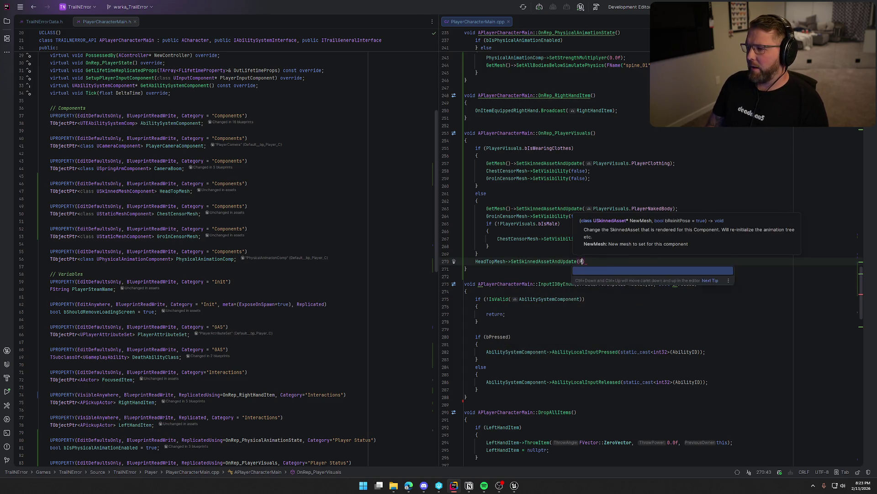
type("Player")
key("Return")
type(".HeadTopAccessory")
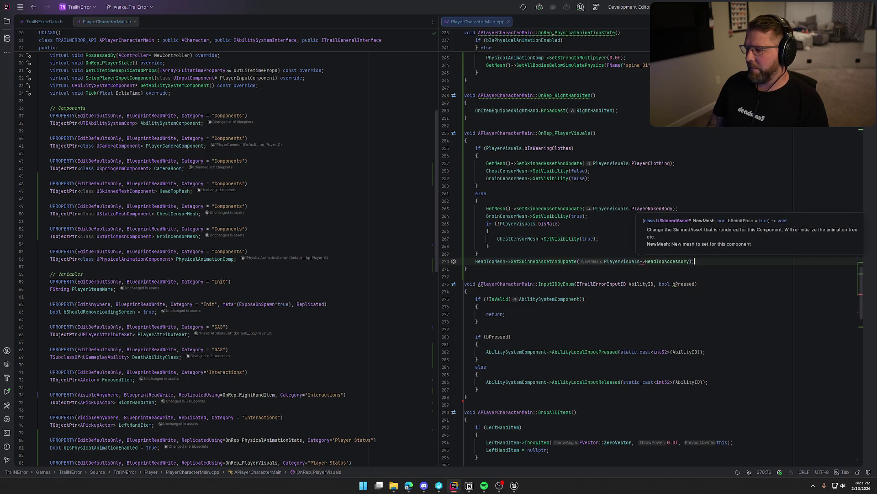
key("Return")
type(";")
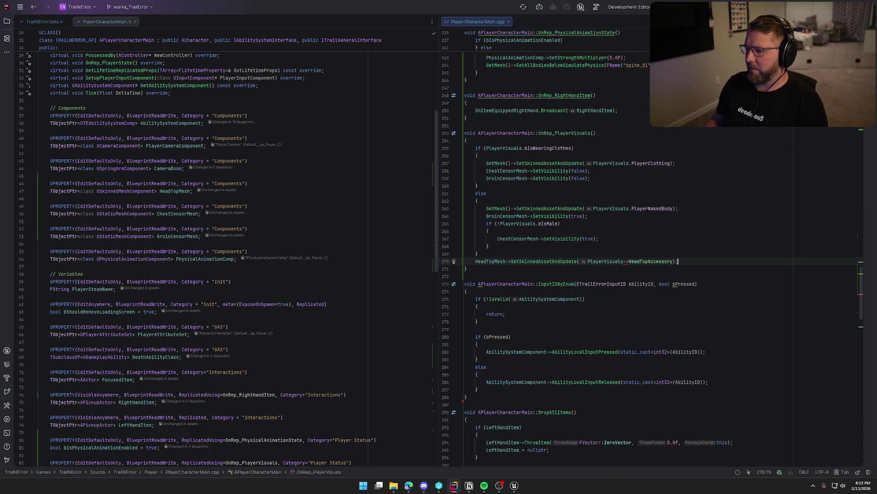
left_click(629, 261)
key("BackSpace")
key("BackSpace")
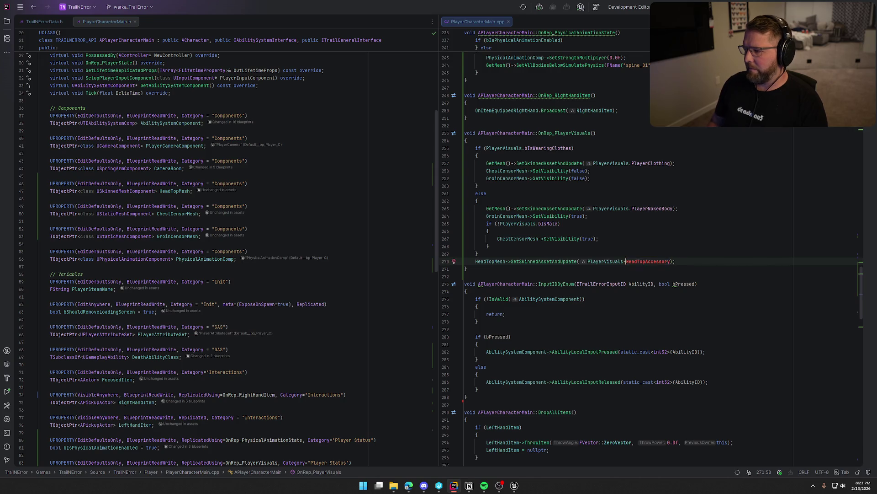
type(".")
key("Escape")
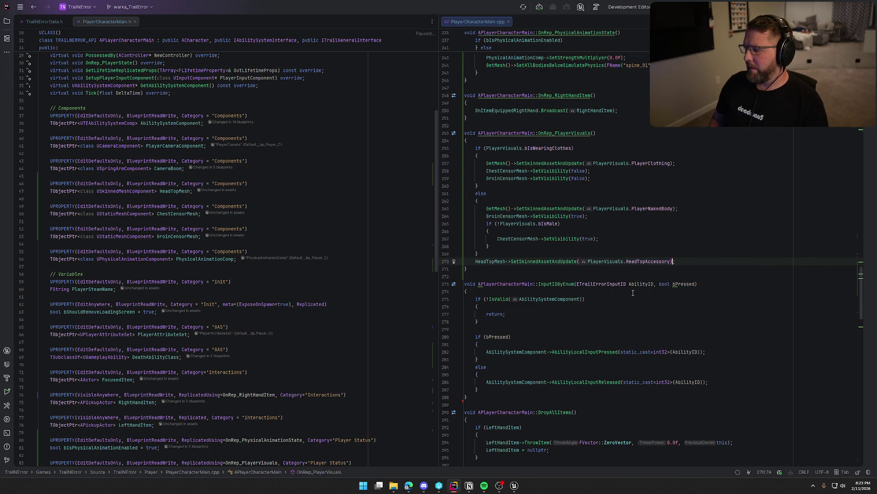
key("End")
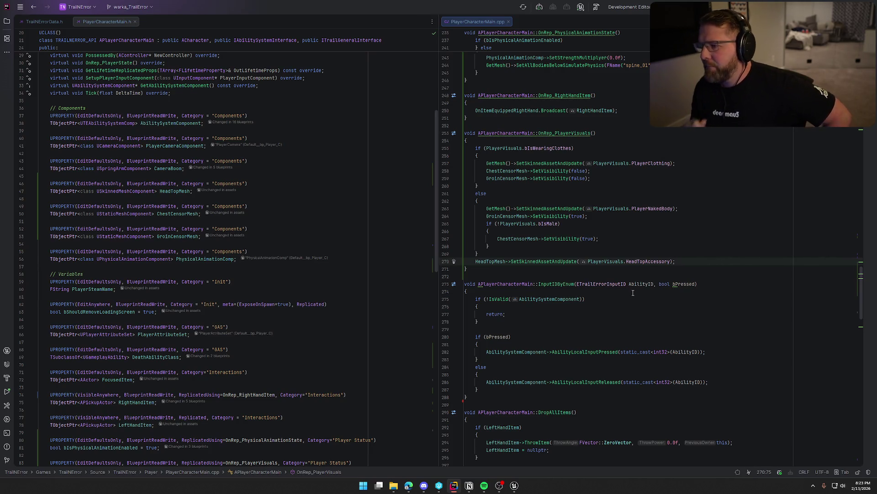
- Back in Unreal, pan bp_Player's event graph across the authority nodes and MC_TogglePlayerClothes event
key("alt+Tab")
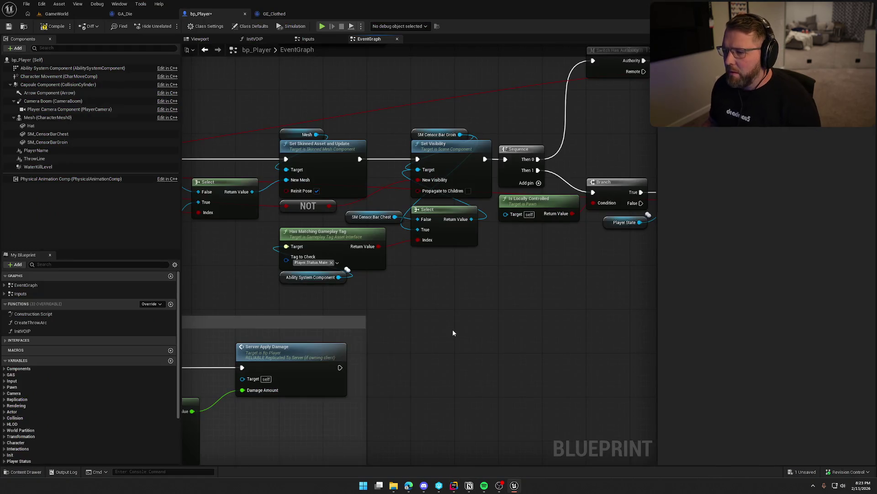
mouse_move(559, 303)
left_mouse_down()
mouse_move(374, 334)
mouse_move(307, 378)
left_mouse_up()
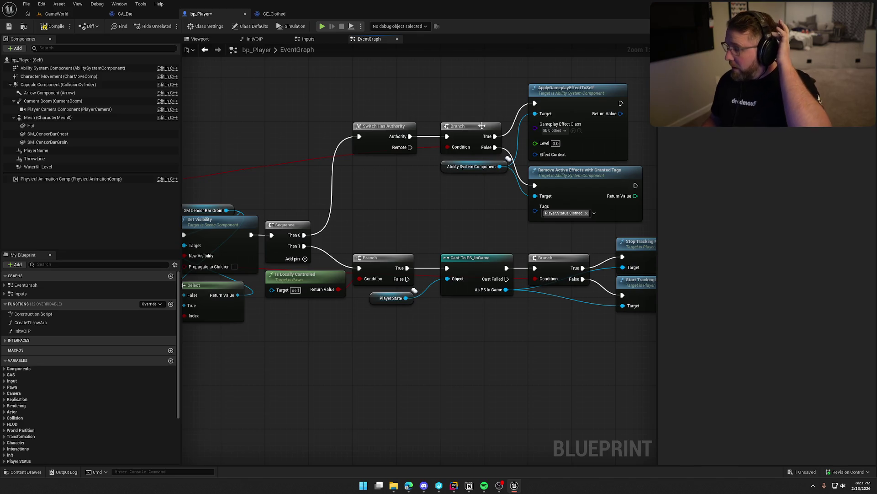
left_click_drag(346, 89, 539, 196)
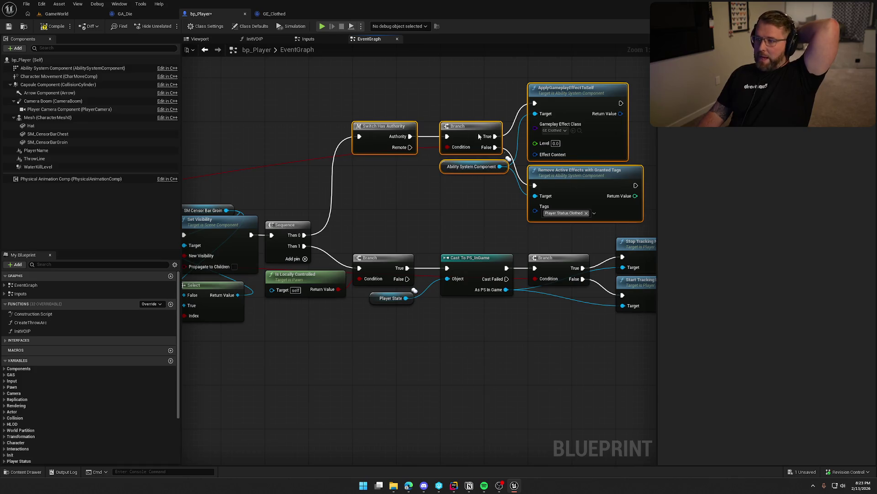
left_click(467, 235)
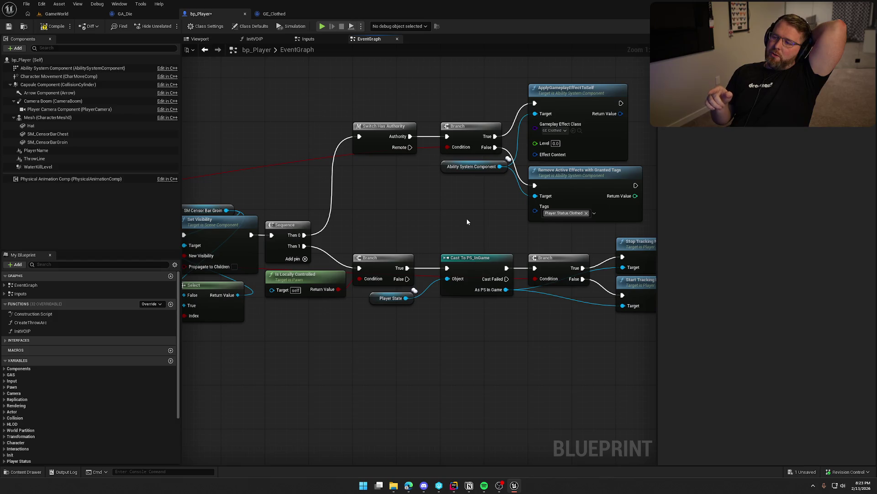
left_click(375, 127)
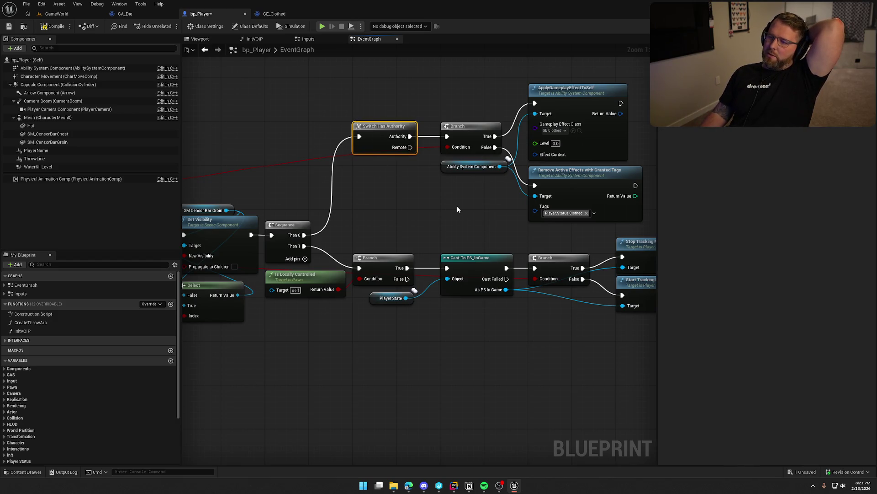
left_click_drag(494, 147, 604, 161)
left_click(292, 181)
mouse_move(330, 216)
left_mouse_down()
mouse_move(413, 176)
mouse_move(299, 192)
left_mouse_up()
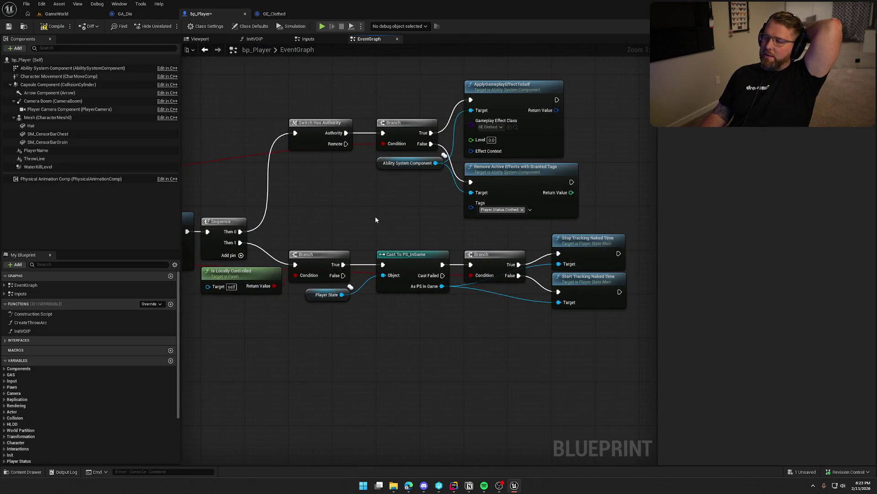
left_click_drag(376, 219, 399, 197)
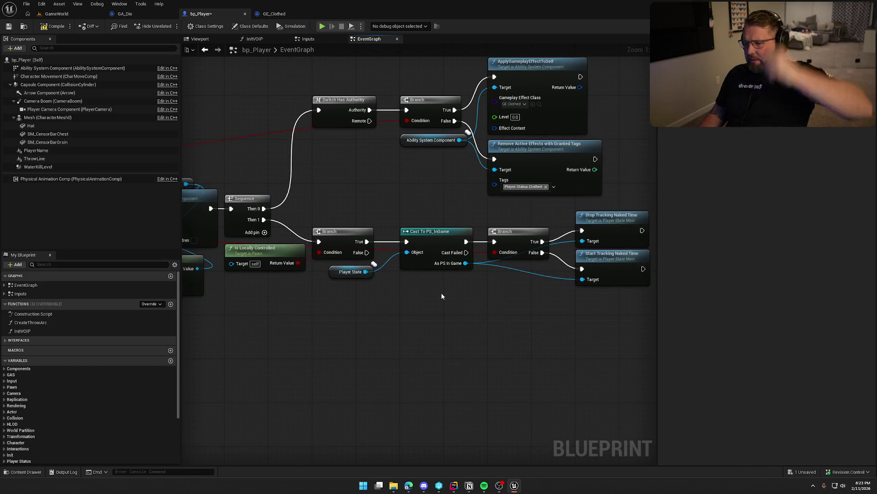
mouse_move(462, 291)
left_mouse_down()
mouse_move(499, 309)
mouse_move(573, 299)
mouse_move(187, 150)
mouse_move(393, 289)
left_mouse_up()
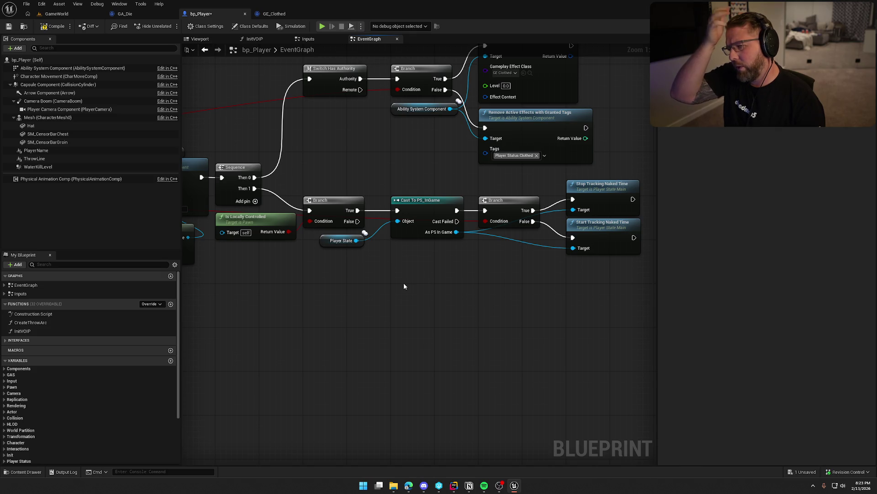
mouse_move(404, 282)
left_mouse_down()
mouse_move(632, 315)
mouse_move(443, 289)
mouse_move(358, 291)
left_mouse_up()
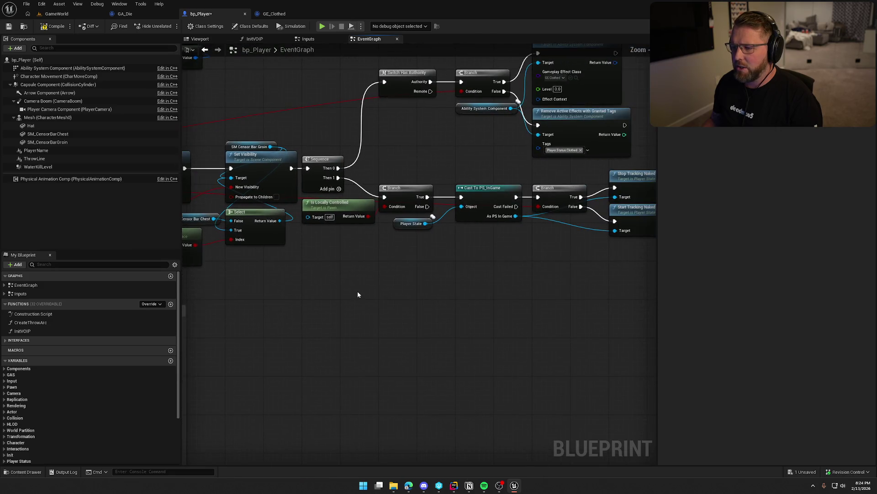
scroll(383, 286, "down", 1)
- Select the Branch, Cast and naked-time tracking nodes and drag them lower in the graph
left_click_drag(532, 239, 279, 172)
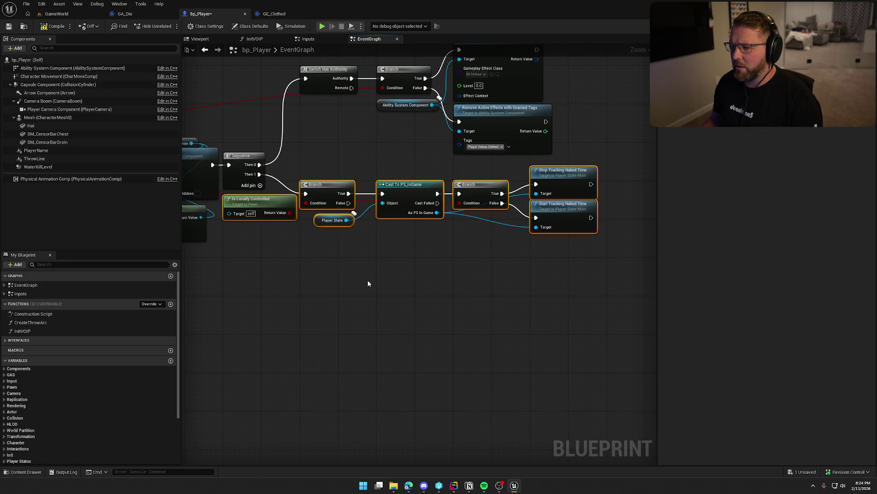
left_click_drag(294, 176, 566, 284)
mouse_move(356, 257)
left_mouse_down()
mouse_move(580, 259)
mouse_move(289, 223)
left_mouse_up()
left_click_drag(322, 193, 393, 243)
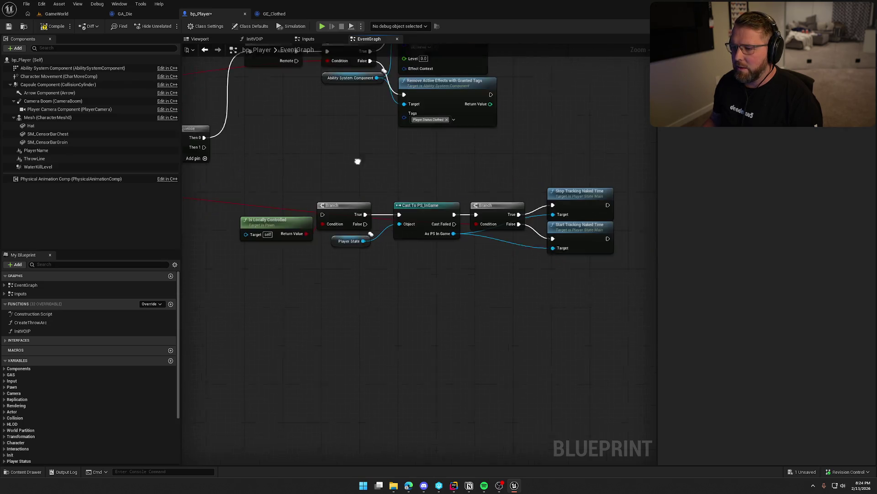
mouse_move(519, 266)
left_mouse_down()
mouse_move(372, 269)
mouse_move(179, 229)
mouse_move(226, 231)
left_mouse_up()
- Find all references to the MC_TogglePlayerClothes event
right_click(248, 217)
mouse_move(286, 290)
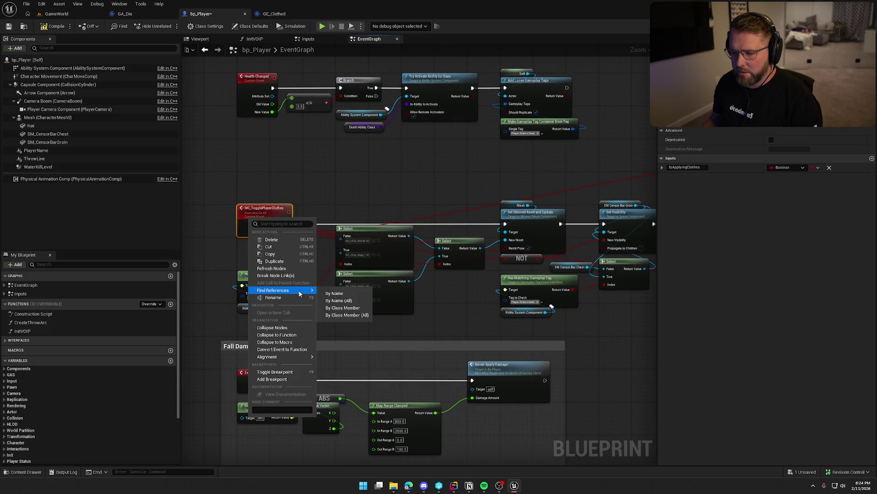
left_click(347, 315)
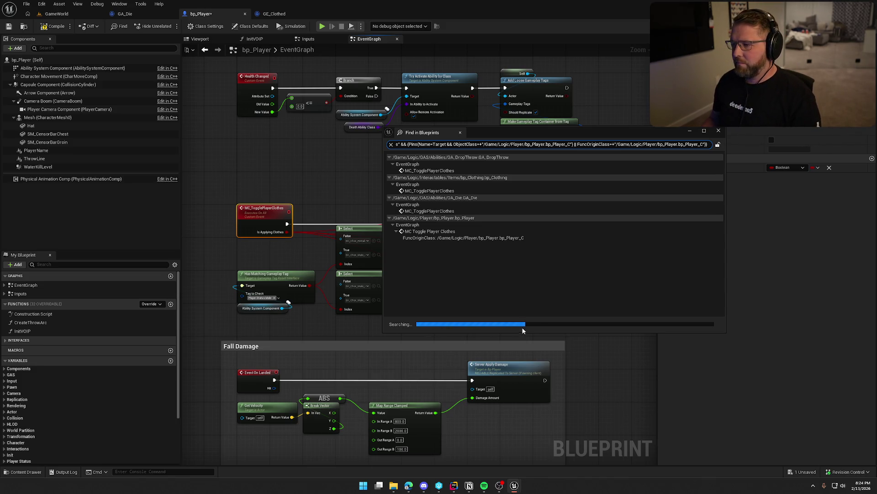
- Close the Find in Blueprints results and inspect the Switch Has Authority and ApplyGameplayEffect nodes
left_click_drag(534, 132, 876, 137)
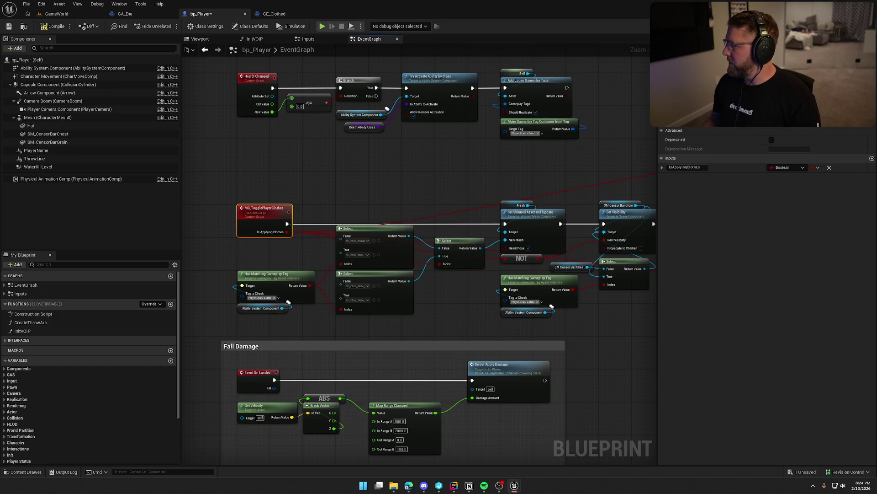
left_click_drag(593, 178, 417, 170)
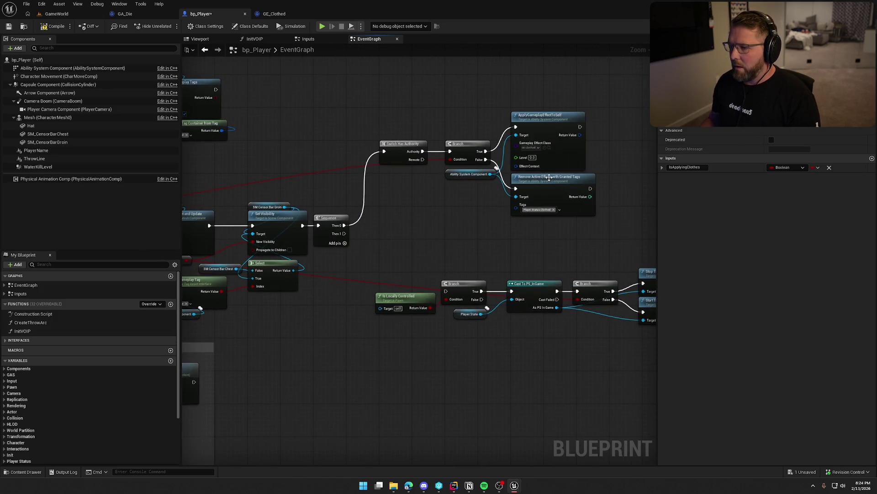
left_click_drag(438, 114, 600, 226)
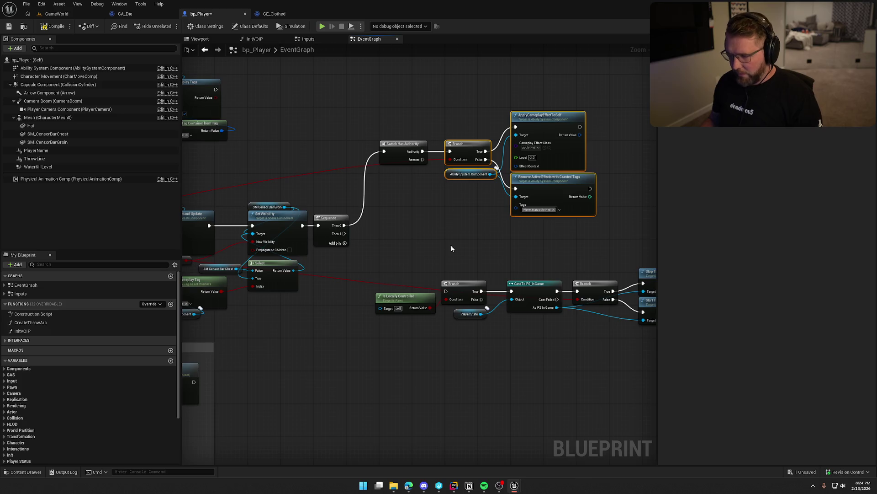
mouse_move(459, 218)
left_mouse_down()
mouse_move(477, 225)
mouse_move(533, 211)
mouse_move(652, 211)
mouse_move(380, 229)
left_mouse_up()
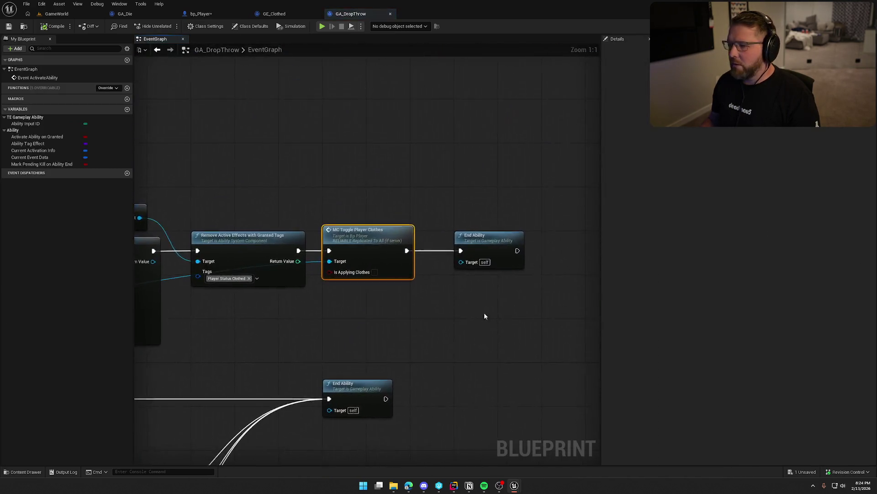
- Pan GA_DropThrow's event graph to center the MC Toggle Player Clothes call before End Ability
left_click_drag(459, 262, 349, 248)
mouse_move(299, 260)
left_mouse_down()
mouse_move(421, 221)
mouse_move(302, 223)
mouse_move(367, 197)
mouse_move(378, 276)
mouse_move(362, 211)
left_mouse_up()
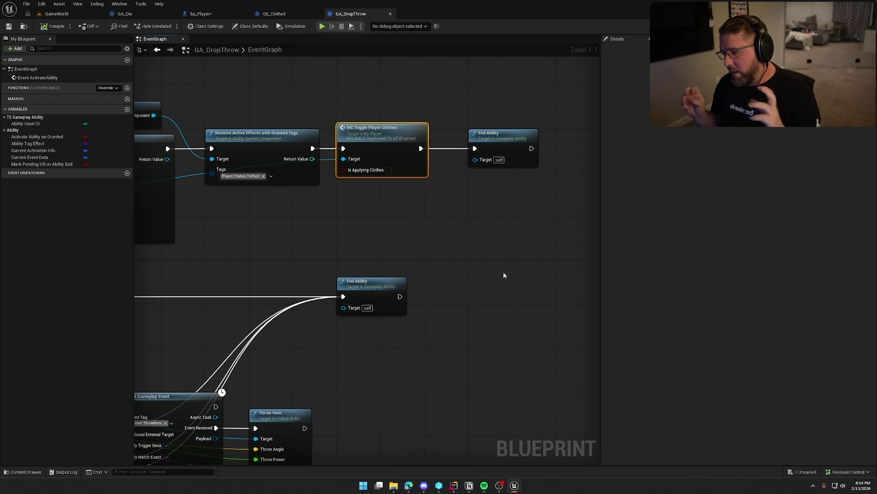
- Open TrailErrorData.h in Rider and insert blank lines after HeadTopAccessory in FPlayerVisuals
left_click(454, 485)
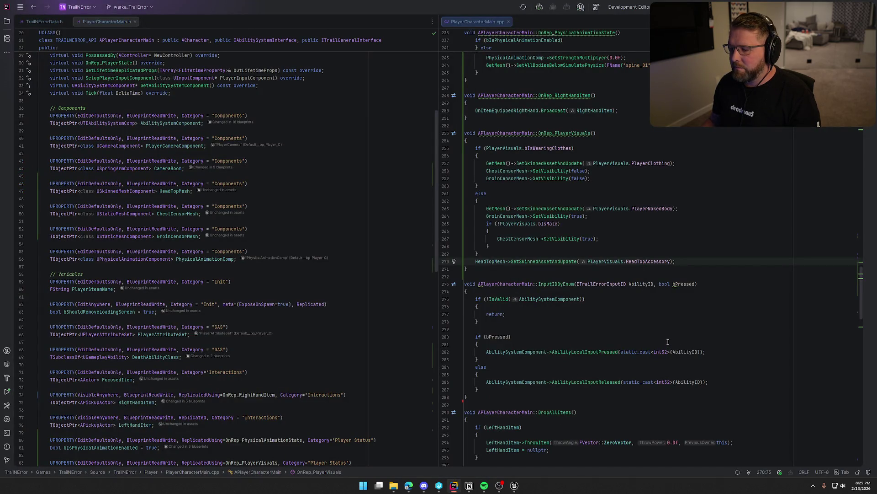
mouse_move(514, 485)
left_click(530, 447)
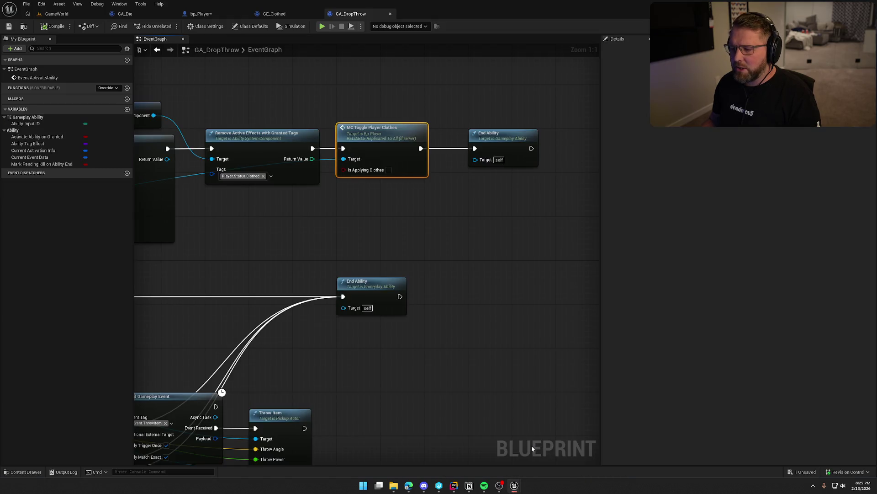
left_click(454, 485)
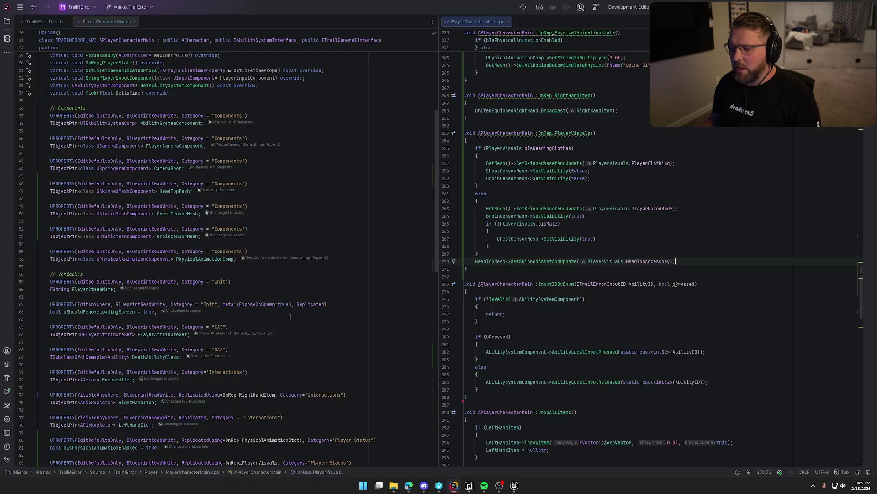
left_click(44, 22)
left_click(112, 326)
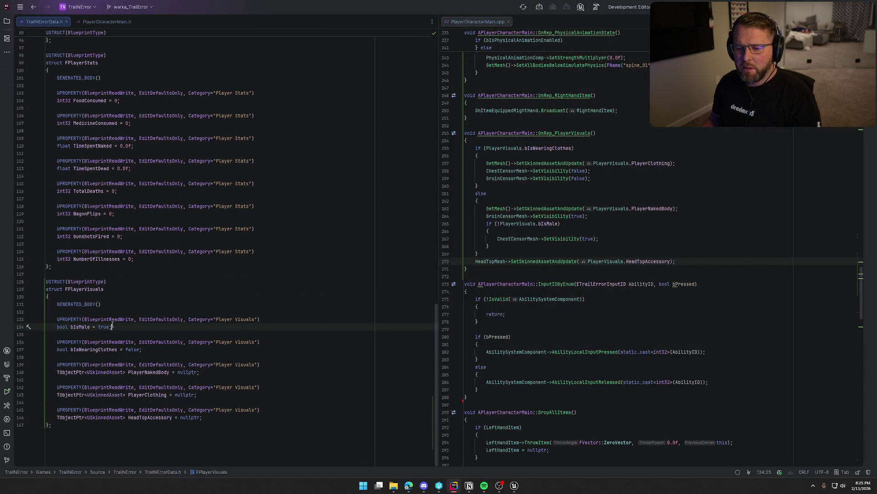
left_click(215, 419)
key("Return")
key("Return")
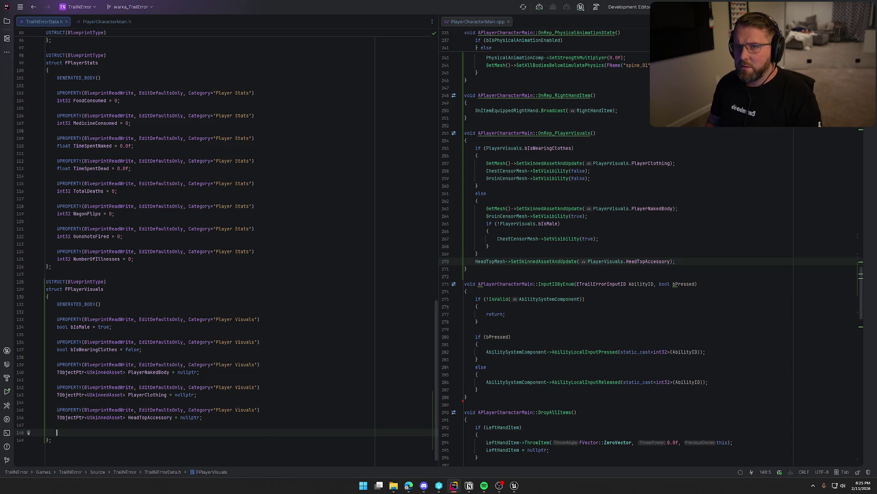
key("alt+Tab")
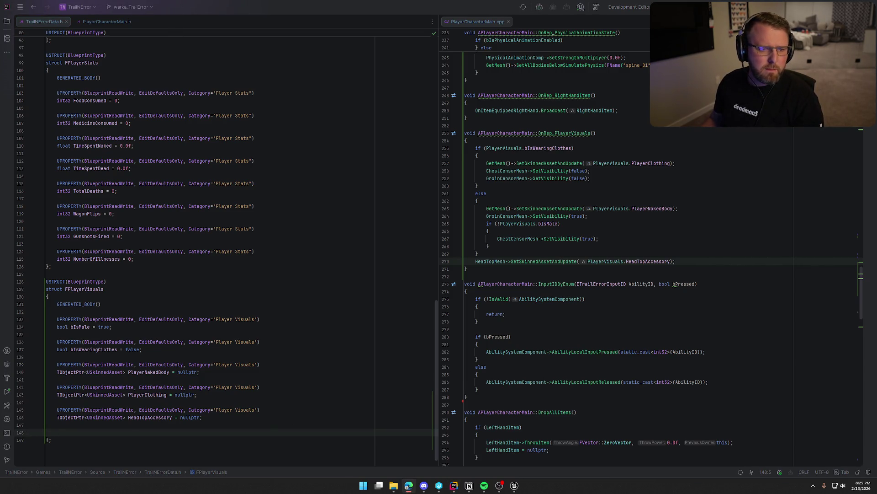
- Google 'ue5 can you make a function in a c++ struct that you can call in blueprints' and expand the AI overview
type("goo")
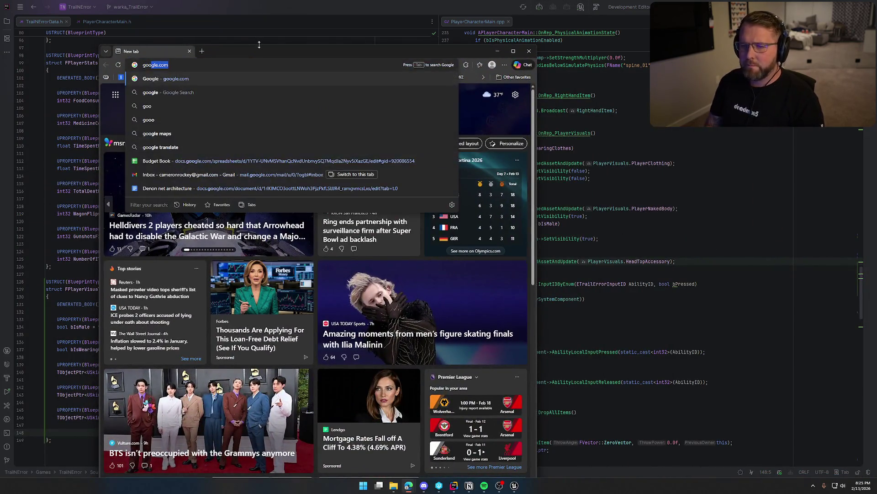
key("Return")
double_click(261, 50)
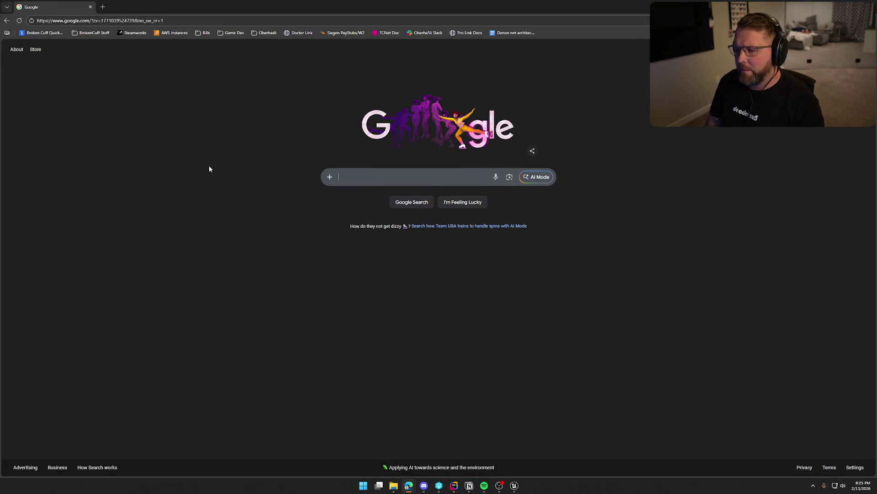
type("ue5 can you ")
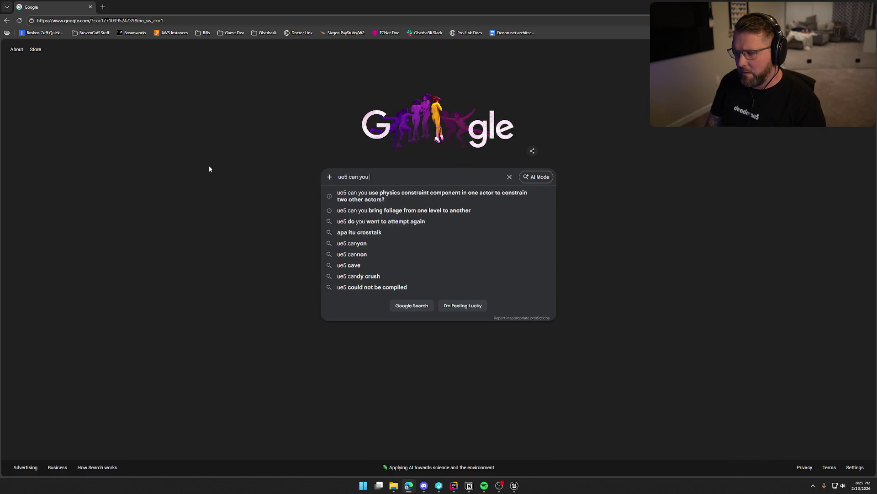
type("make a fu")
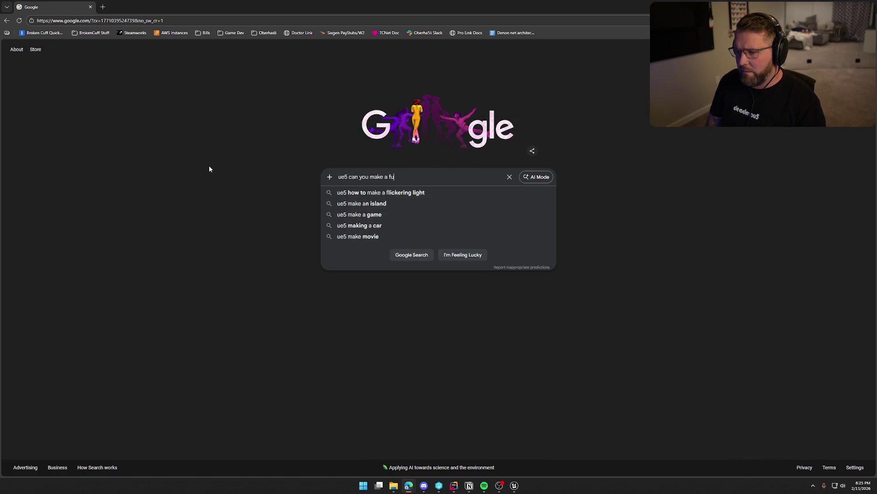
type("nction in a c+")
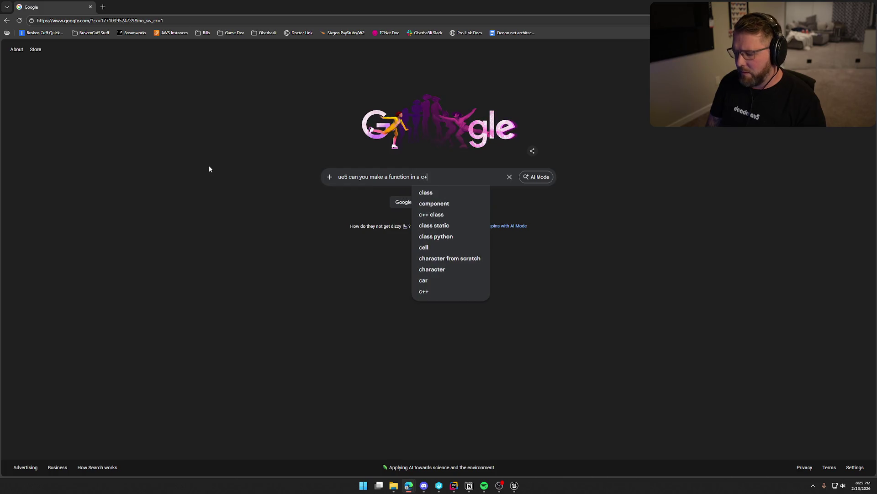
type("+ struct")
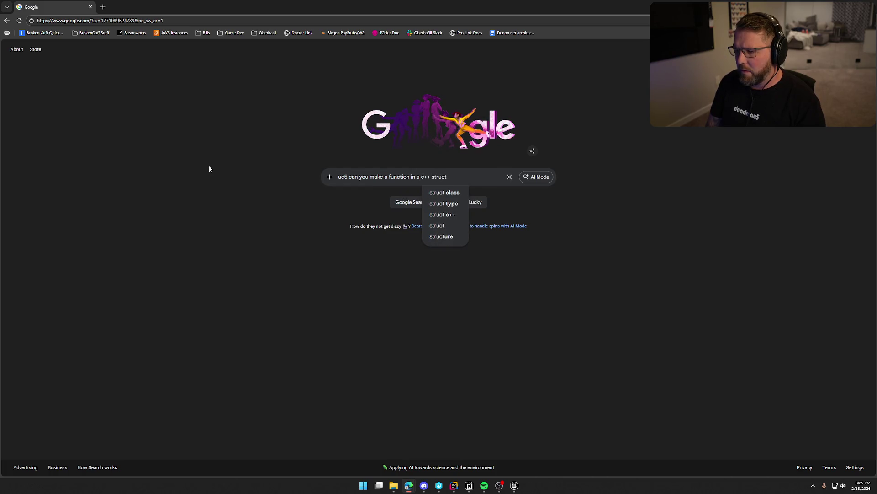
type(" that you can cal")
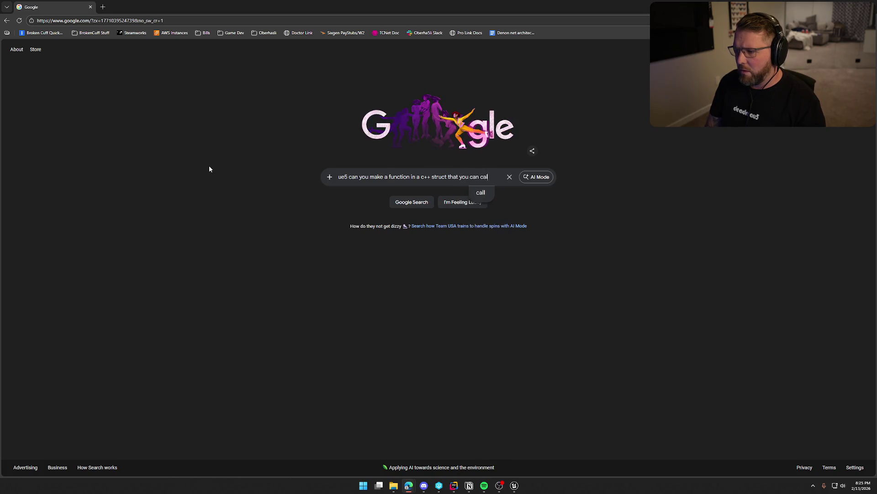
type("l in bluerp")
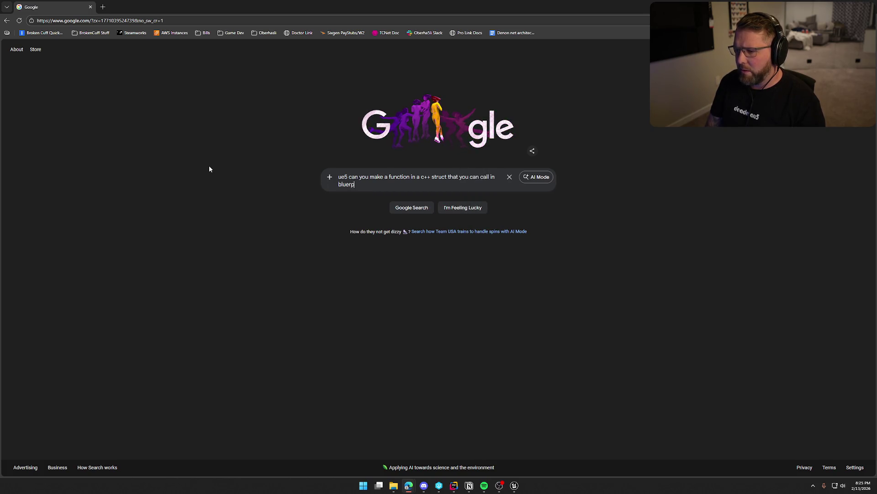
key("BackSpace")
key("BackSpace")
type("prints")
key("Return")
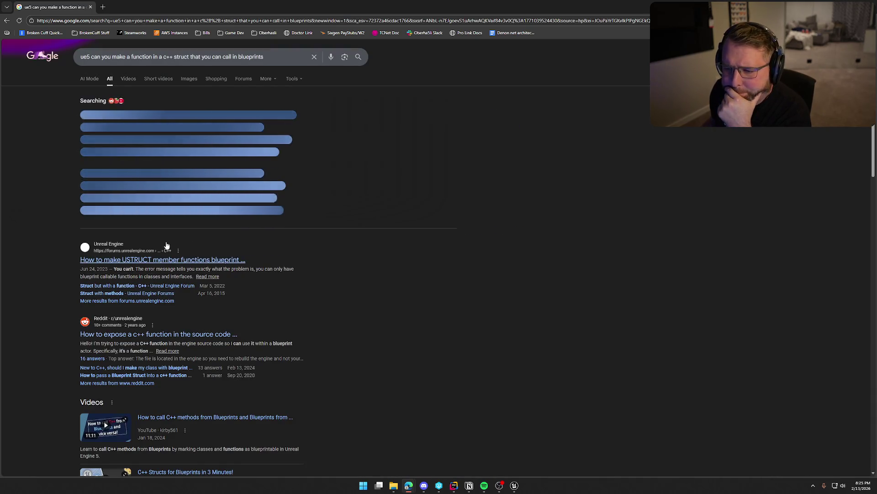
left_click(167, 214)
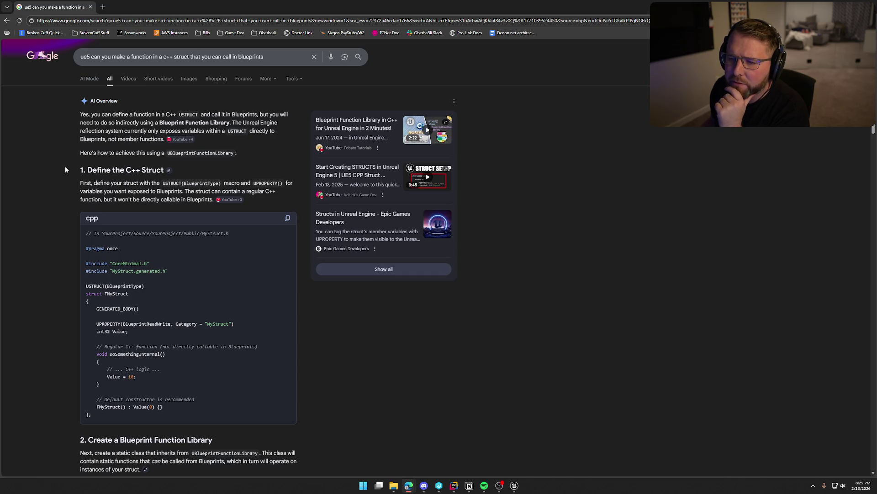
scroll(51, 190, "down", 2)
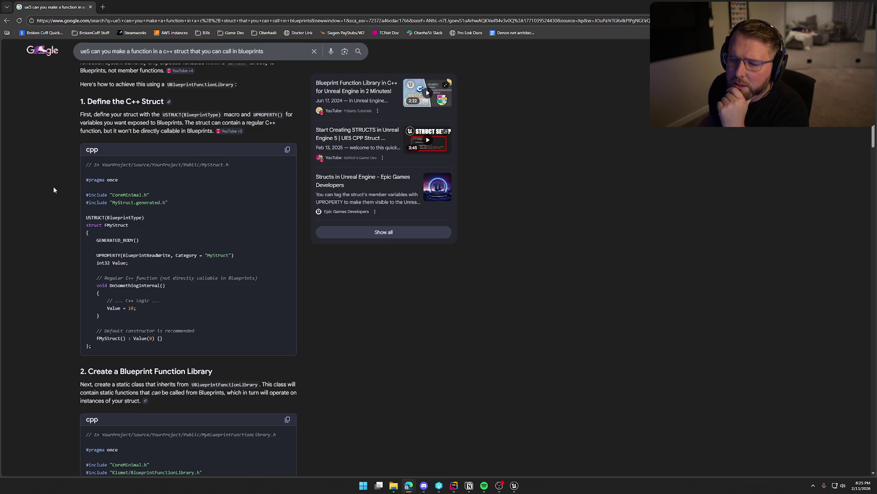
scroll(53, 186, "down", 8)
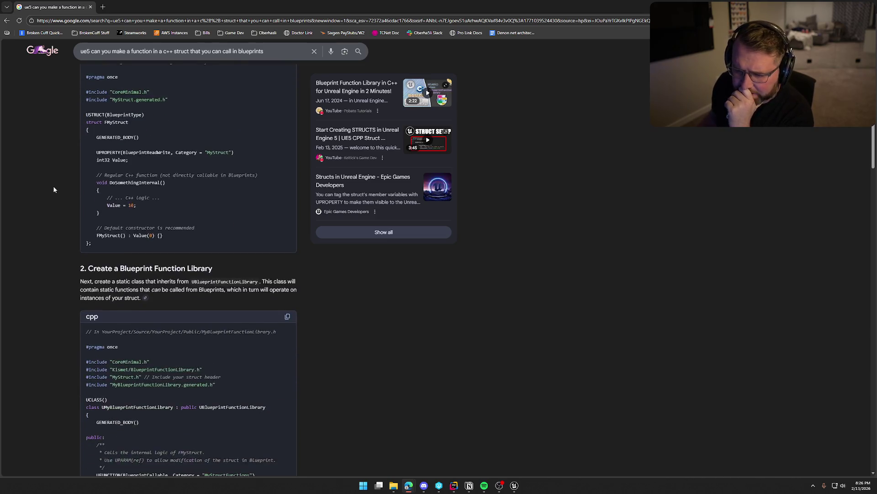
- Declare a UFUNCTION void ChangeClothedState(bool bWearingClothes) under Helper Functions in PlayerCharacterMain.h
key("alt+Tab")
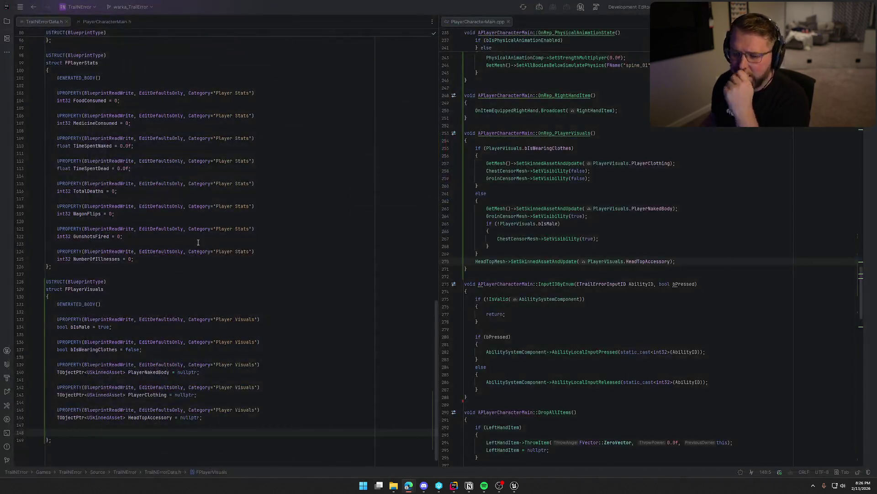
key("BackSpace")
key("BackSpace")
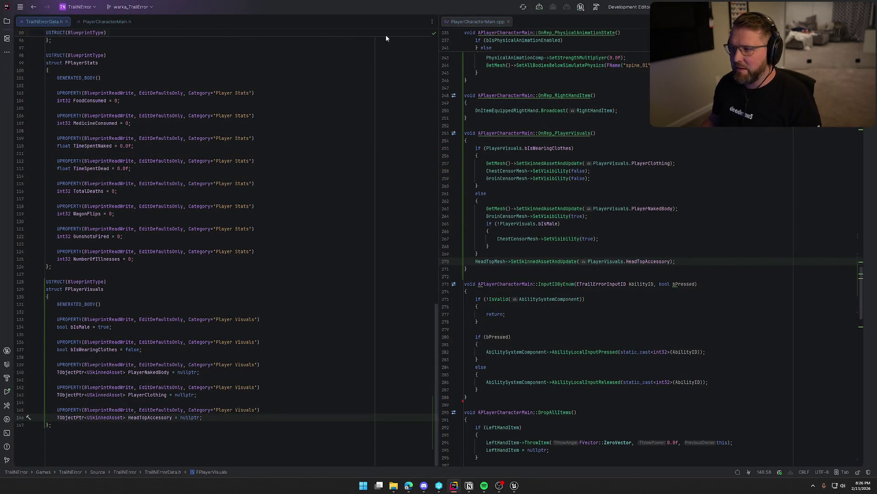
left_click(122, 23)
scroll(264, 333, "down", 10)
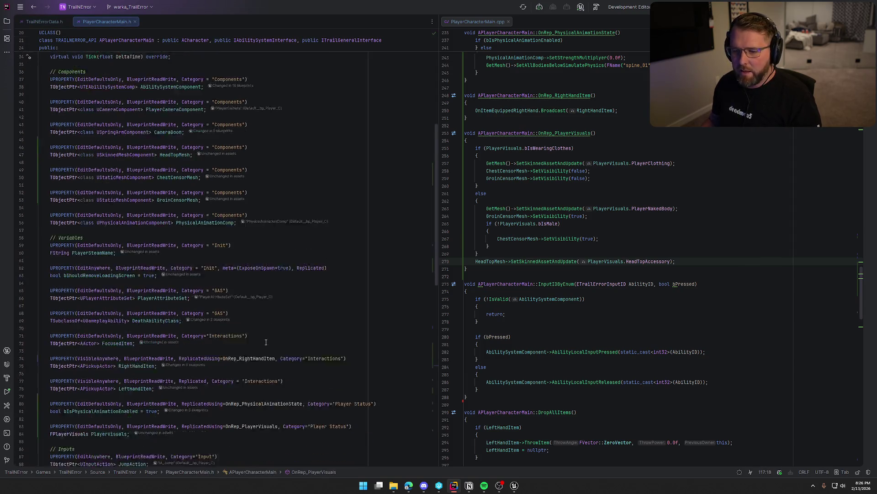
scroll(264, 334, "down", 15)
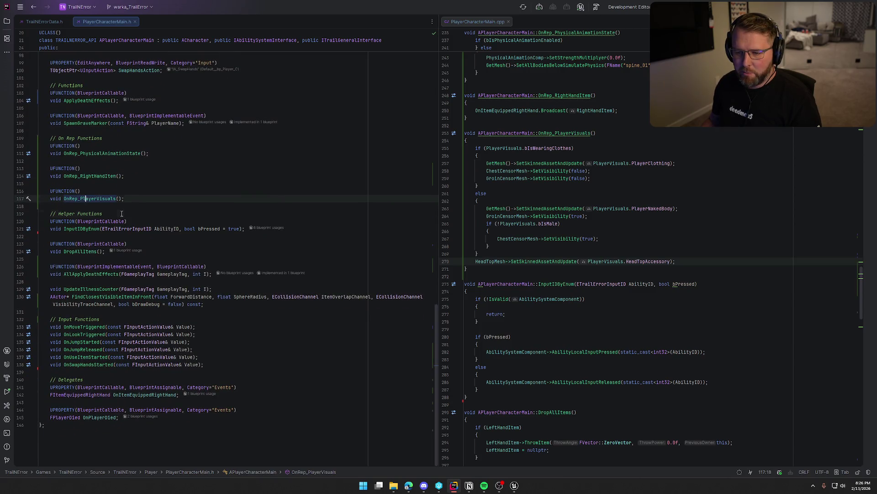
left_click(122, 213)
key("Return")
type("UFU")
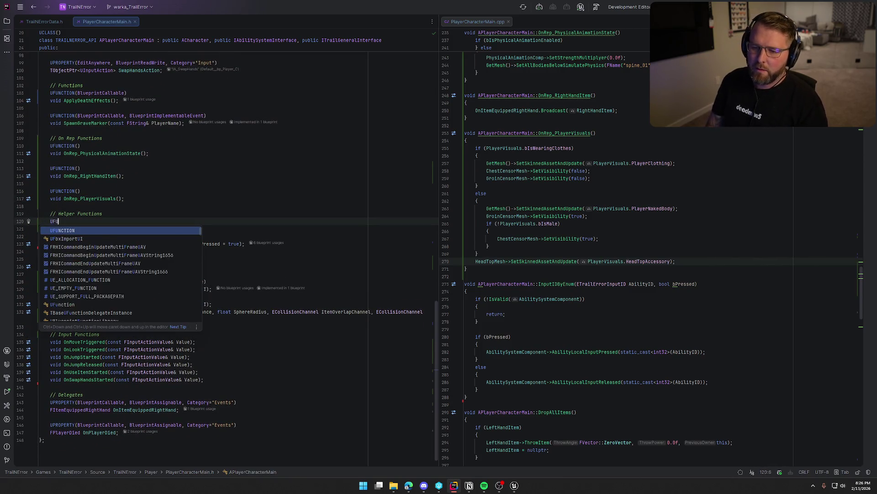
key("Return")
key("Return")
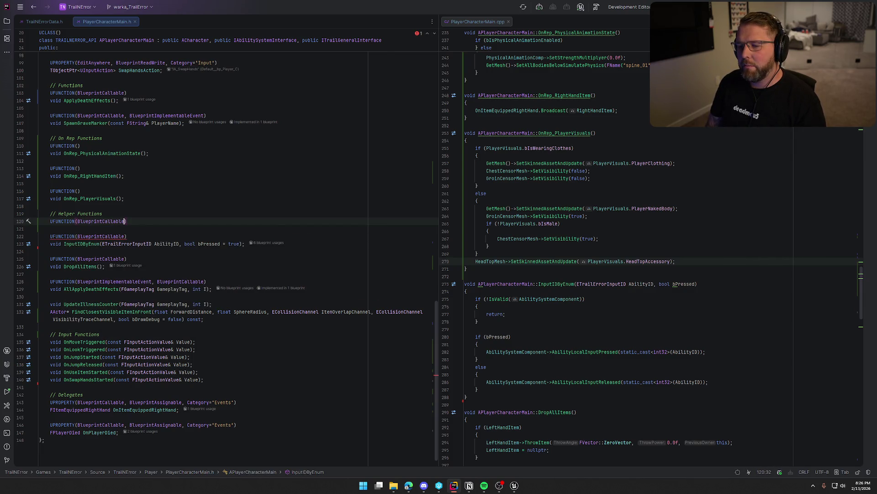
key("Return")
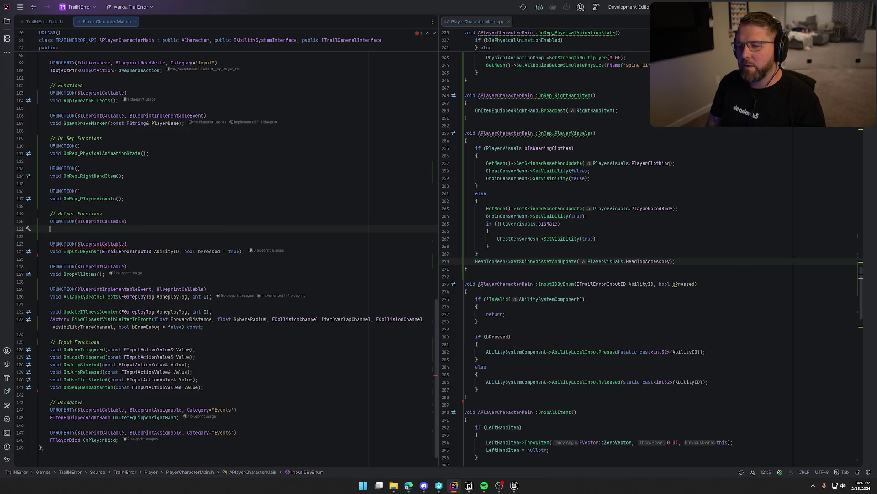
type("void ")
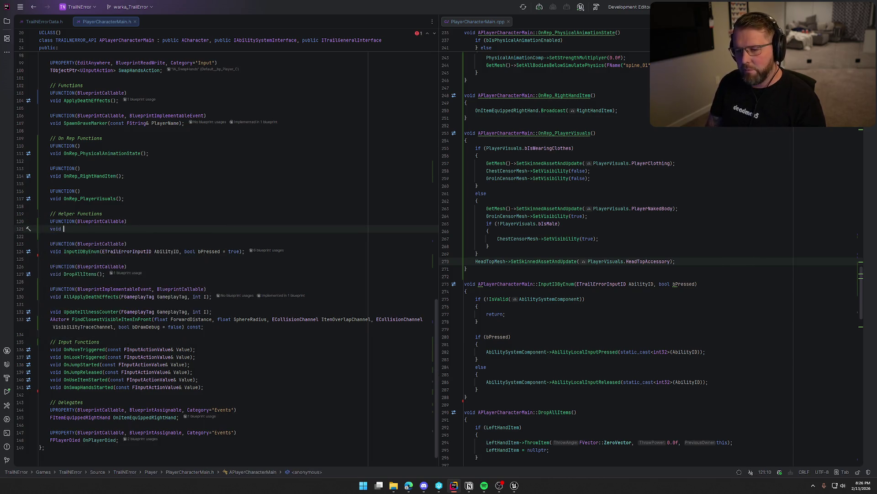
type("Change")
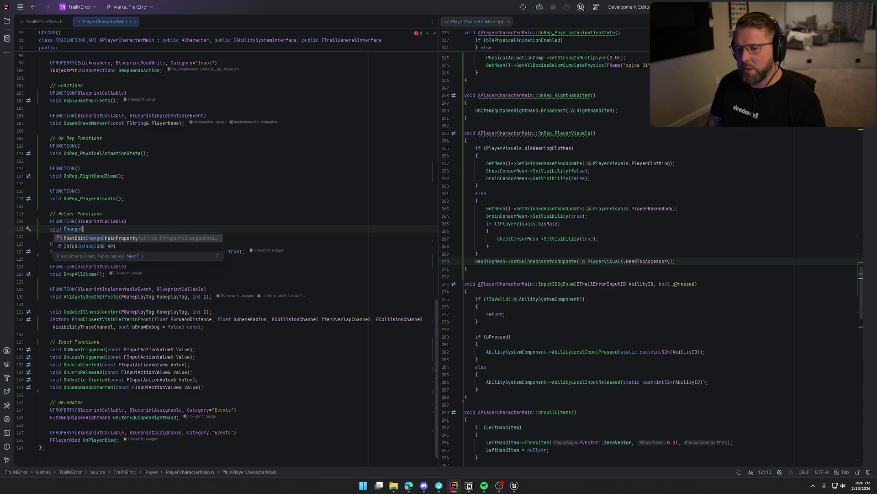
type("ClothedState")
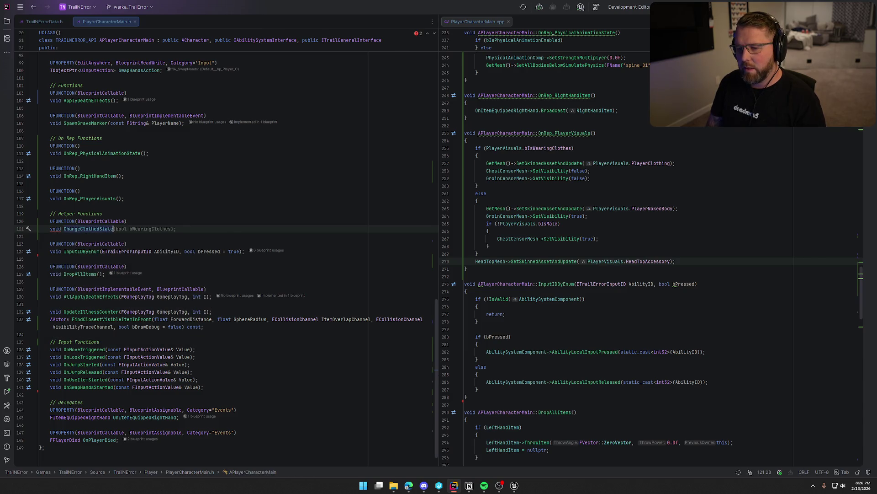
key("Tab")
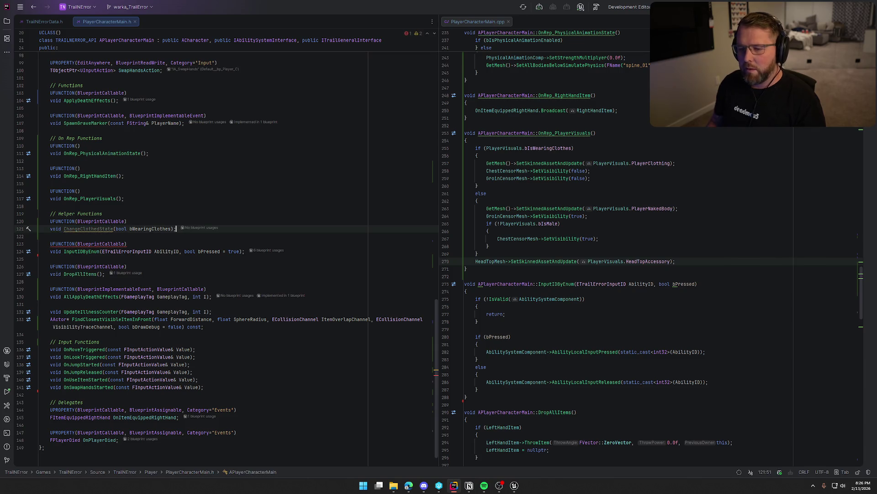
- Generate its .cpp definition, assigning PlayerVisuals.bIsWearingClothes = bWearingClothes
left_click(82, 234)
left_click(85, 231)
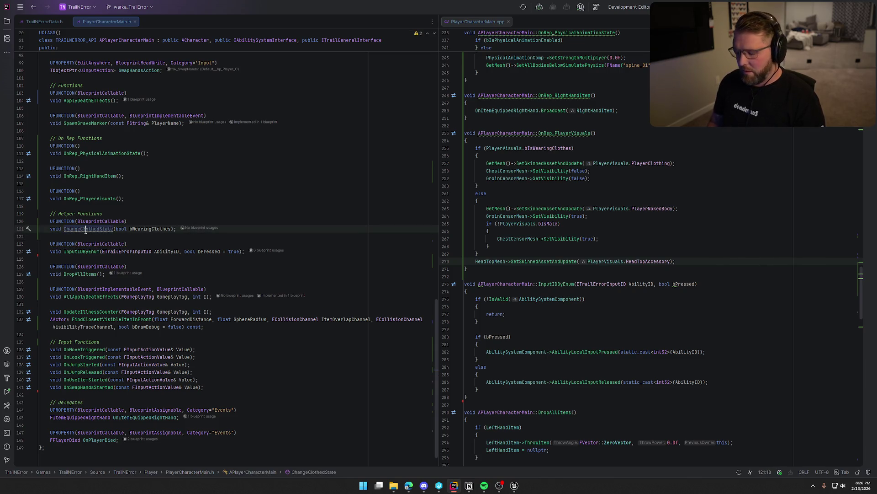
key("alt+Return")
key("Return")
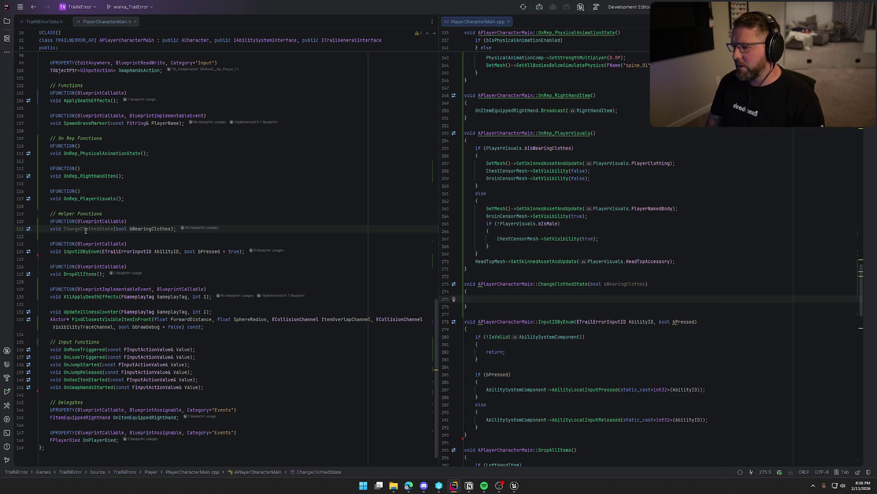
type("PlayerVisuals")
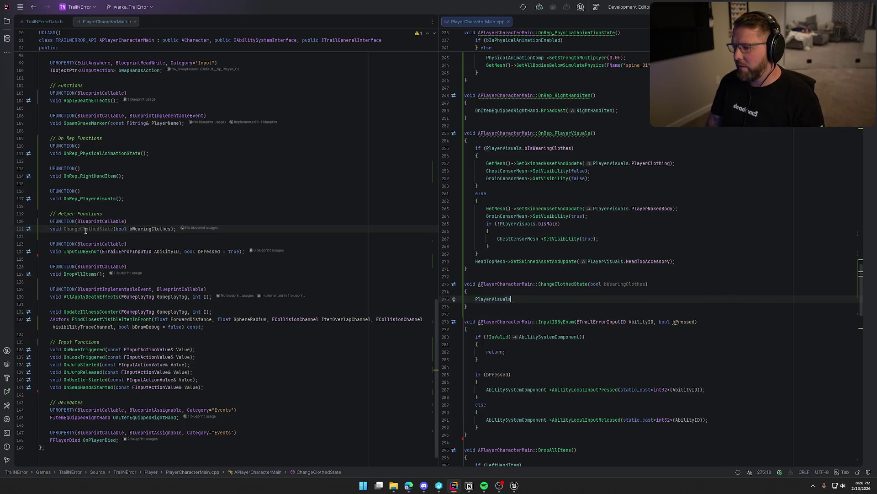
type(".")
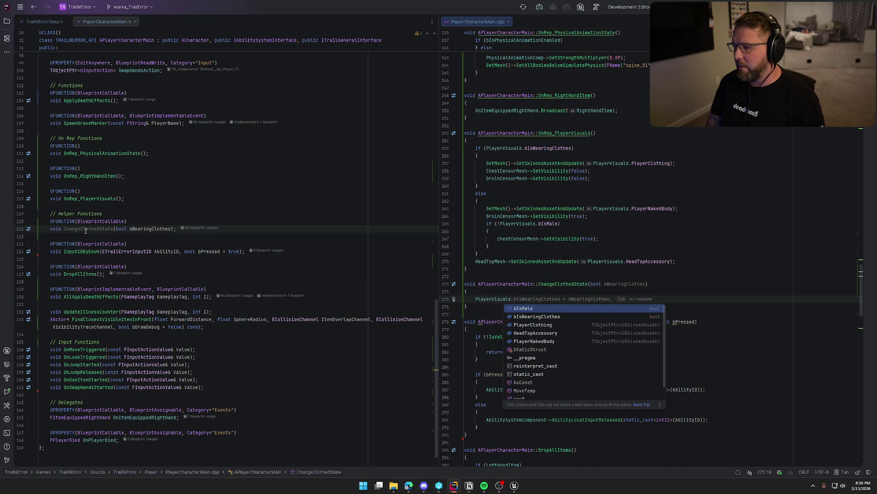
key("Tab")
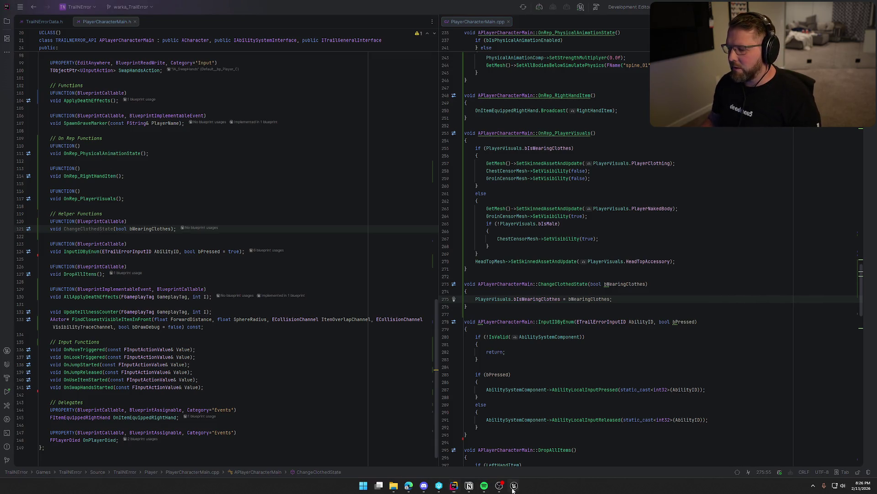
left_click(51, 425)
- In the Unreal editor, save the modified bp_Player blueprint via Save Selected
mouse_move(514, 486)
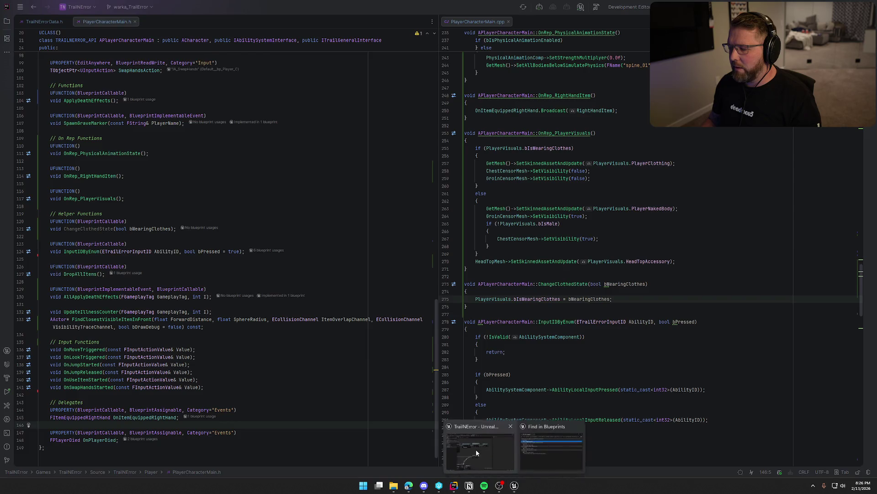
left_click(476, 449)
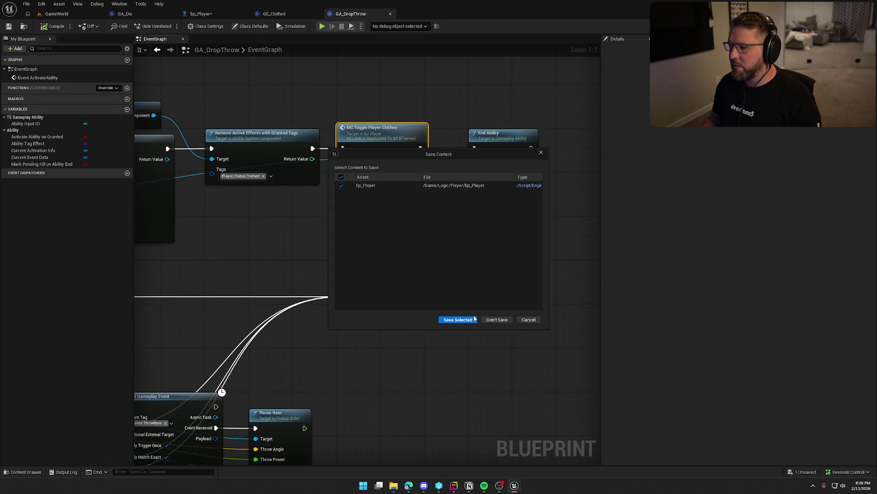
left_click(452, 320)
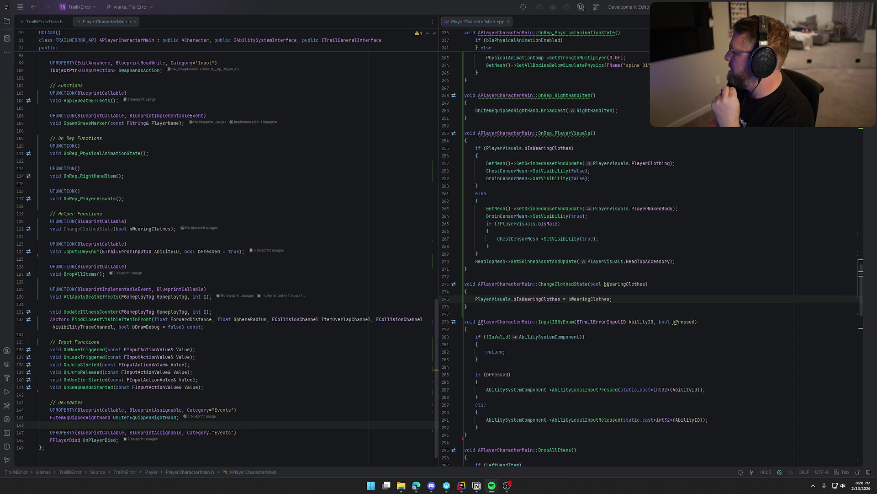
- Build the project from Rider with Ctrl+Shift+B
key("alt+Tab")
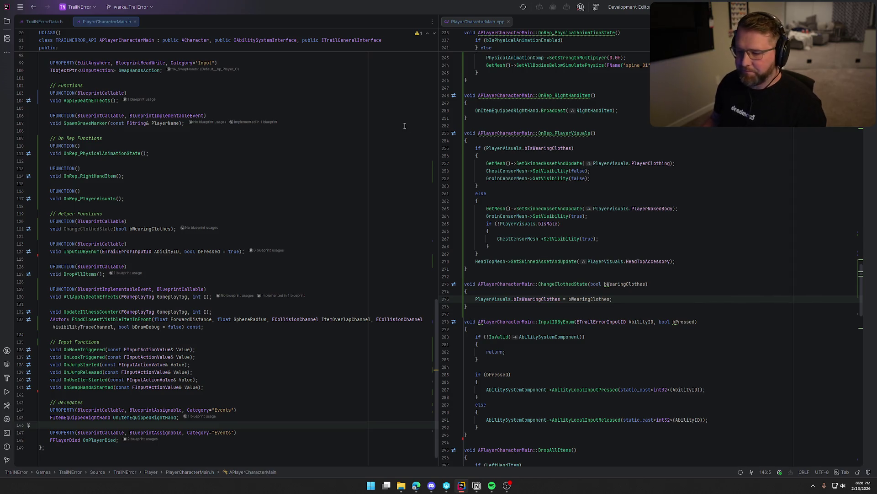
key("ctrl+shift+b")
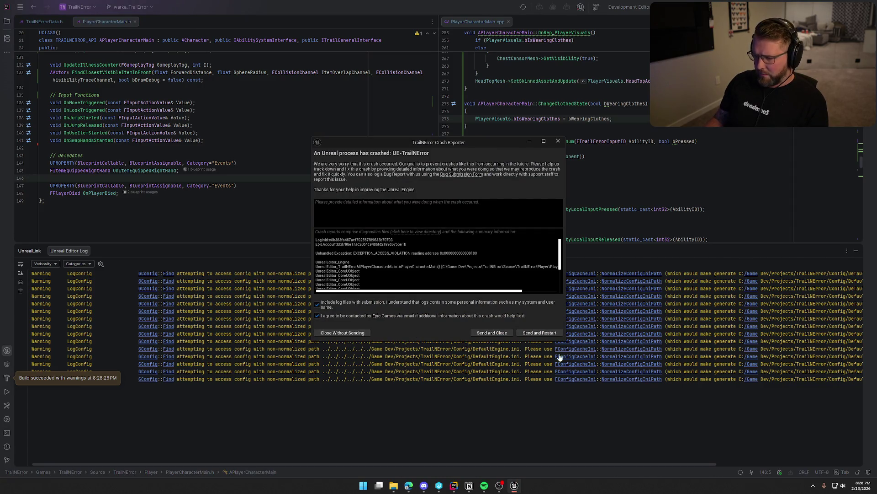
- Dismiss the crash report unsent and find the ChestCensorMesh creation line in the constructor
left_click_drag(565, 339, 712, 423)
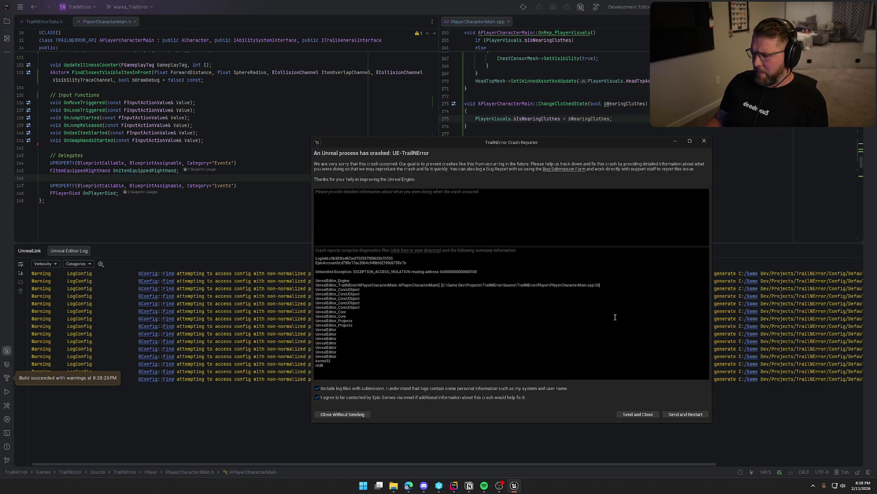
left_click(705, 140)
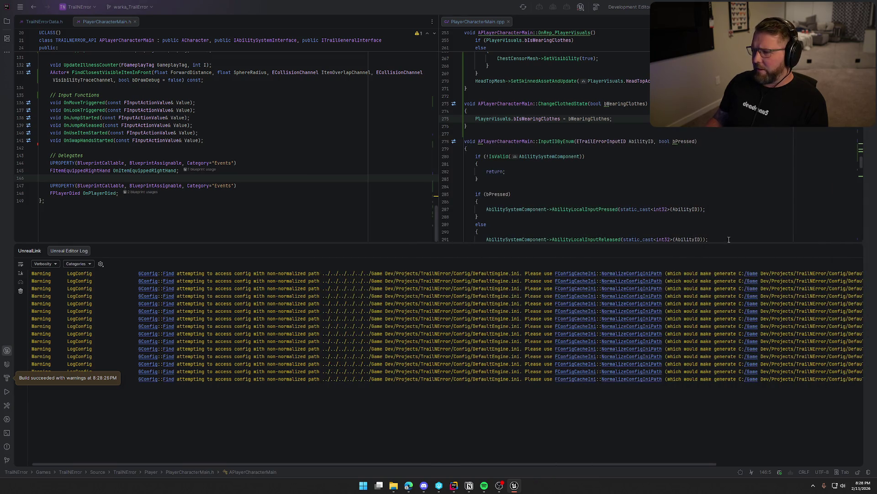
scroll(729, 240, "up", 20)
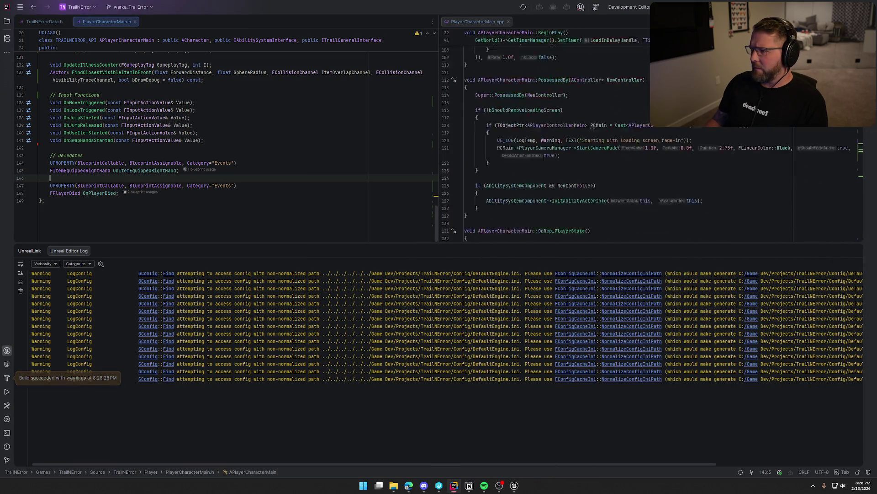
scroll(451, 127, "up", 18)
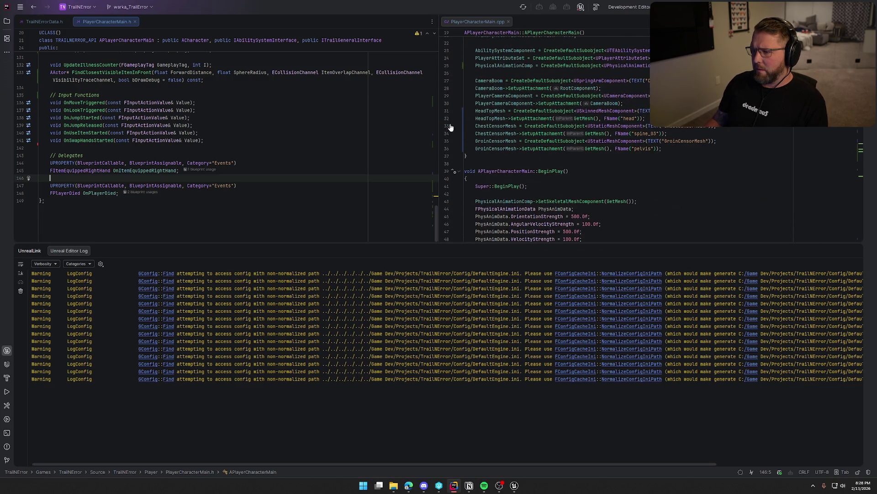
left_click(474, 126)
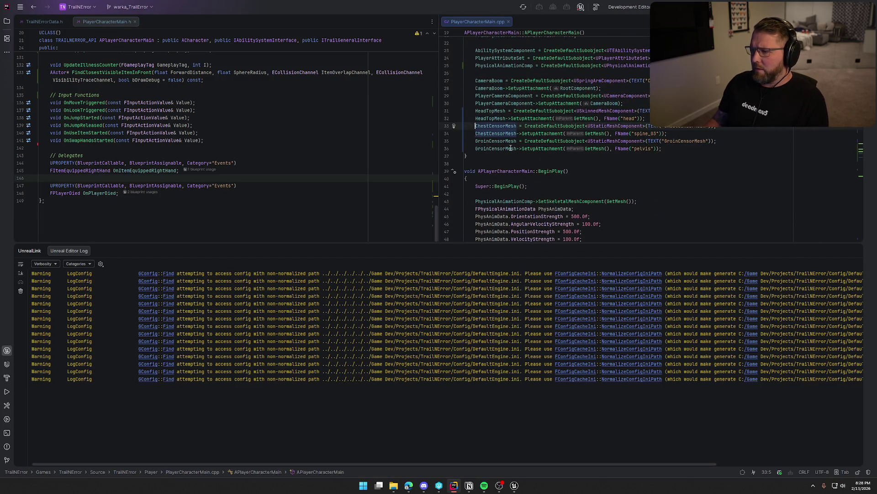
mouse_move(512, 147)
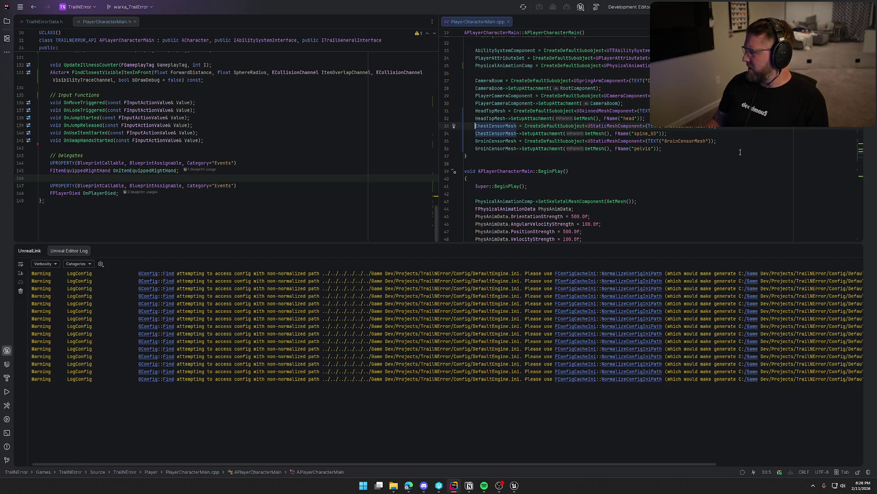
- Collapse the log panel and compare ChestCensorMesh's header declaration with its uses near line 32
scroll(740, 152, "up", 1)
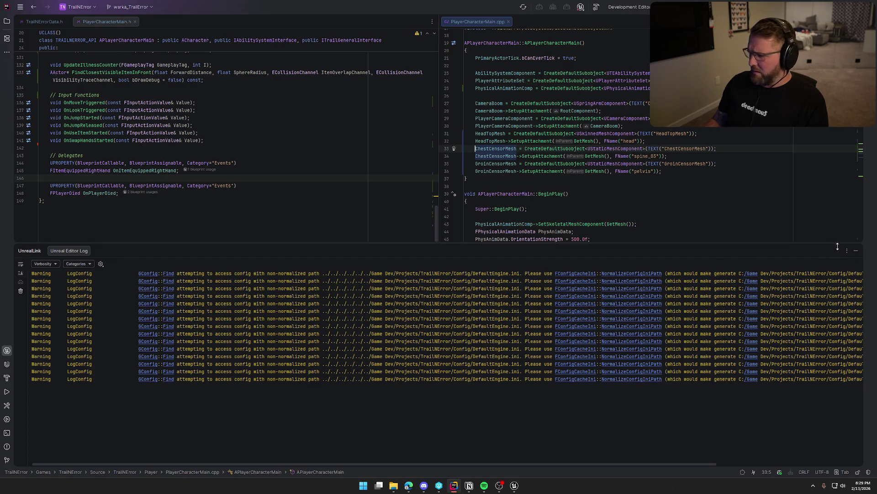
left_click(857, 250)
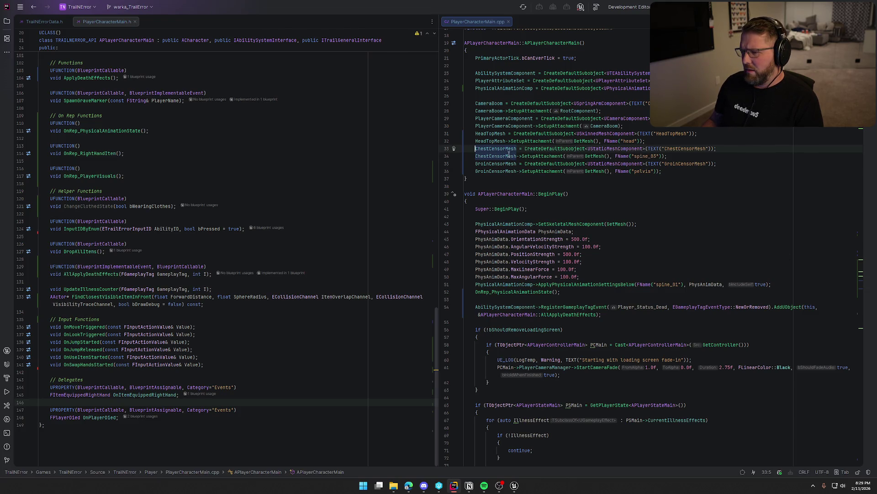
left_click(721, 142)
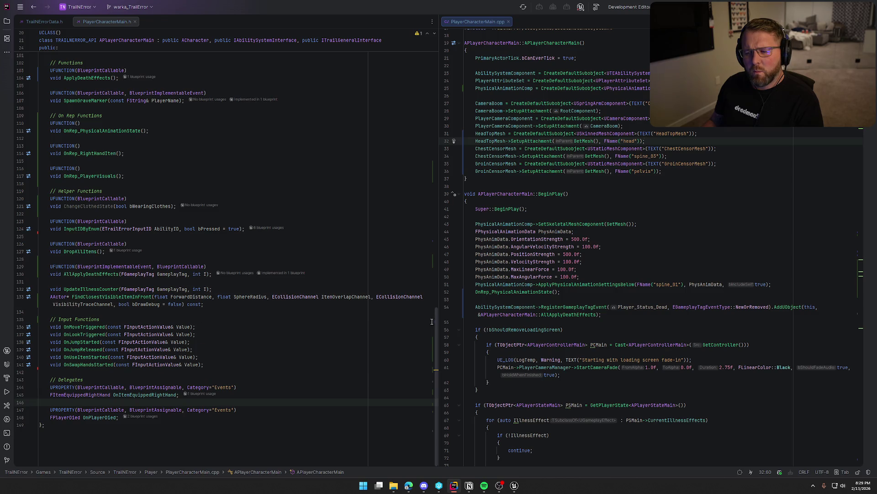
scroll(167, 251, "up", 15)
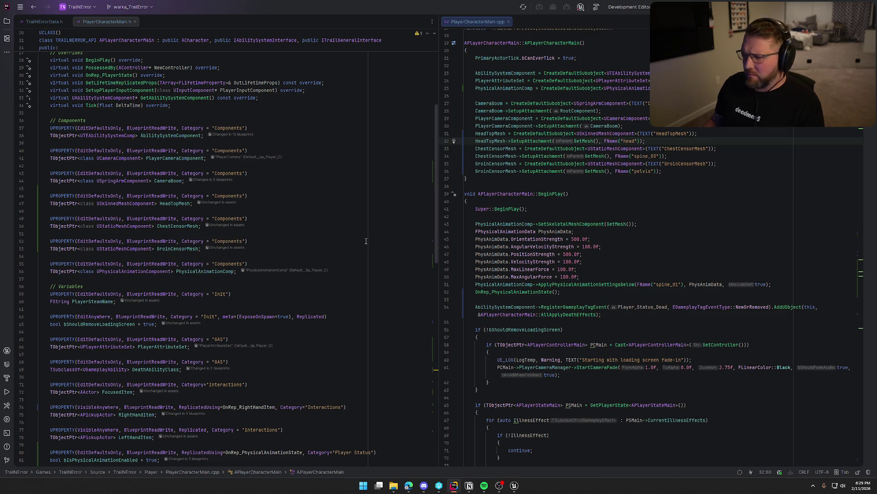
double_click(180, 227)
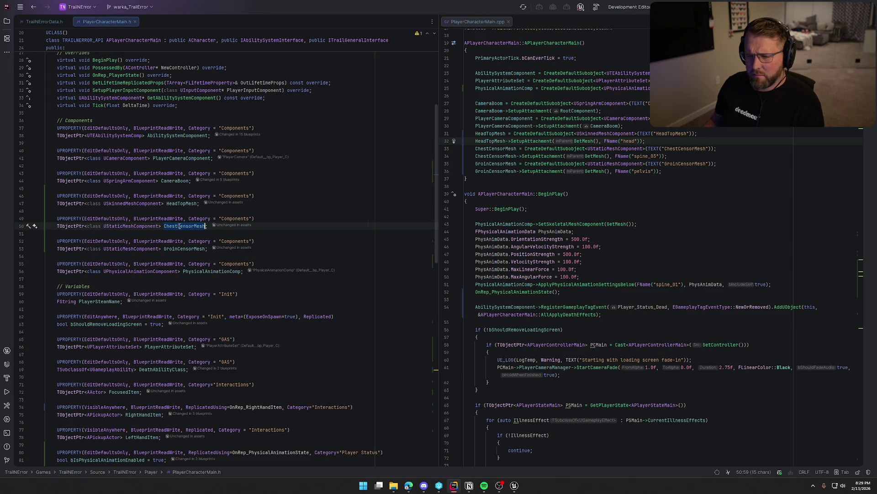
double_click(493, 149)
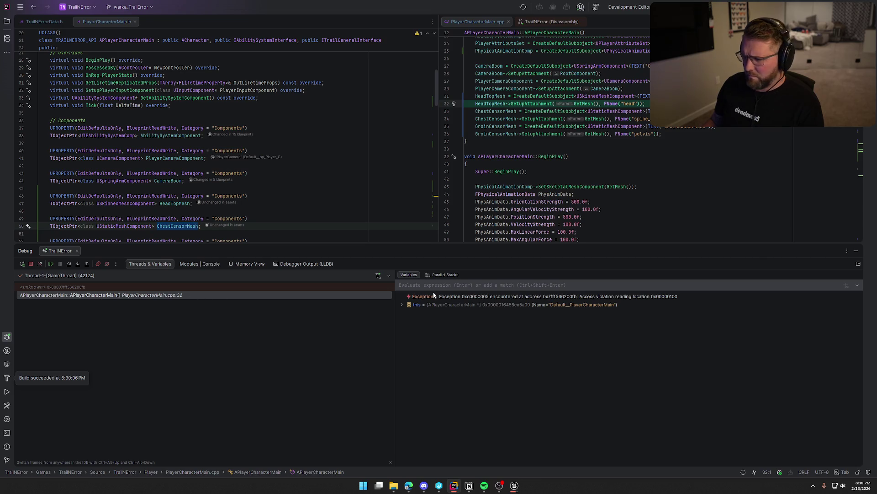
- Confirm ChestCensorMesh is nullptr at the crash and bring up bp_Player in the Unreal Editor
mouse_move(514, 485)
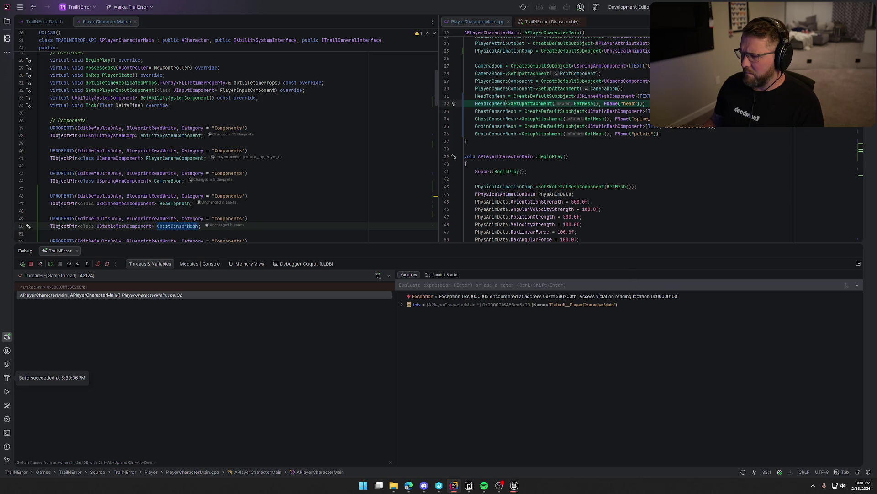
mouse_move(496, 110)
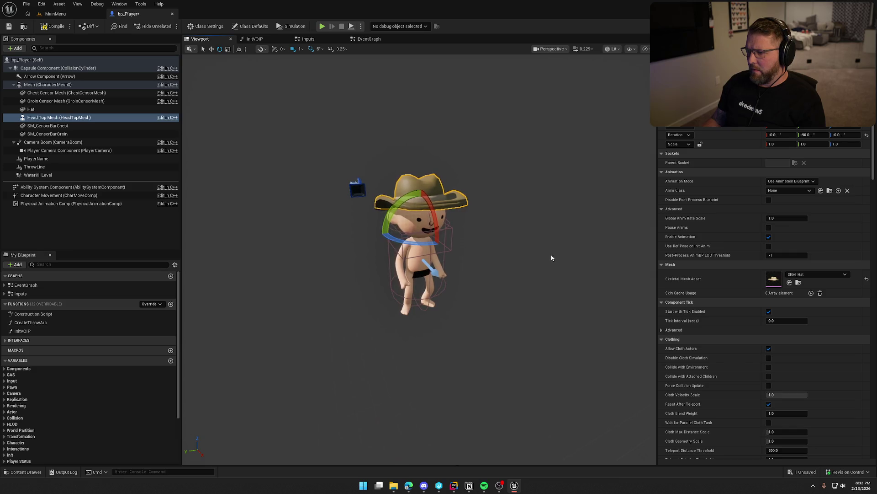
- Delete the Hat component from bp_Player and save the blueprint
left_click_drag(553, 238, 552, 232)
left_click(553, 238)
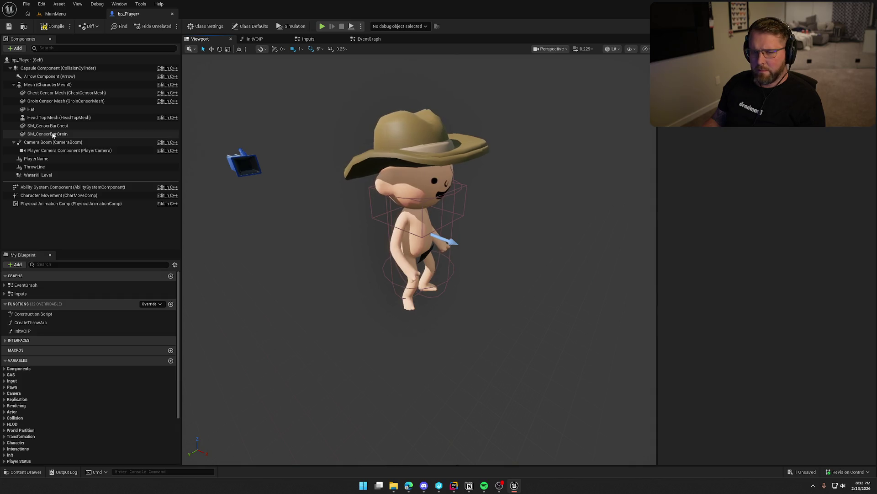
left_click(61, 110)
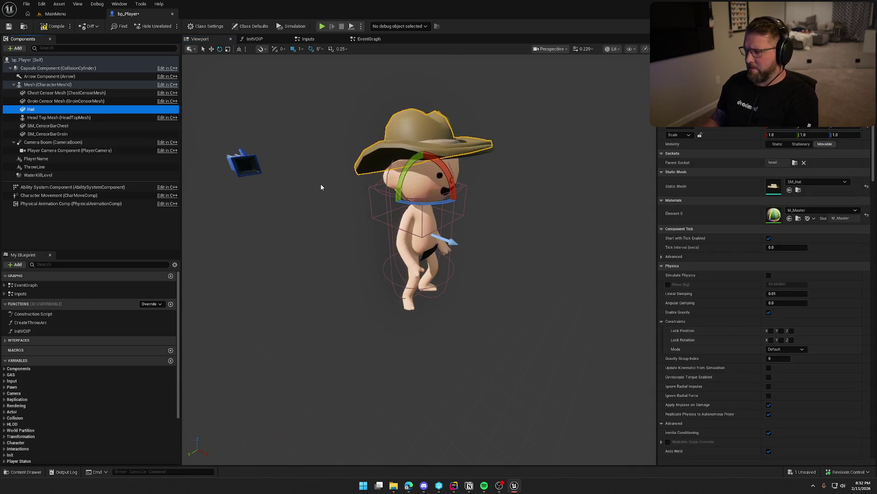
key("Delete")
left_click(53, 27)
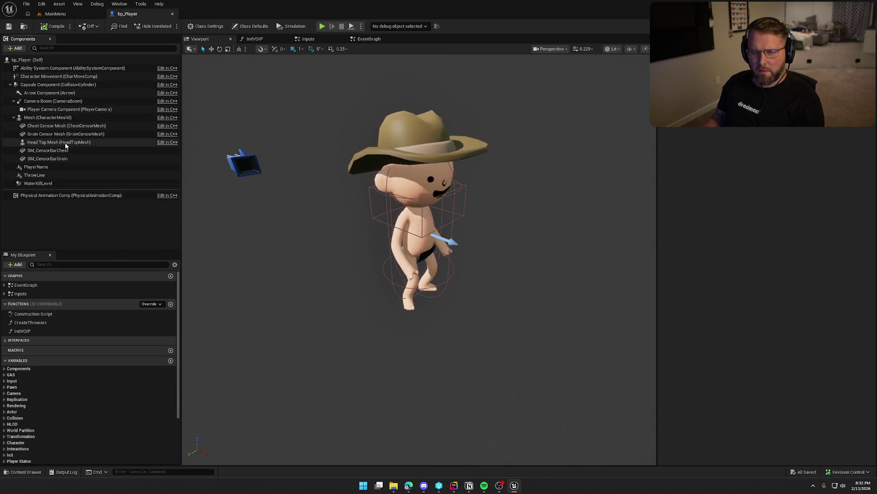
- Assign the SM_CensorBar static mesh to the C++ Chest Censor Mesh component
left_click(49, 150)
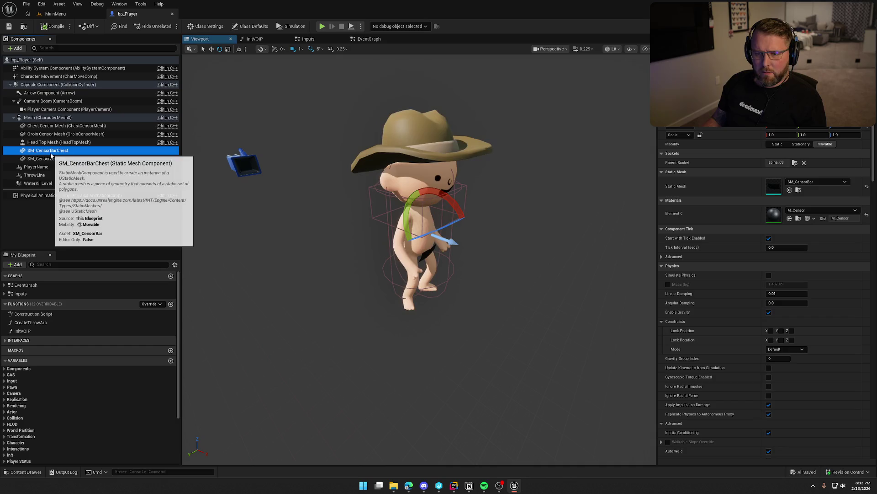
left_click(798, 191)
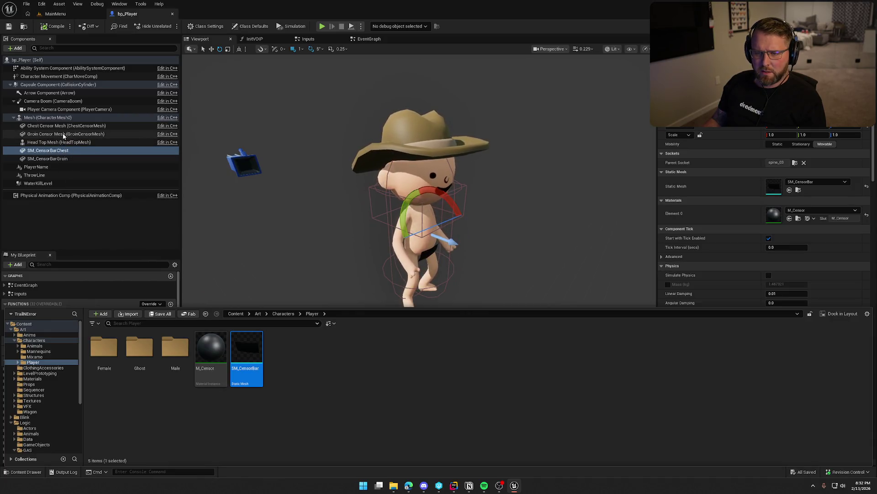
left_click(50, 128)
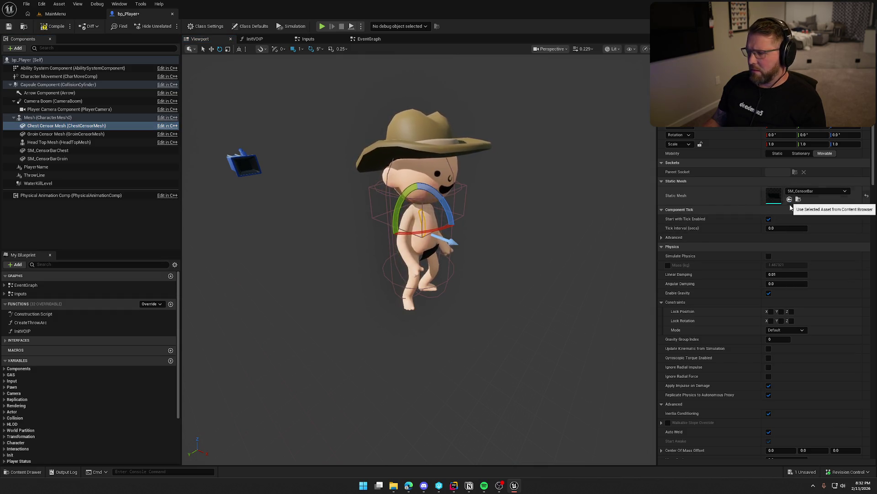
left_click(790, 200)
- Copy SM_CensorBarChest's rotation and paste it onto Chest Censor Mesh
left_click(69, 150)
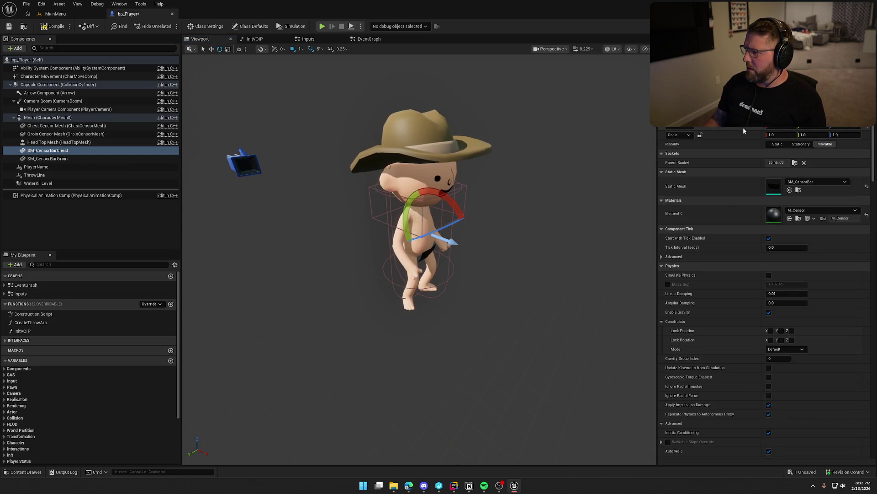
left_click(56, 127)
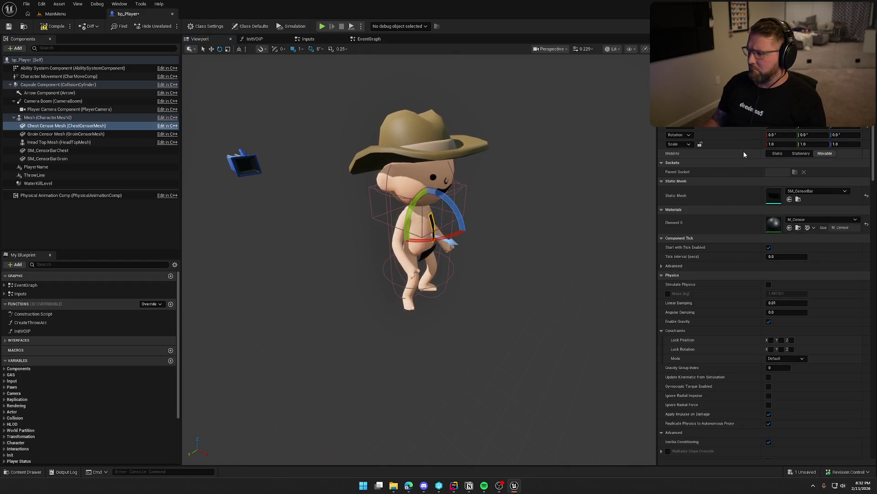
left_click(48, 151)
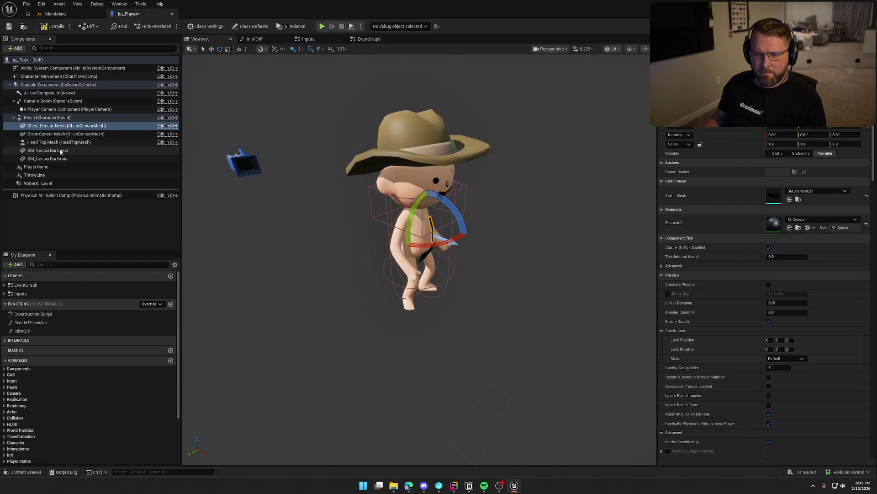
left_click(721, 136)
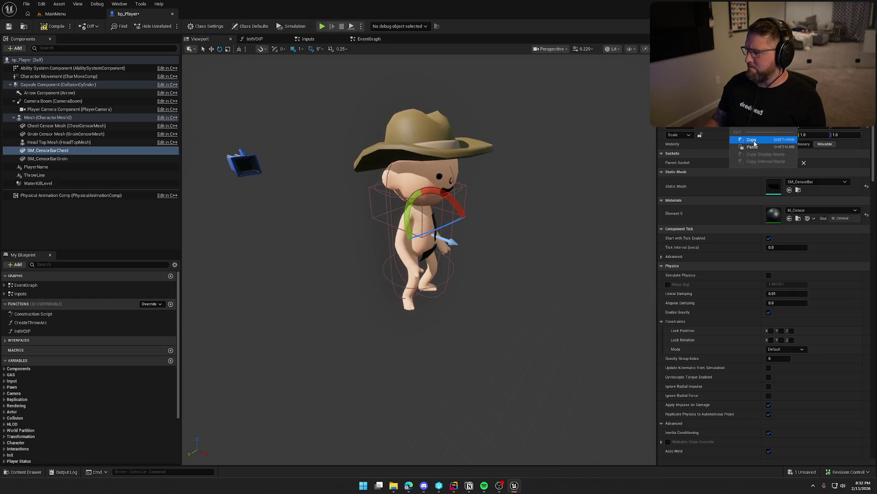
left_click(77, 130)
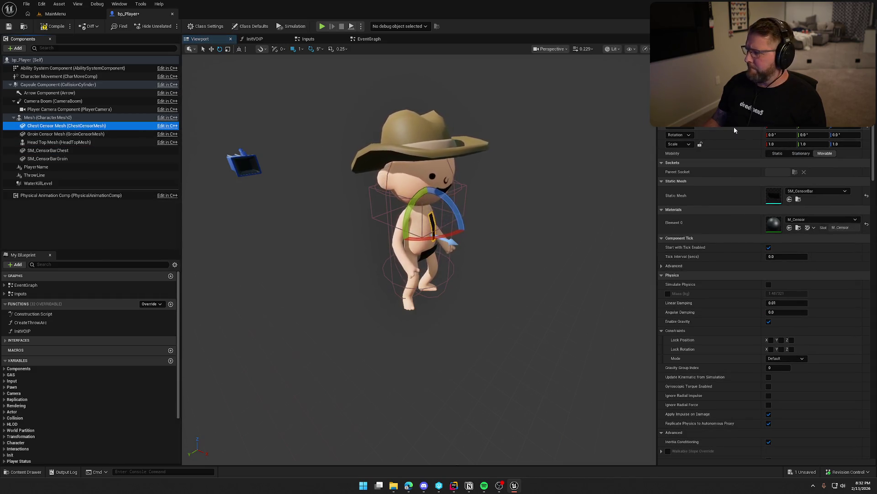
right_click(724, 138)
left_click(746, 158)
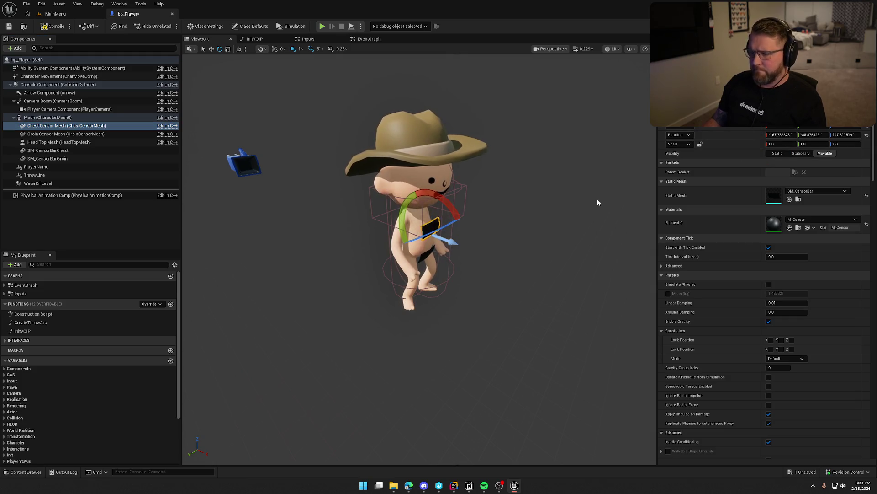
- Compare the censor bars from the character's front and select SM_CensorBarChest
mouse_move(597, 199)
left_mouse_down()
mouse_move(585, 199)
mouse_move(585, 174)
mouse_move(607, 193)
left_mouse_up()
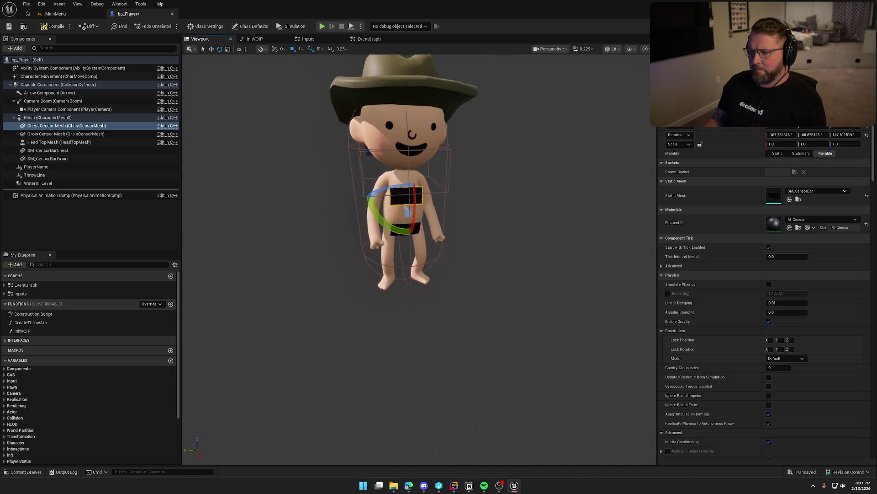
left_click(606, 194)
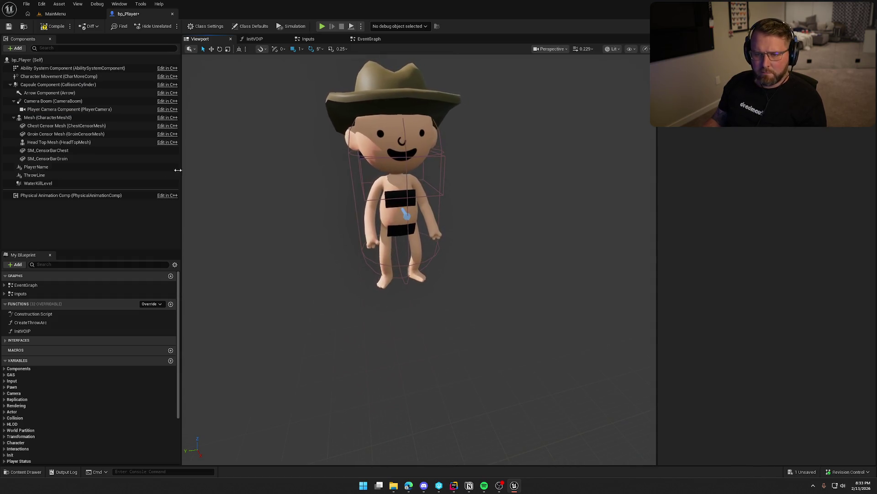
left_click(69, 151)
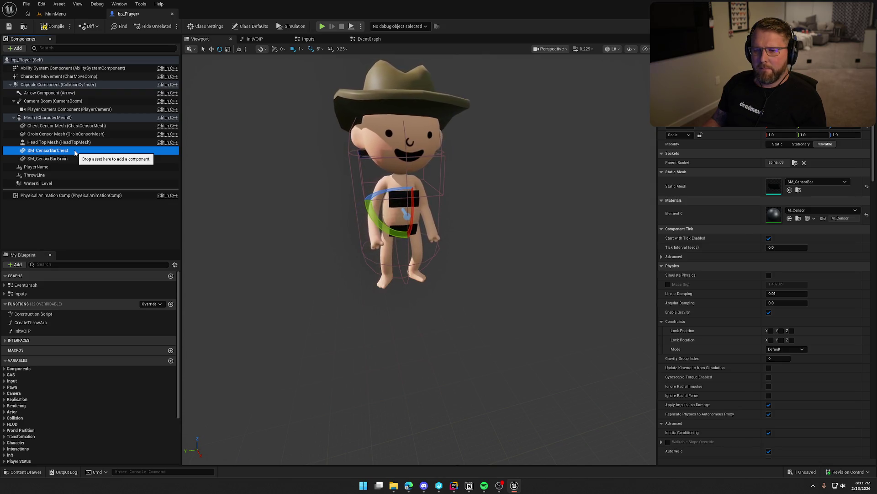
- Delete SM_CensorBarChest, review Chest Censor Mesh's details, then switch to the PlayerCharacterMain code in Rider
key("Delete")
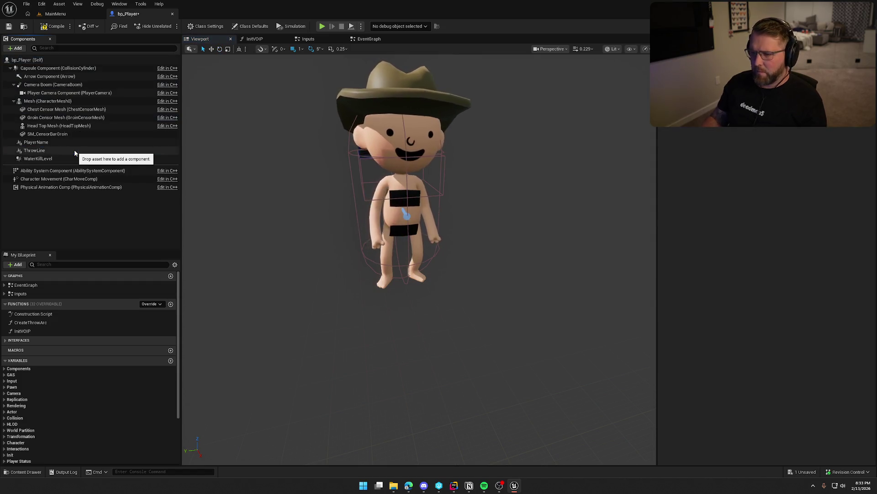
left_click(60, 110)
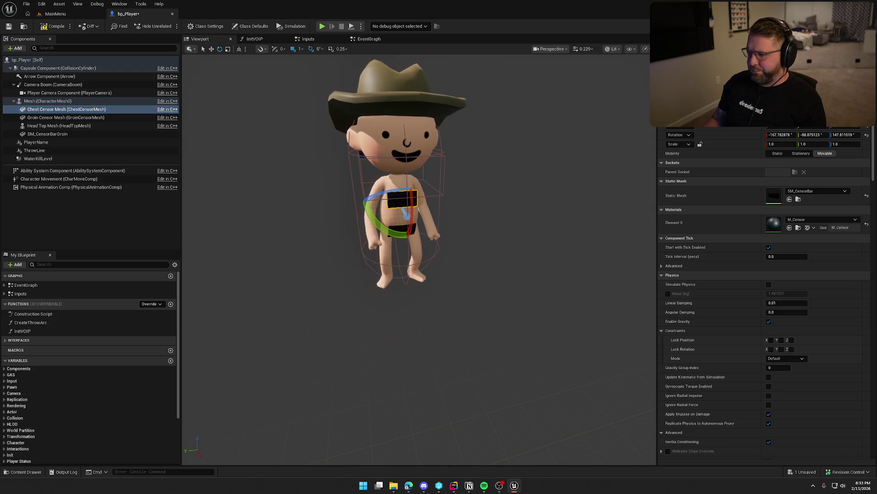
scroll(766, 292, "down", 15)
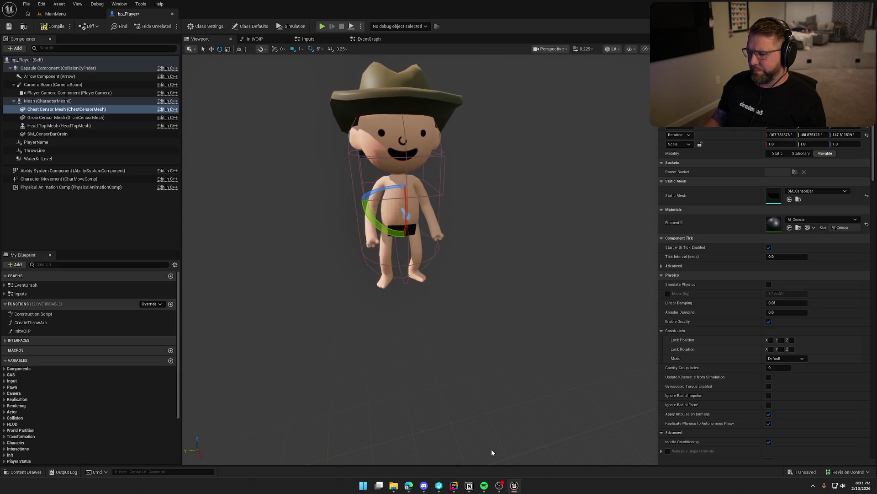
left_click(453, 485)
scroll(556, 270, "down", 20)
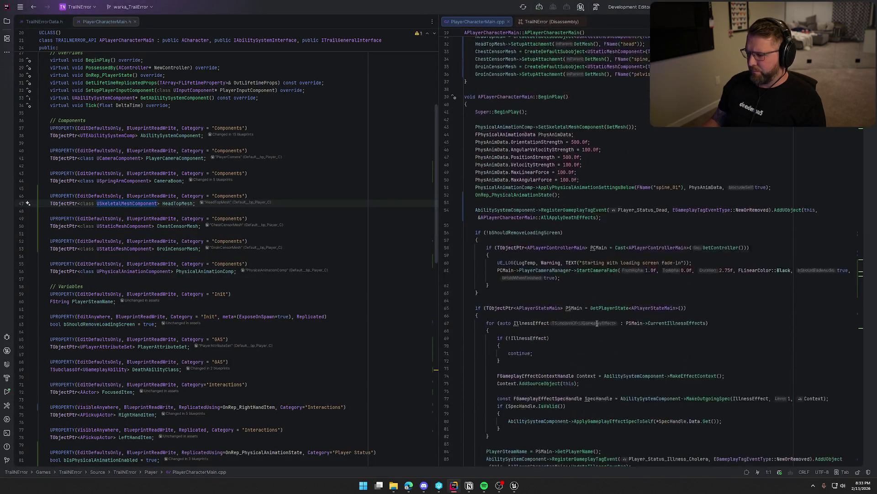
- Move the ChestCensorMesh SetVisibility line above the if block in OnRep_PlayerVisuals and reindent it
scroll(597, 328, "down", 15)
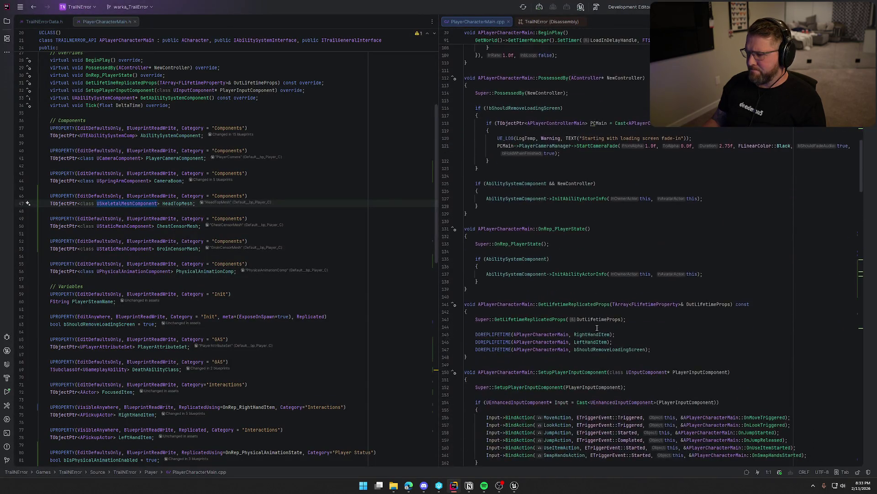
scroll(597, 328, "down", 8)
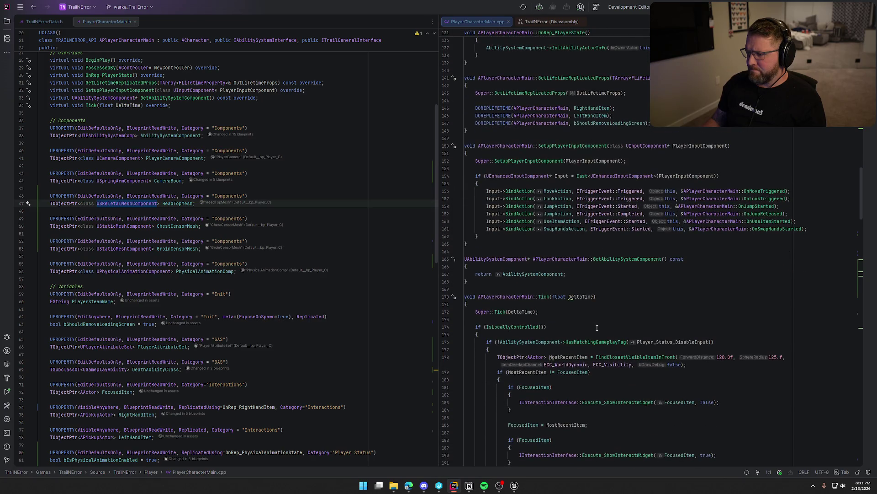
scroll(597, 328, "down", 20)
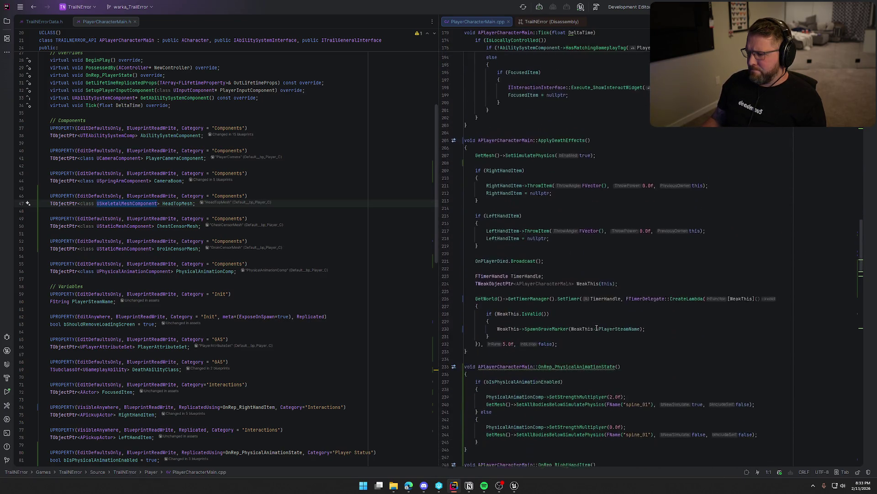
scroll(597, 328, "down", 11)
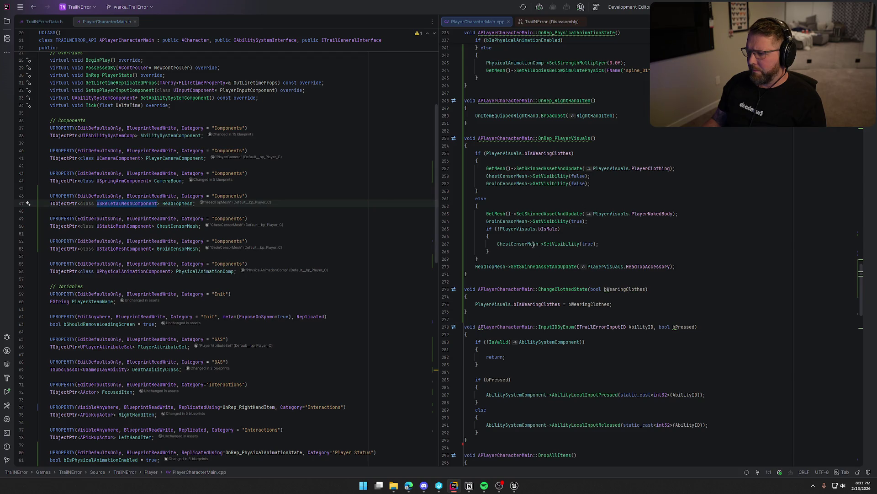
left_click(729, 250)
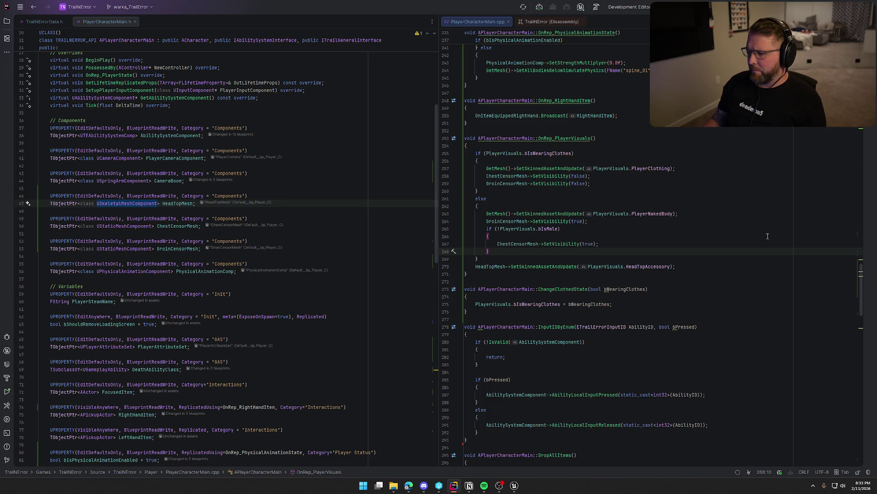
left_click(498, 244)
key("alt+shift+Up")
key("alt+shift+Up")
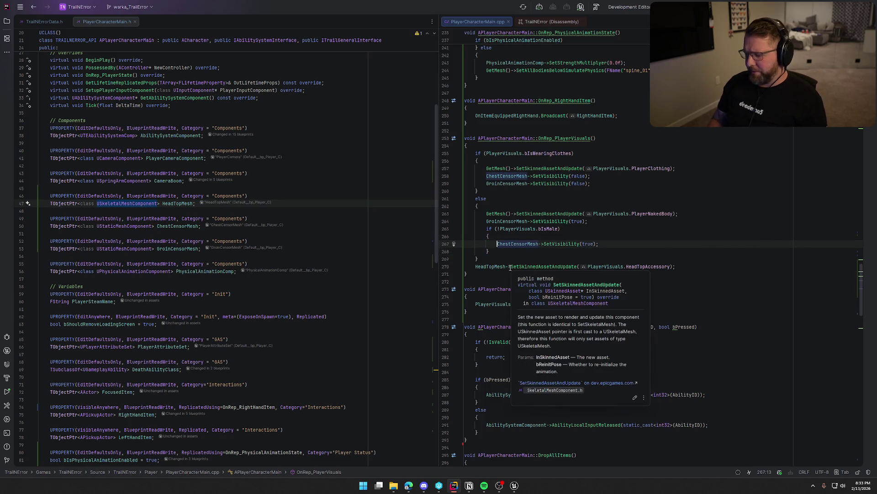
key("ctrl+alt+l")
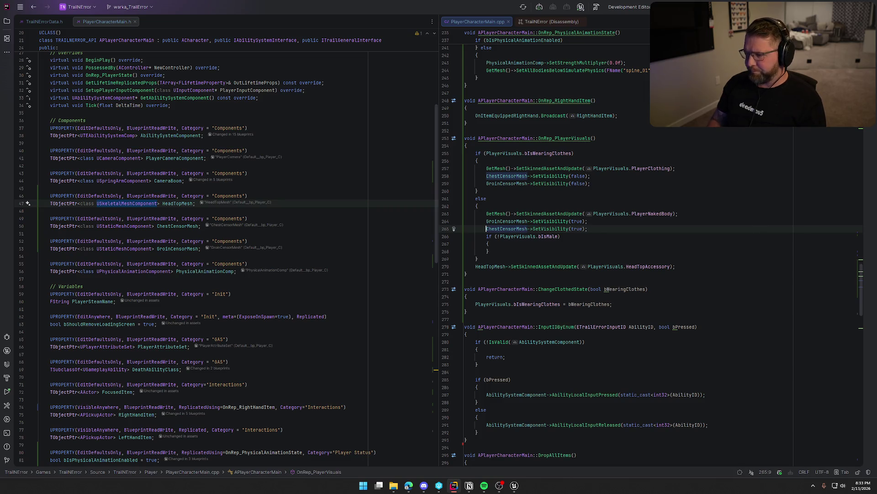
- Replace the SetVisibility argument true with PlayerVisuals.bIsMale
key("End")
key("Left")
key("Left")
key("Left")
key("Left")
key("Left")
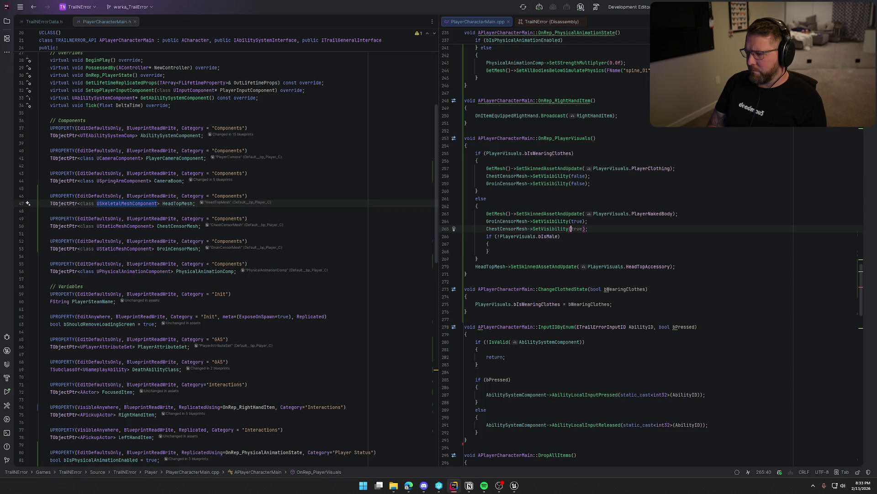
type("PlayerV")
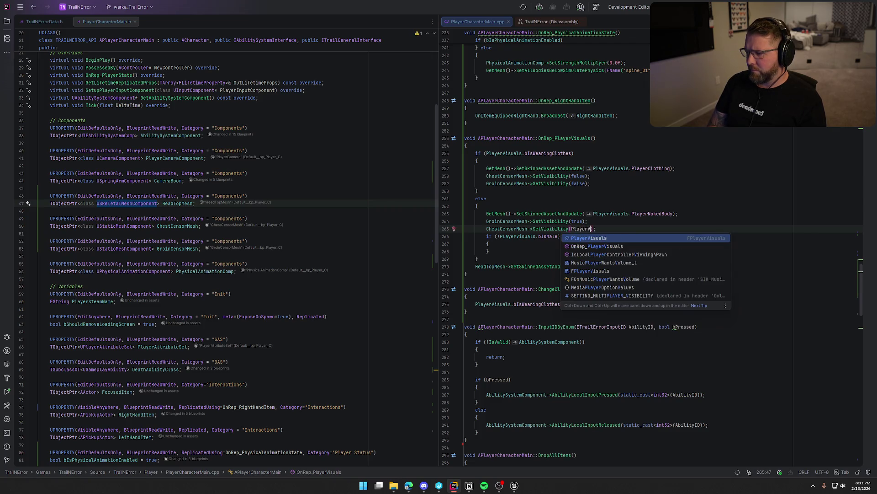
key("Return")
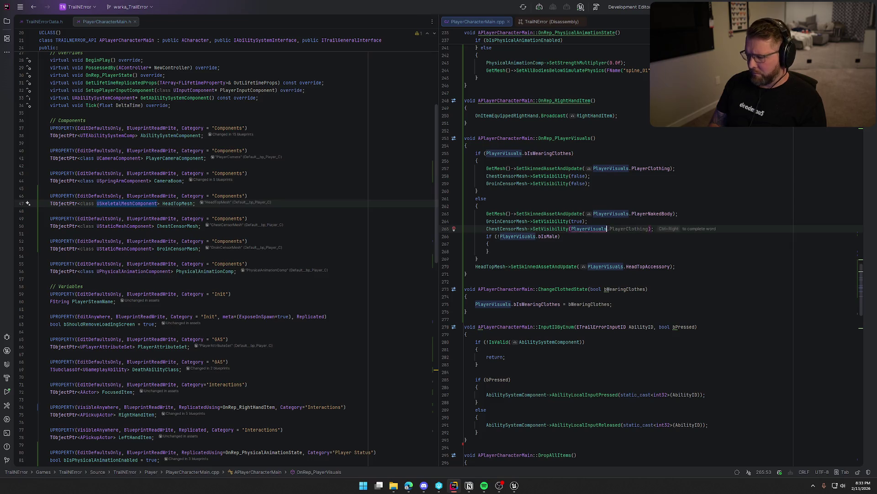
type(".b")
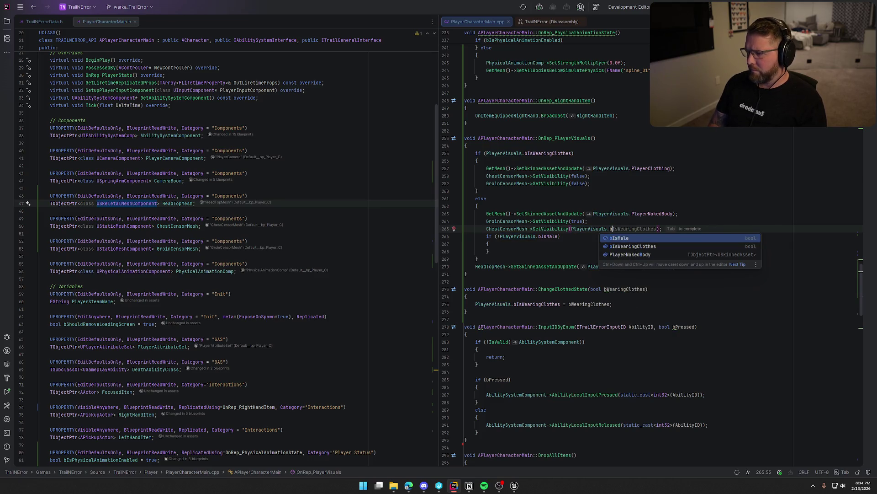
key("Return")
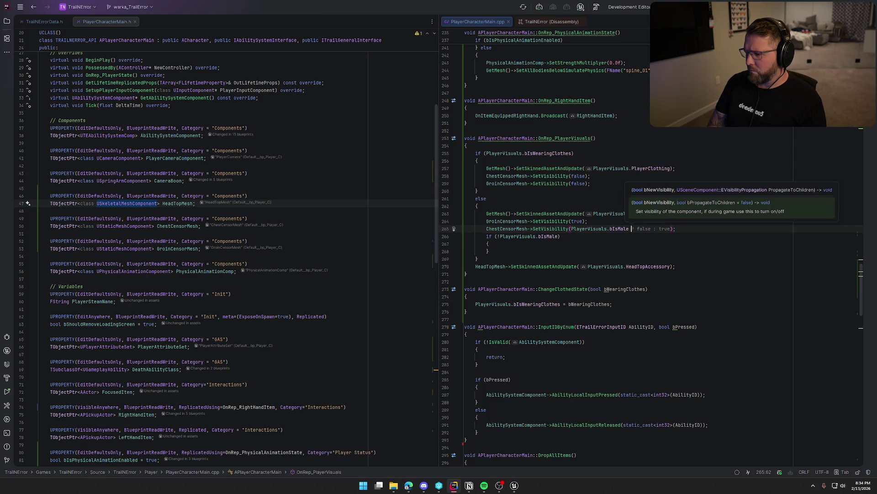
key("Tab")
- Delete the old if block and strip the leftover conditional from the visibility argument
left_click(487, 237)
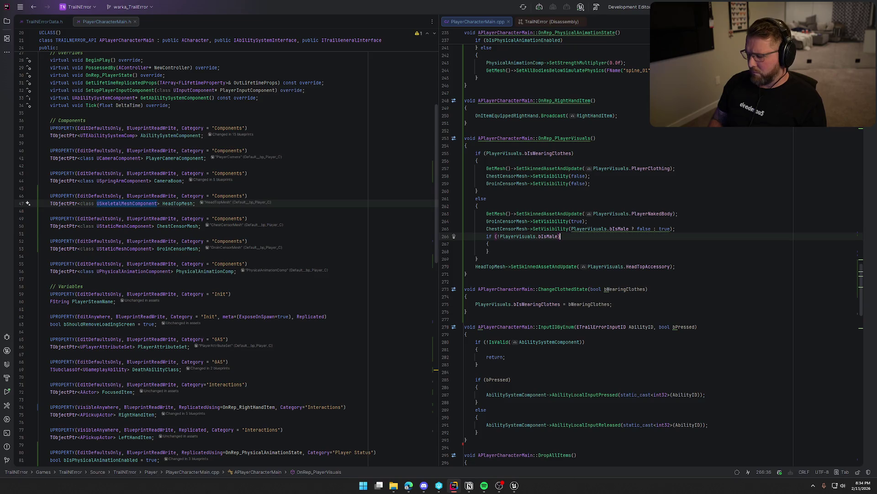
key("shift+Down")
key("shift+Down")
key("shift+Down")
key("BackSpace")
key("BackSpace")
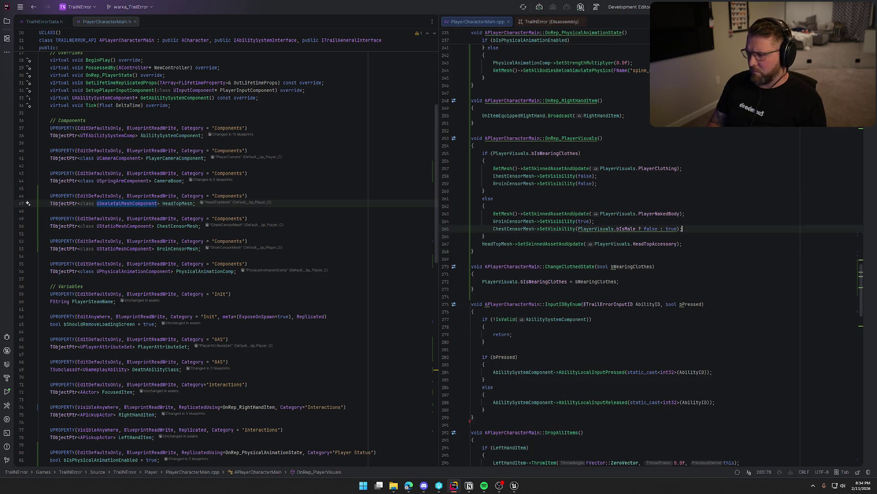
mouse_move(617, 230)
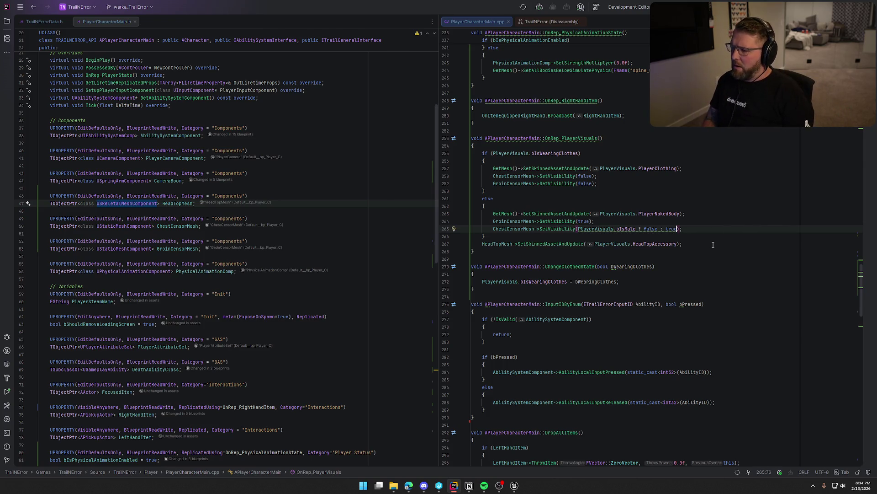
key("BackSpace")
key("BackSpace")
key("BackSpace")
key("BackSpace")
key("BackSpace")
key("BackSpace")
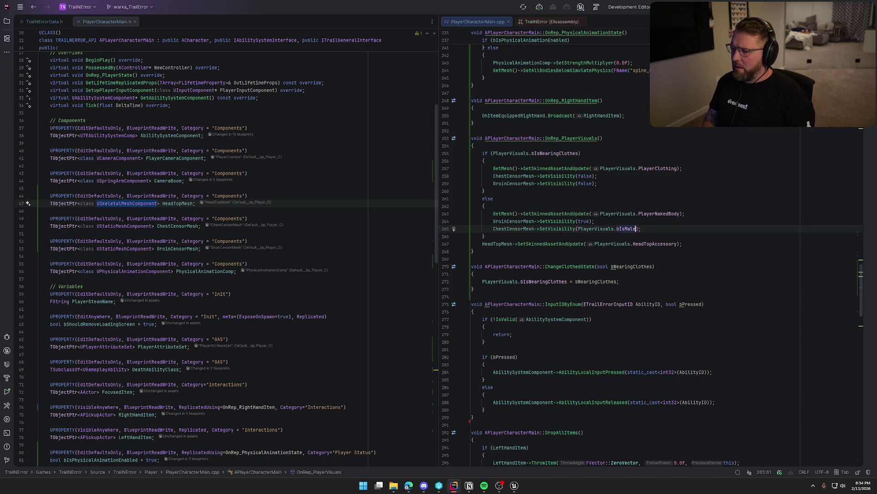
left_click(577, 228)
left_click(484, 237)
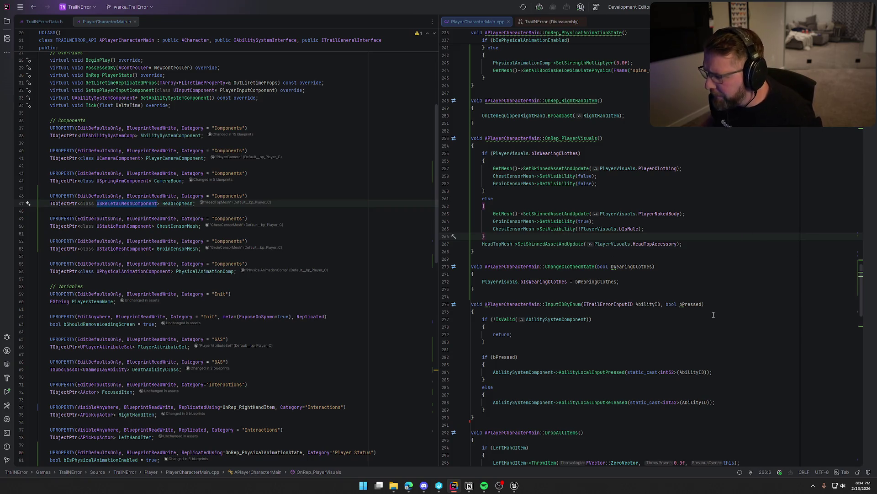
key("alt+Tab")
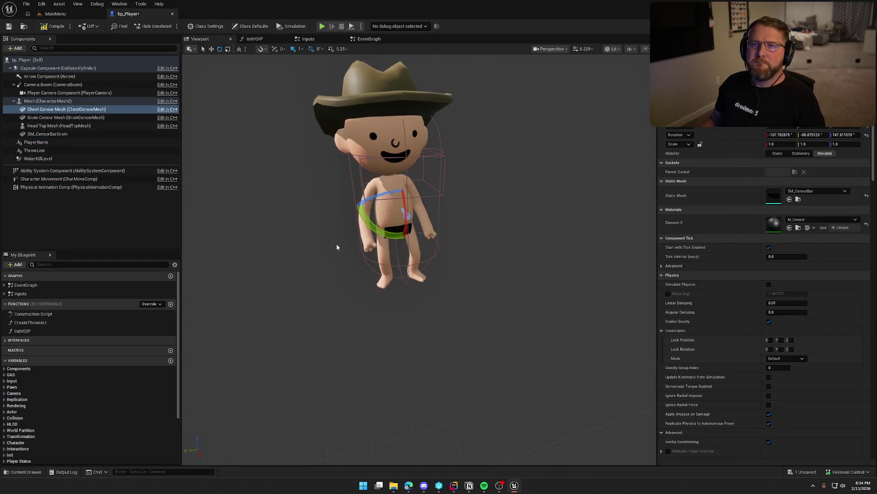
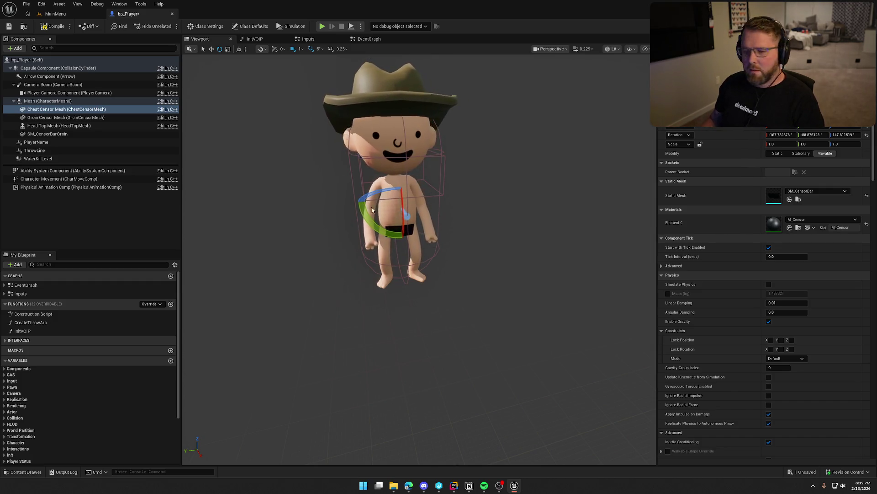
- Assign SM_CensorBar as the Groin Censor Mesh's static mesh
left_click(69, 118)
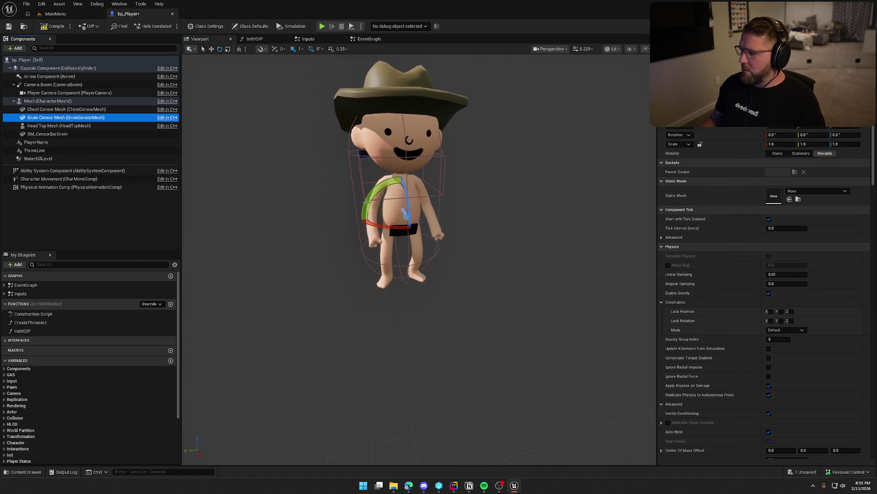
left_click(58, 134)
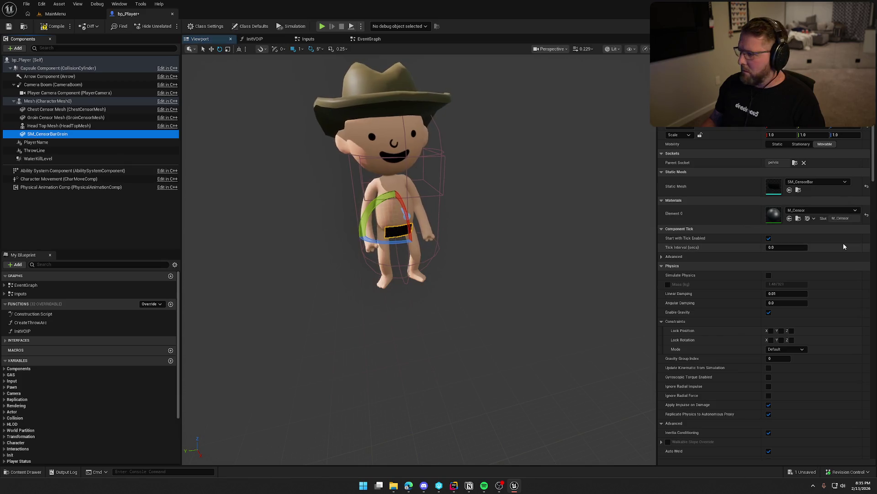
left_click(798, 190)
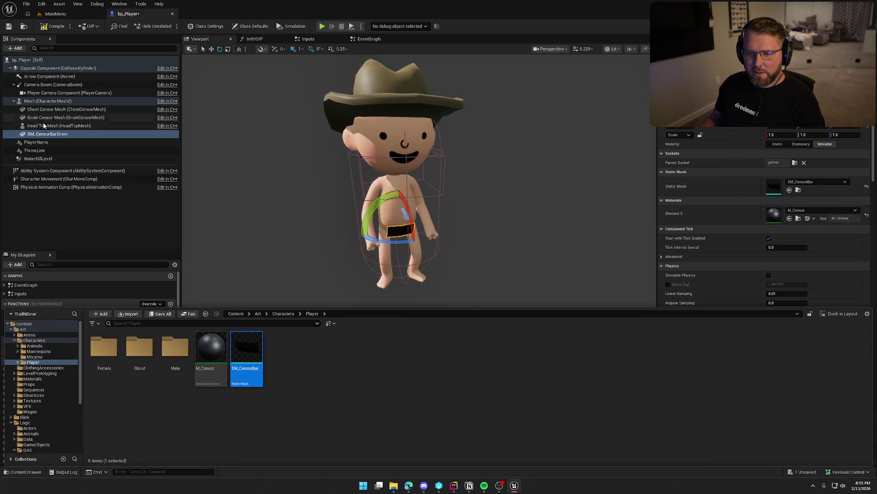
left_click(48, 119)
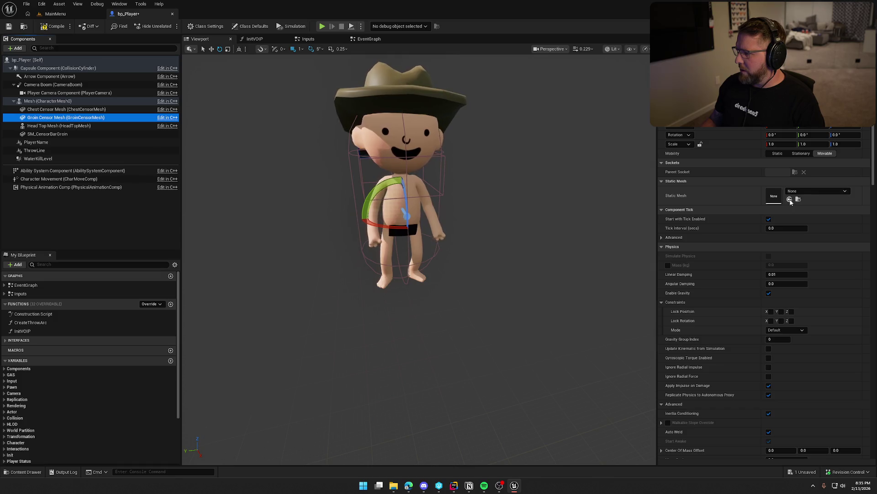
left_click(790, 200)
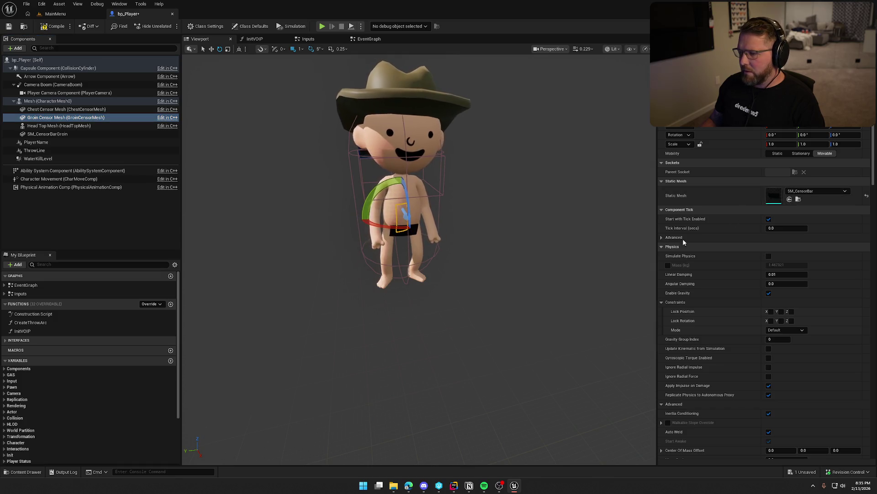
- Copy SM_CensorBarGroin's rotation onto the Groin Censor Mesh
left_click(48, 134)
left_click(723, 126)
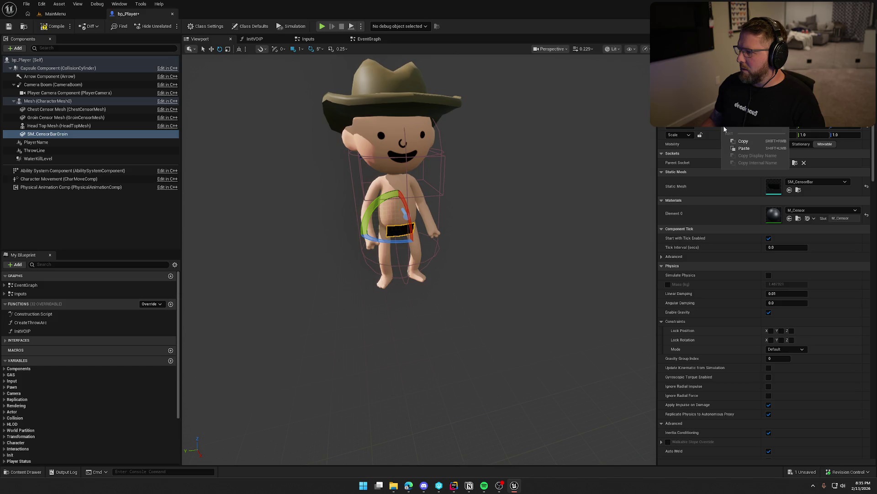
left_click(47, 120)
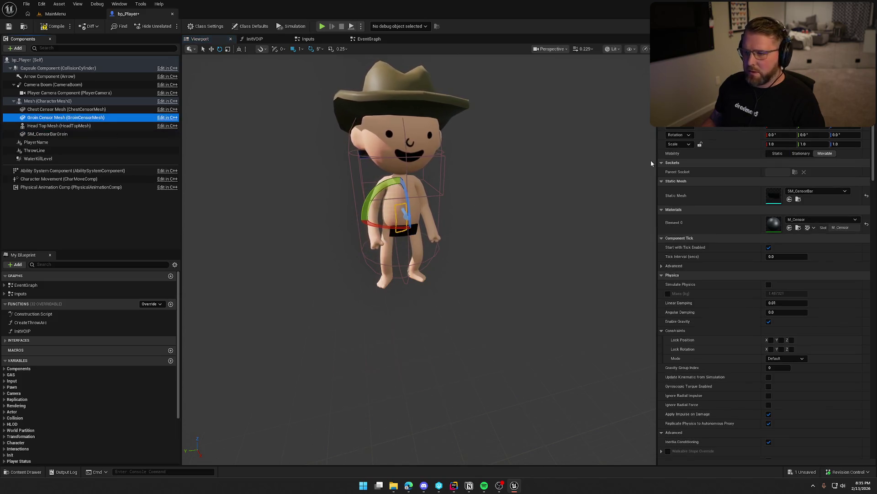
right_click(726, 134)
left_click(749, 150)
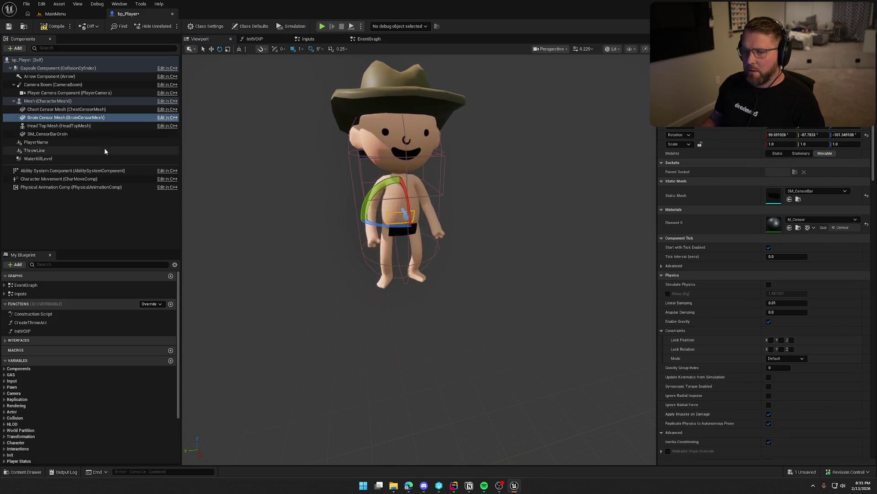
- Delete the SM_CensorBarGroin component
left_click(47, 134)
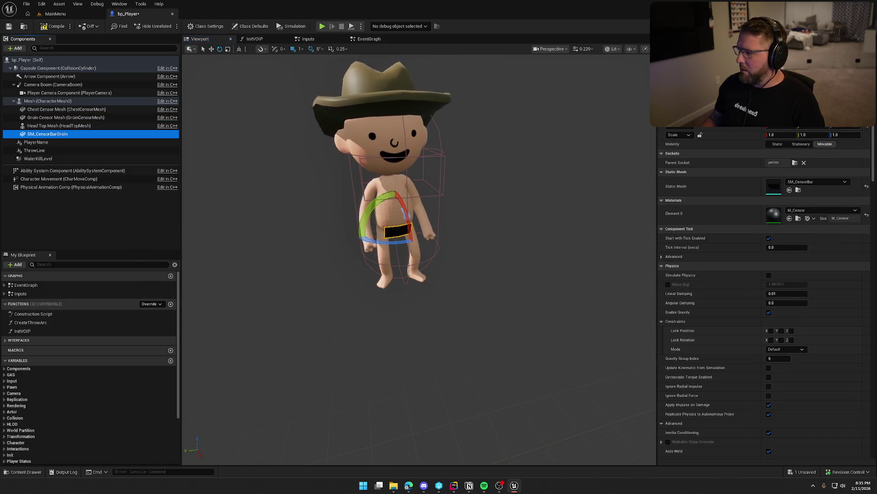
left_click(48, 126)
left_click(47, 135)
key("Delete")
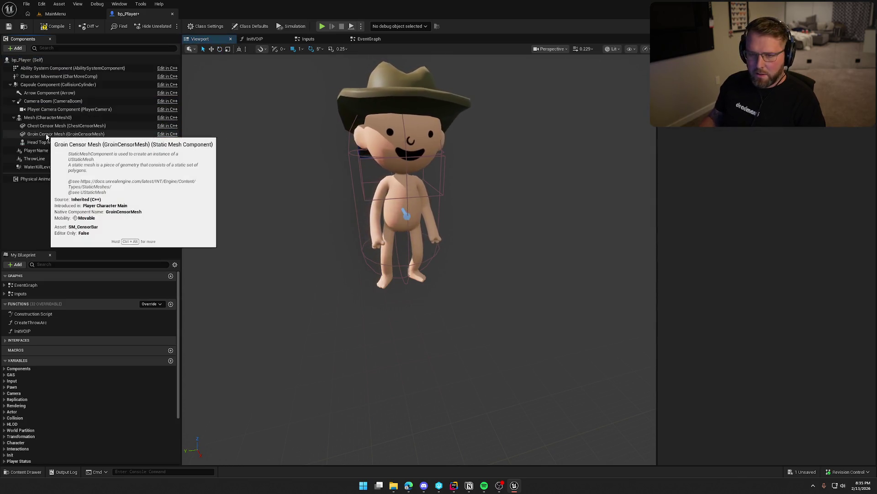
- Paste the copied transform onto Groin Censor Mesh so the bar sits on the groin
left_click(55, 134)
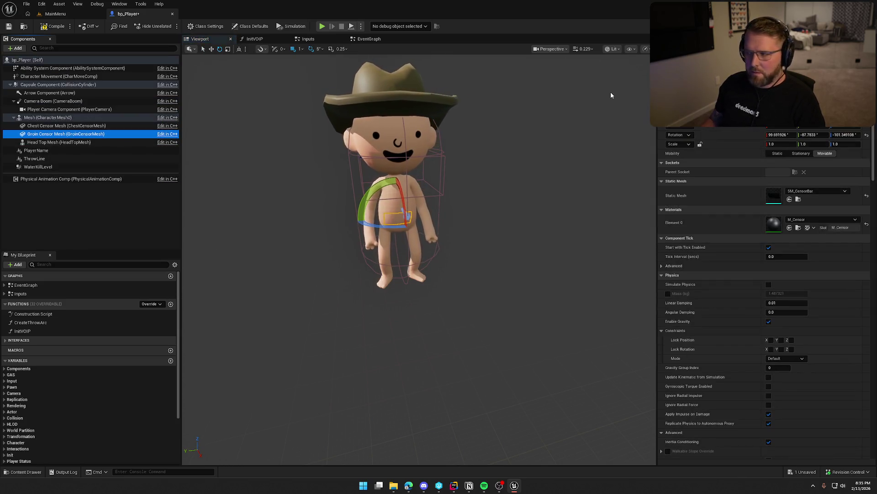
right_click(722, 127)
left_click(738, 142)
- Compile and save bp_Player, then bring up its EventGraph
left_click(552, 224)
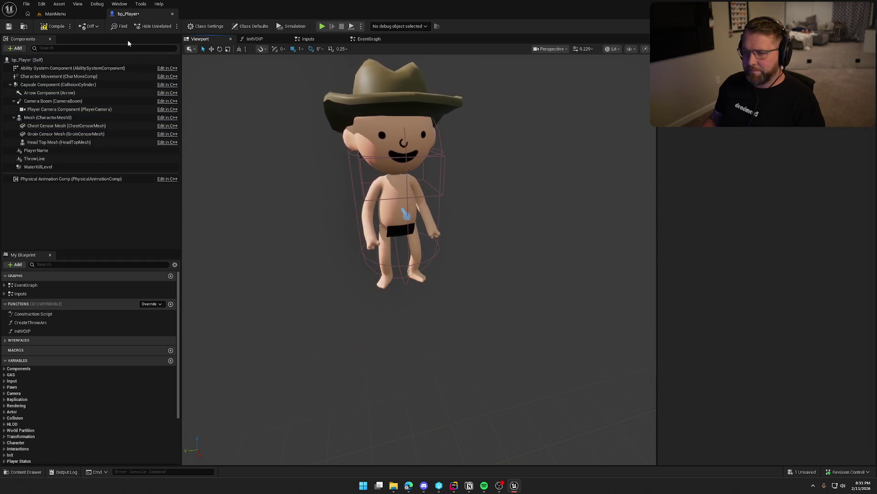
left_click(52, 26)
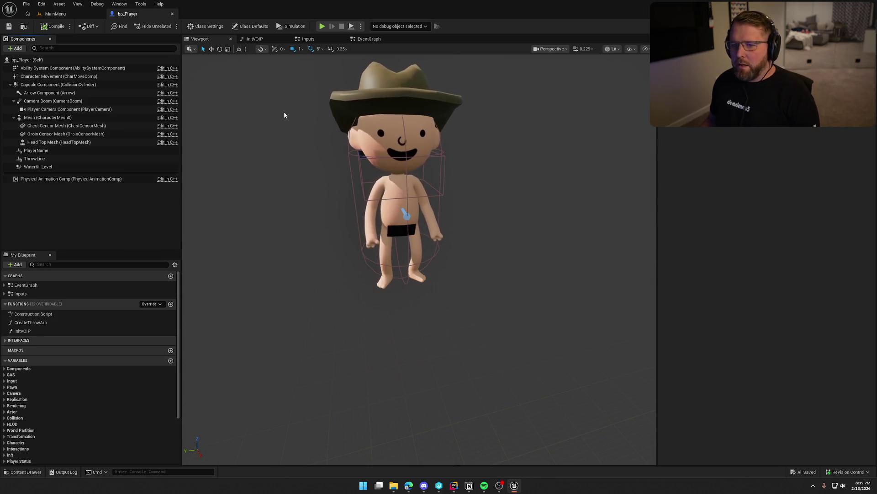
left_click(369, 39)
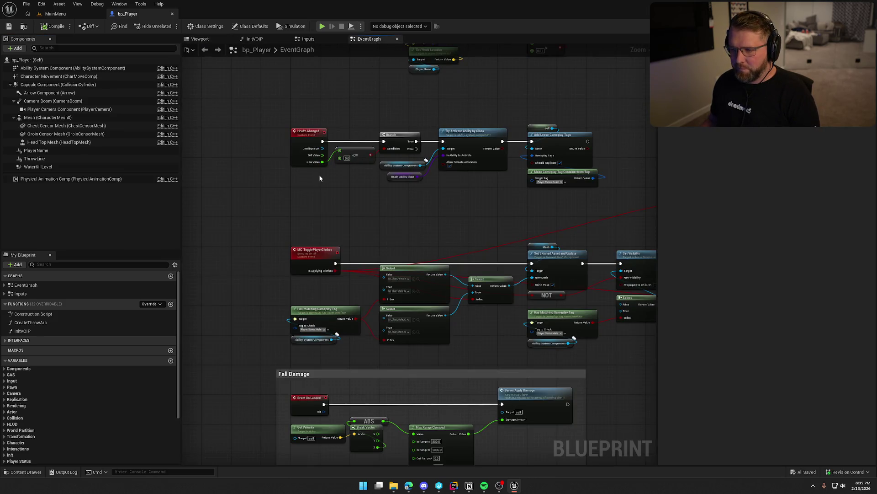
- Find references to the MC_TogglePlayerClothes event by name to reach its caller in GA_DropThrow
scroll(343, 205, "up", 4)
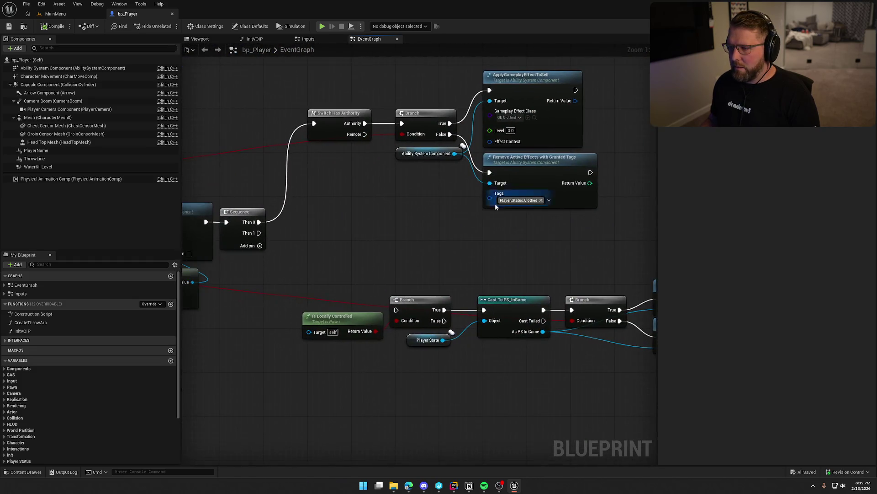
left_click_drag(581, 238, 434, 92)
mouse_move(366, 219)
left_mouse_down()
mouse_move(519, 162)
mouse_move(499, 178)
left_mouse_up()
right_click(327, 197)
mouse_move(366, 269)
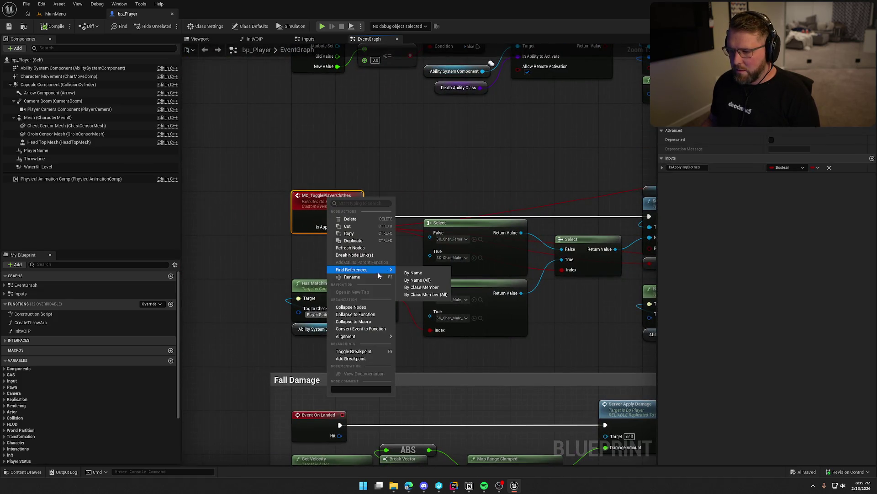
left_click(423, 295)
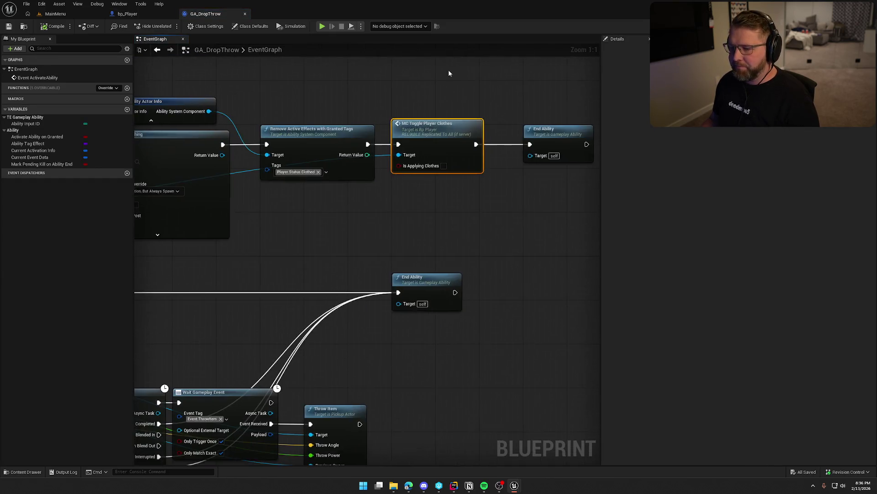
left_click_drag(552, 245, 272, 400)
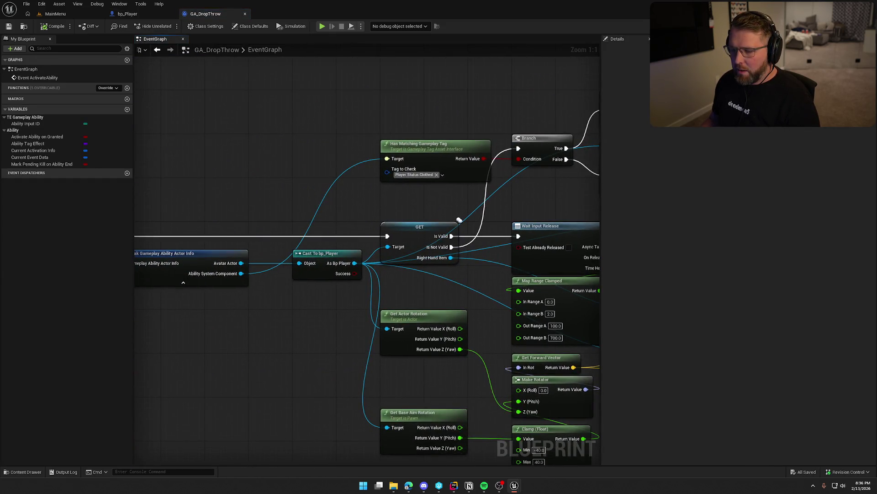
scroll(290, 229, "down", 4)
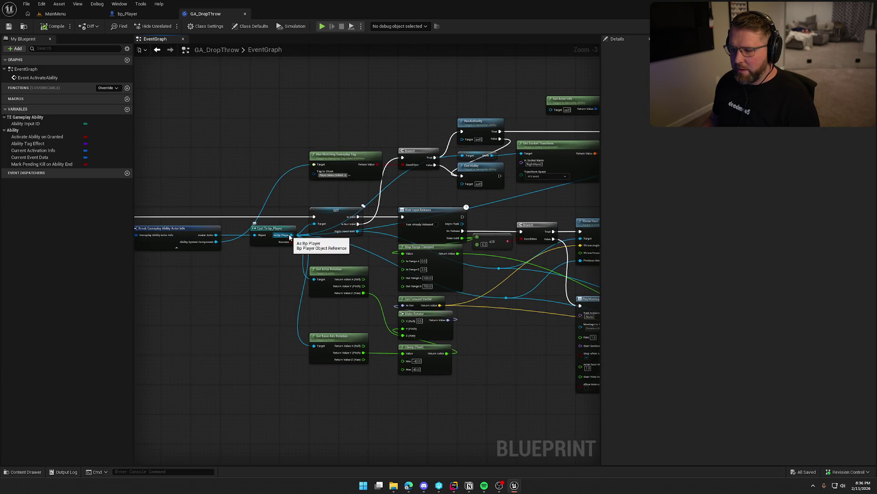
left_click_drag(288, 236, 137, 256)
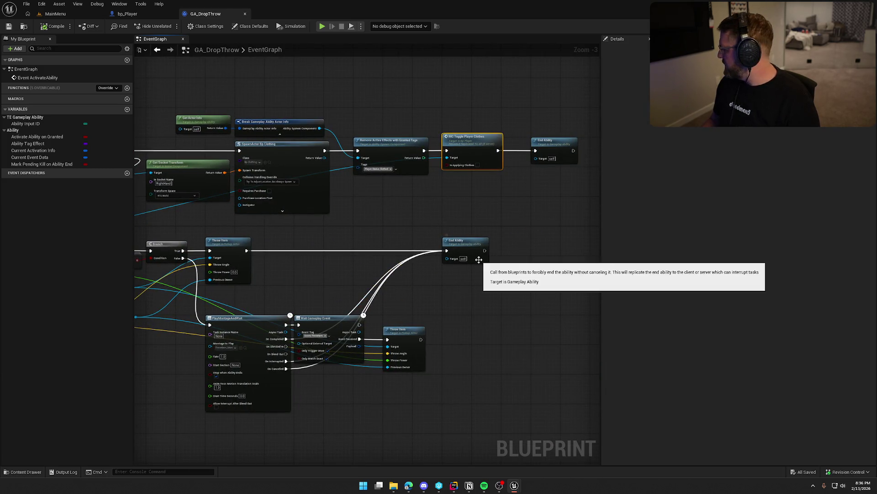
left_click(454, 486)
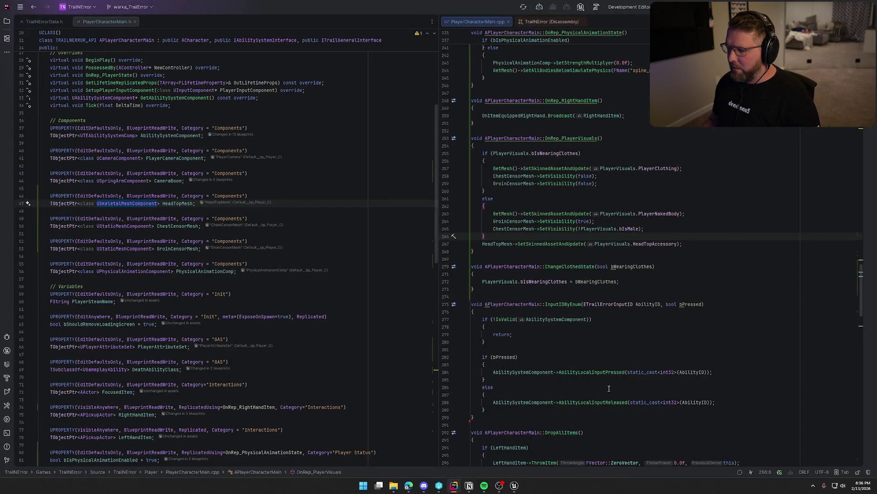
scroll(218, 402, "down", 20)
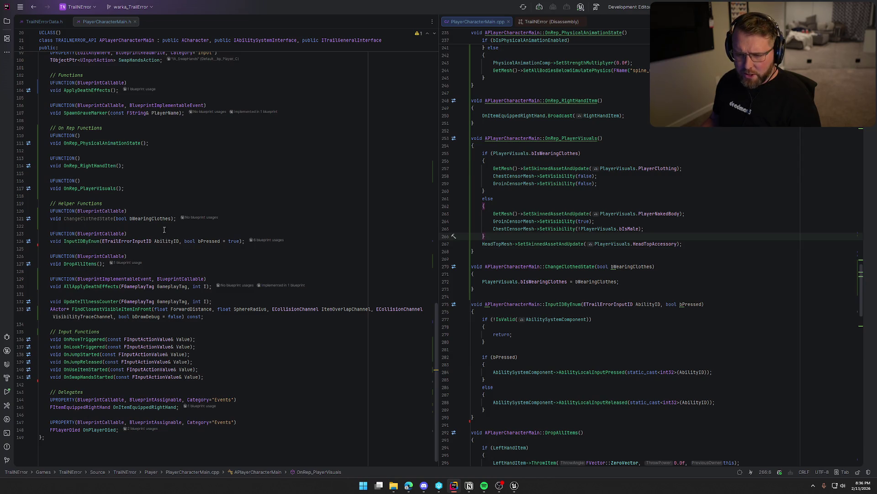
left_click(514, 485)
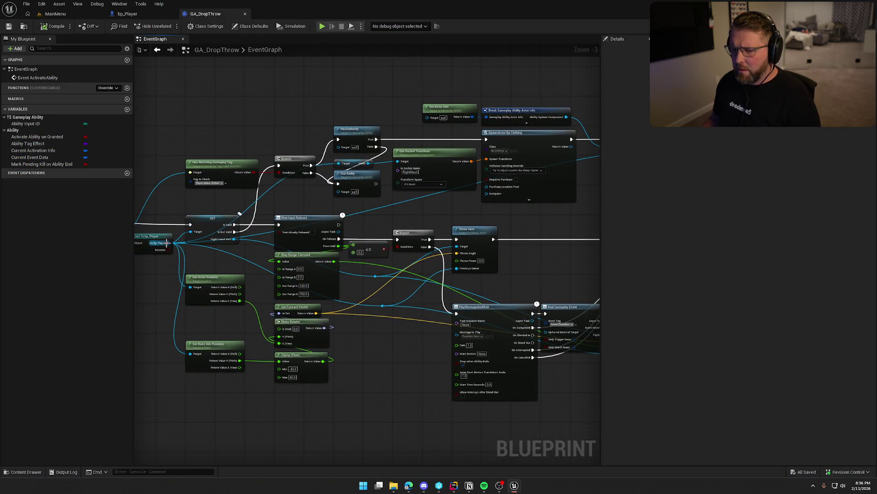
- Add Change Clothed State from As Bp Player, wired between Remove Active Effects and End Ability
mouse_move(167, 242)
left_mouse_down()
mouse_move(652, 190)
mouse_move(515, 178)
mouse_move(522, 178)
left_mouse_up()
type("ch")
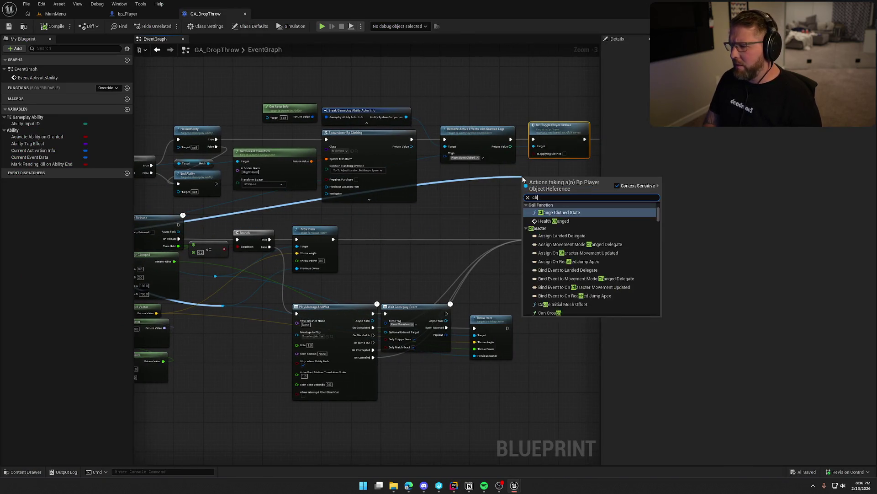
type("ange c")
key("Return")
scroll(523, 191, "up", 3)
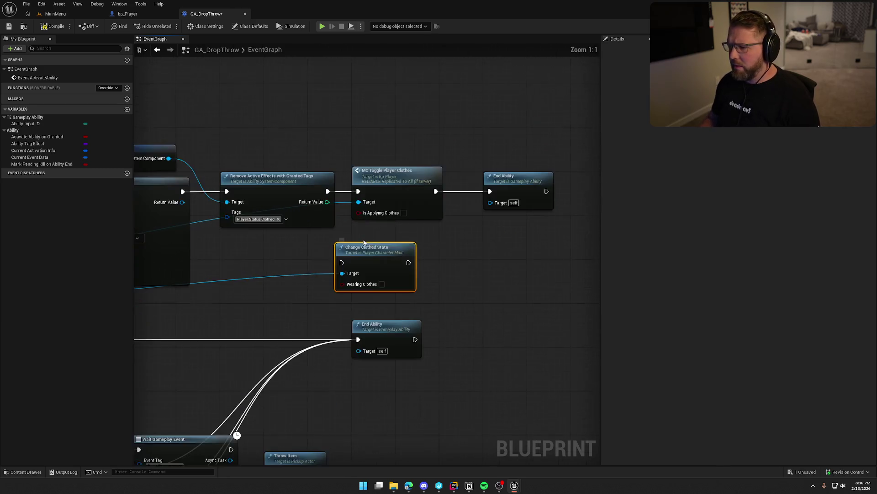
left_click_drag(372, 250, 389, 226)
mouse_move(327, 191)
left_mouse_down()
mouse_move(337, 191)
mouse_move(358, 240)
left_mouse_up()
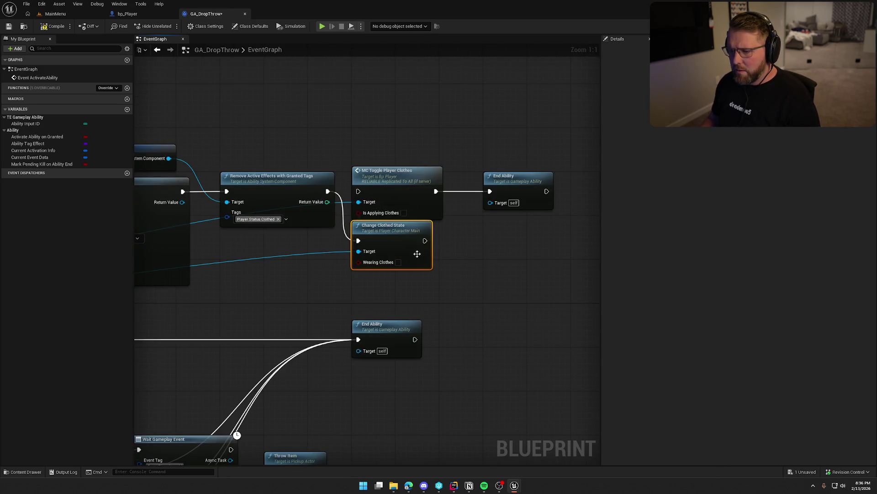
mouse_move(425, 241)
left_mouse_down()
mouse_move(502, 182)
mouse_move(490, 191)
left_mouse_up()
- Delete the MC Toggle Player Clothes node, align the chain, and go back to bp_Player
left_click(406, 183)
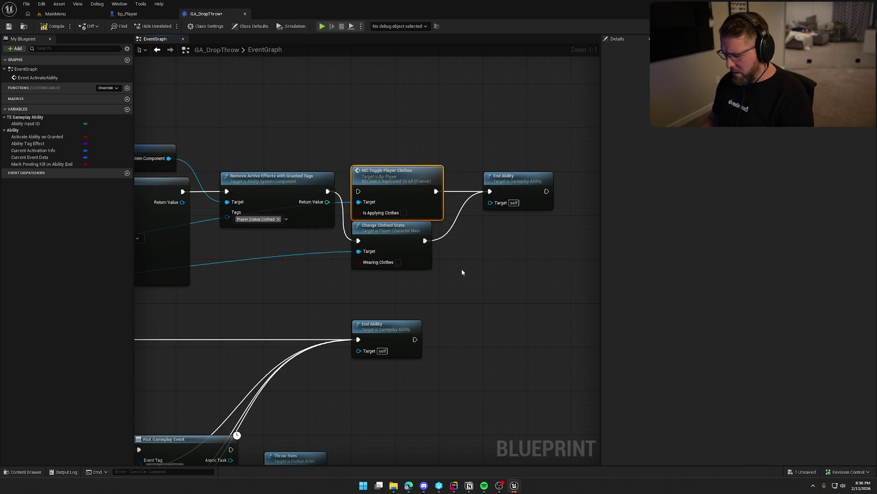
key("Delete")
mouse_move(397, 241)
left_mouse_down()
mouse_move(403, 184)
mouse_move(393, 183)
left_mouse_up()
left_click(392, 256)
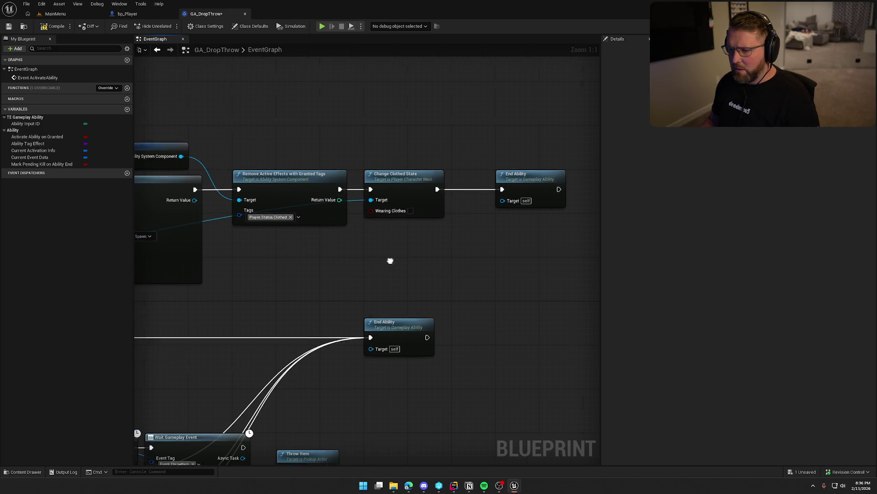
left_click_drag(382, 287, 442, 289)
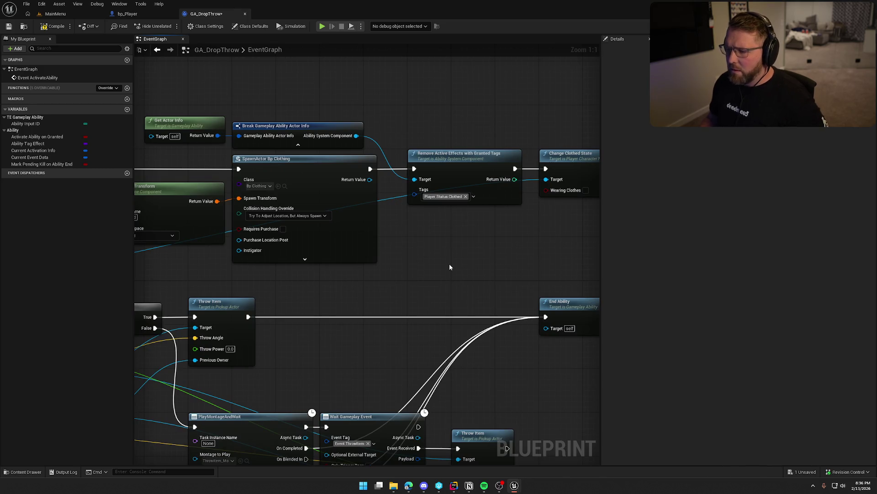
left_click_drag(492, 247, 368, 246)
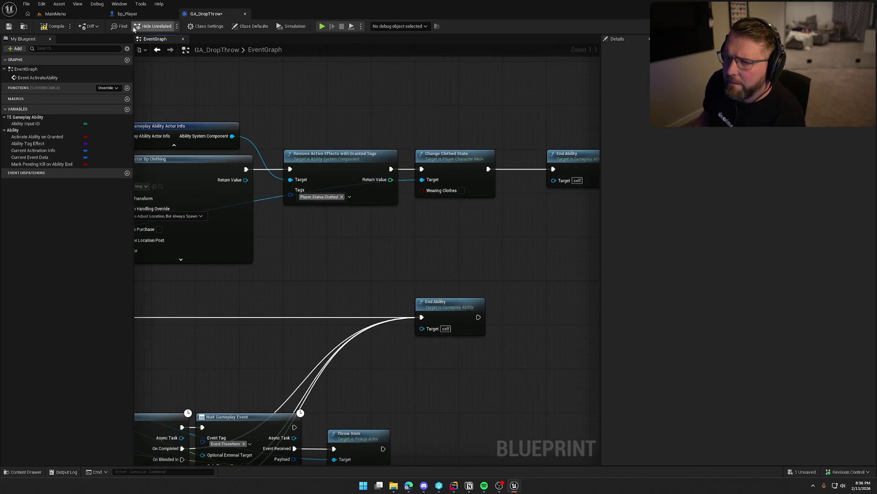
left_click(128, 14)
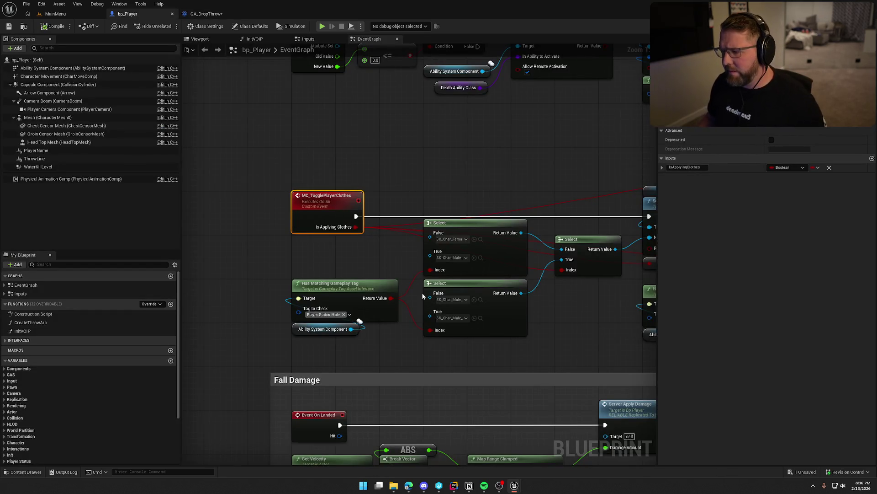
- In bp_Player, select the Remove Active Effects with Granted Tags node under Switch Has Authority
left_click_drag(423, 296, 240, 261)
left_click_drag(566, 181, 442, 182)
left_click_drag(506, 155, 424, 172)
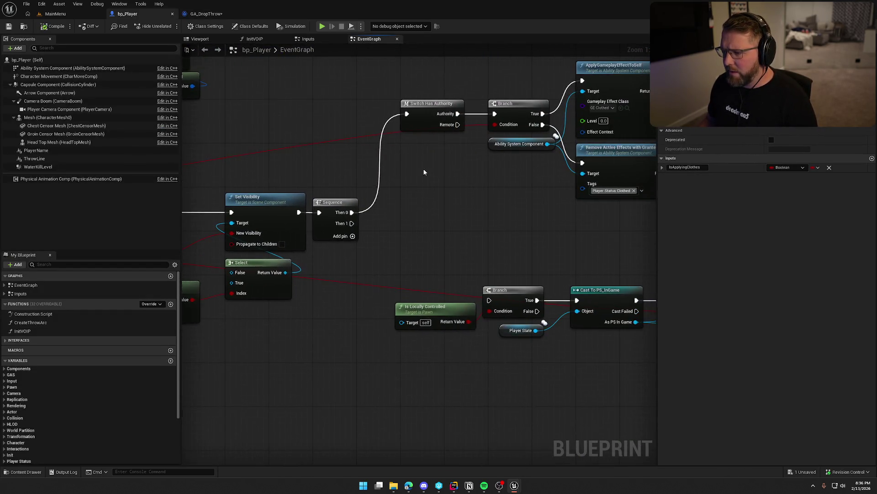
mouse_move(461, 217)
left_mouse_down()
mouse_move(352, 190)
mouse_move(446, 295)
mouse_move(368, 266)
left_mouse_up()
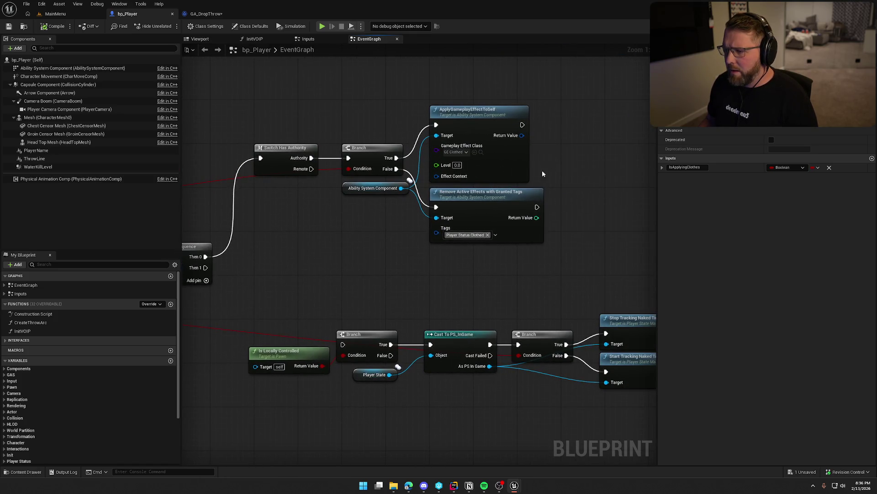
mouse_move(556, 272)
left_mouse_down()
mouse_move(341, 104)
mouse_move(358, 90)
left_mouse_up()
left_click(411, 243)
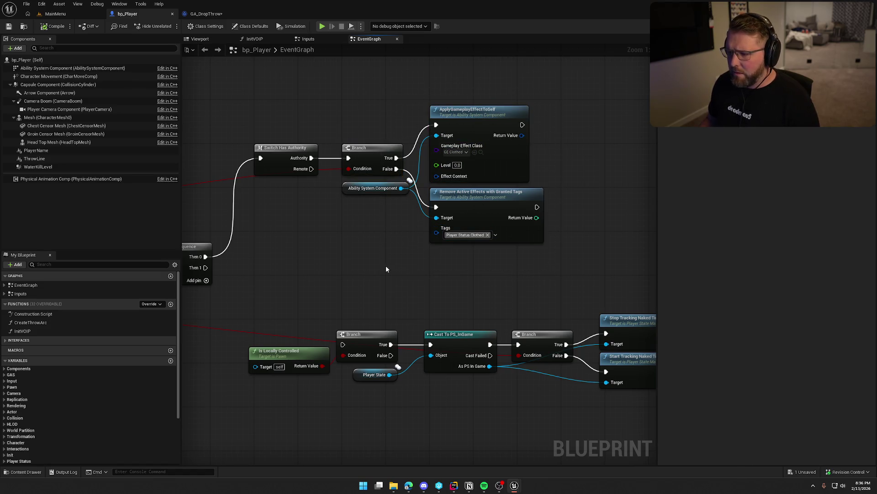
mouse_move(385, 266)
left_mouse_down()
mouse_move(597, 251)
mouse_move(296, 253)
mouse_move(336, 256)
left_mouse_up()
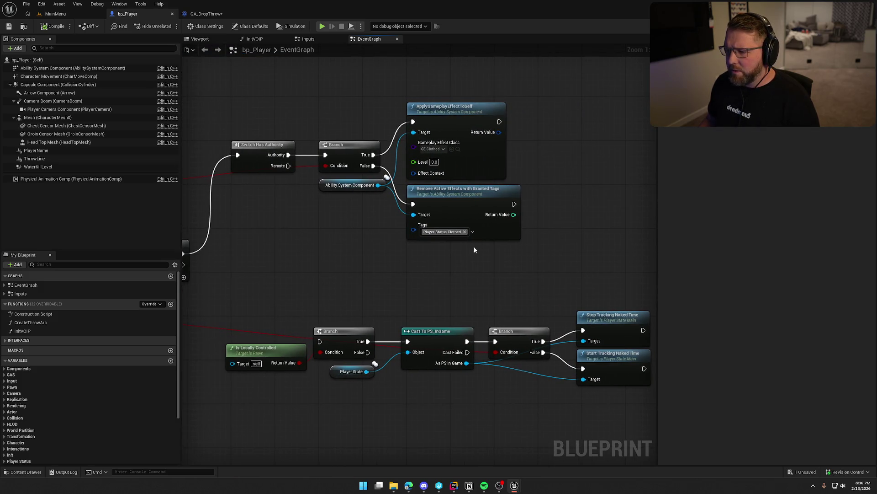
mouse_move(461, 276)
left_mouse_down()
mouse_move(375, 215)
mouse_move(340, 205)
left_mouse_up()
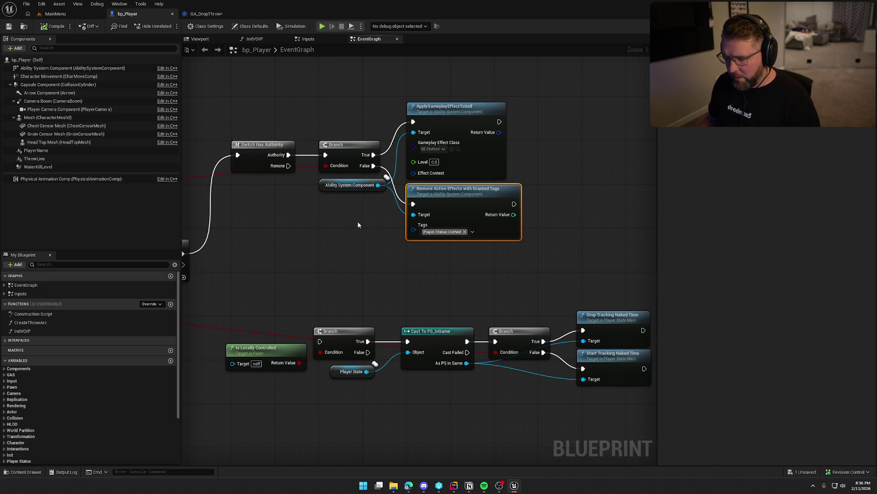
- In GA_DropThrow, shift End Ability right to make room after Change Clothed State
left_click(206, 14)
left_click_drag(485, 227, 336, 207)
mouse_move(411, 149)
left_mouse_down()
mouse_move(525, 142)
mouse_move(486, 151)
left_mouse_up()
left_click_drag(392, 145, 524, 145)
- Paste the Remove Active Effects node and wire it between Change Clothed State and End Ability
left_click(360, 201)
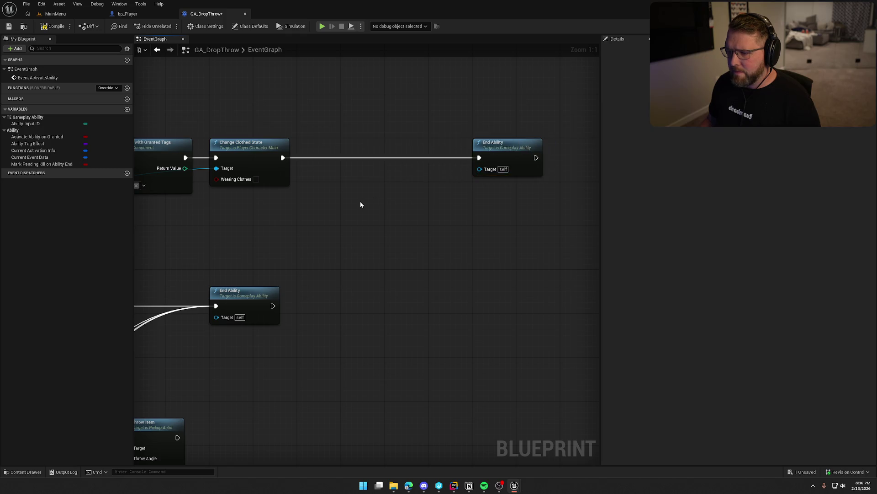
key("ctrl+v")
mouse_move(348, 218)
left_mouse_down()
mouse_move(281, 149)
mouse_move(283, 157)
left_mouse_up()
key("q")
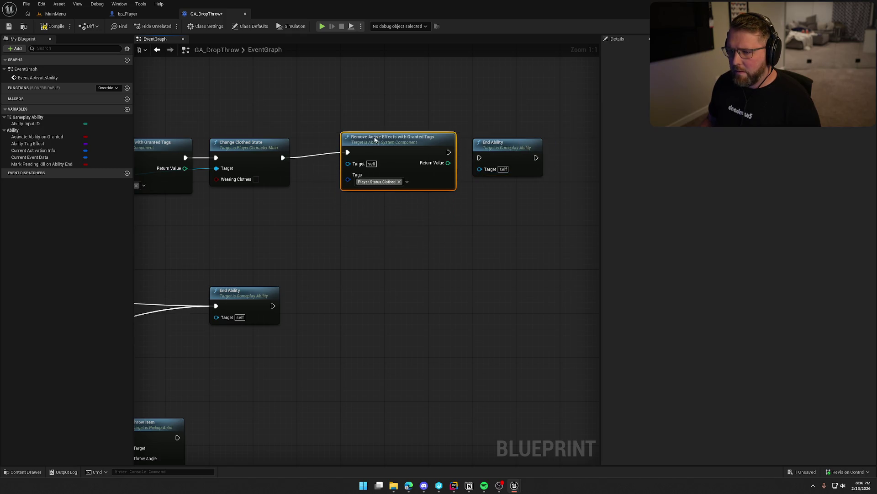
left_click_drag(449, 157, 479, 157)
left_click_drag(393, 260, 518, 243)
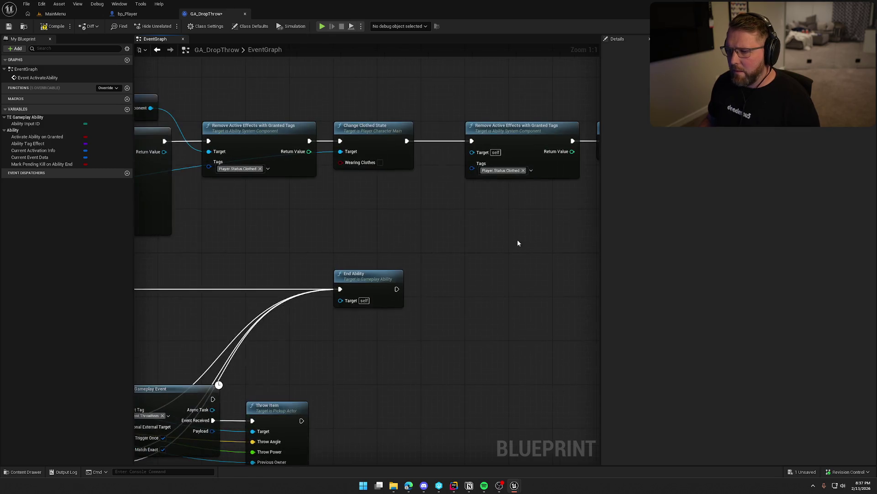
- Delete the extra Remove Active Effects node, reconnect Change Clothed State to End Ability, and save
mouse_move(404, 194)
left_mouse_down()
mouse_move(595, 219)
mouse_move(299, 190)
mouse_move(254, 210)
left_mouse_up()
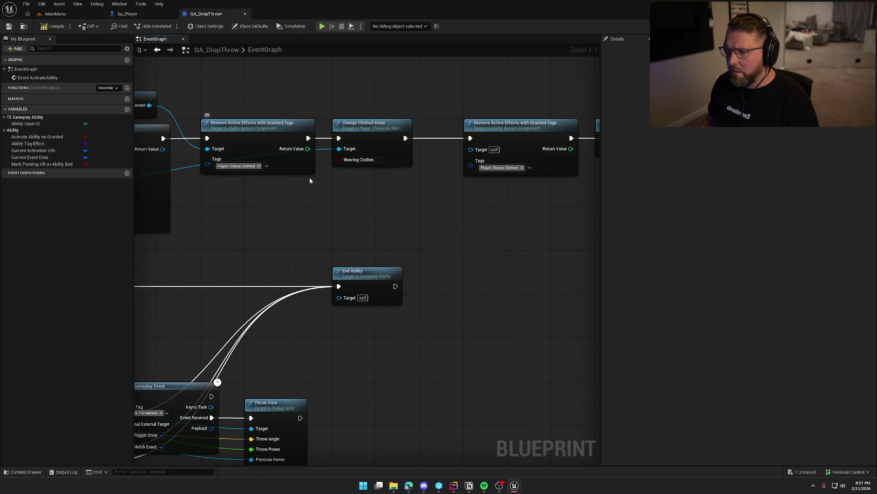
left_click(525, 158)
key("Delete")
mouse_move(405, 138)
left_mouse_down()
mouse_move(597, 138)
mouse_move(348, 138)
left_mouse_up()
left_click(350, 195)
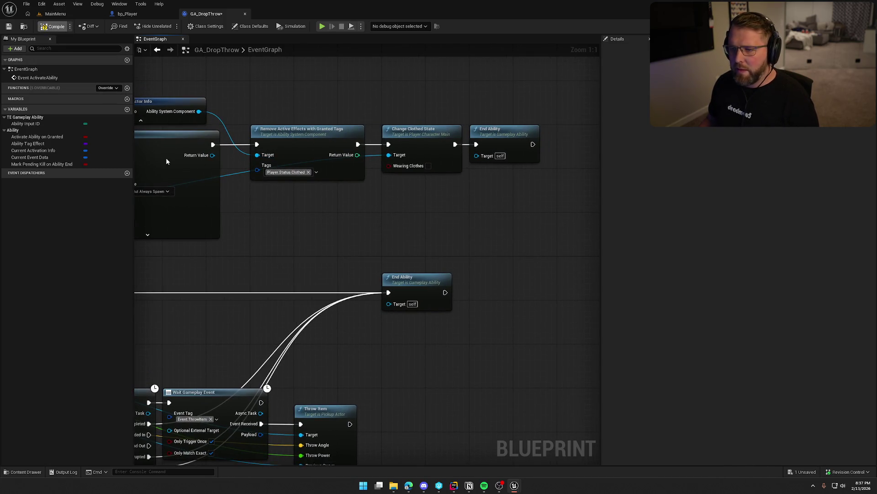
key("ctrl+s")
mouse_move(167, 161)
left_mouse_down()
mouse_move(332, 175)
mouse_move(245, 180)
left_mouse_up()
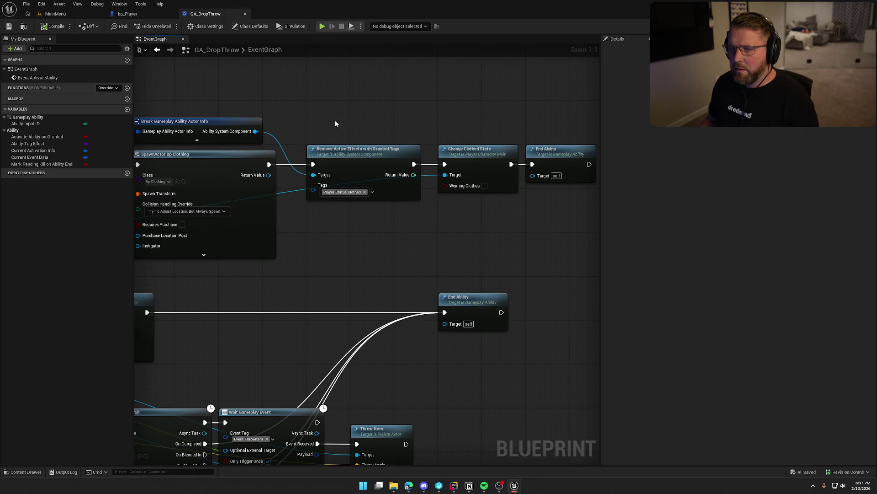
- Search bp_Clothing for a clothing-update function on As Bp Player, checking the player's C++ functions
left_click(128, 14)
mouse_move(381, 139)
left_mouse_down()
mouse_move(386, 256)
mouse_move(585, 177)
mouse_move(621, 292)
mouse_move(643, 307)
left_mouse_up()
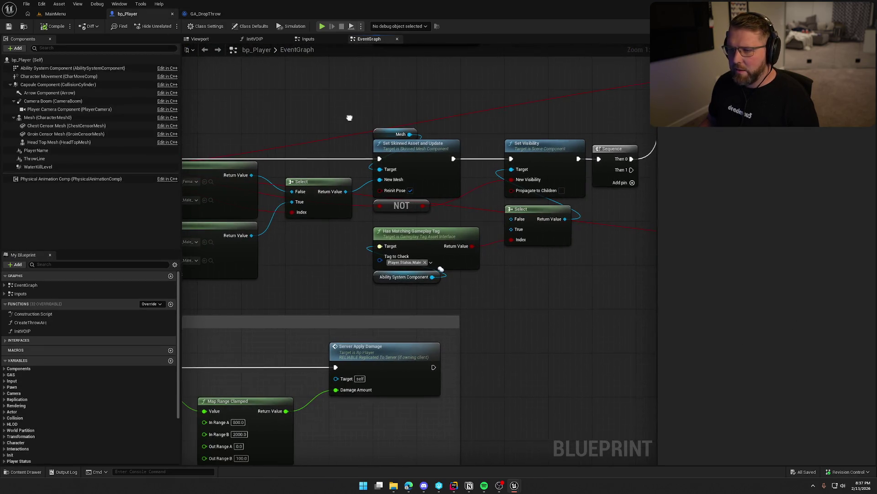
left_click_drag(349, 118, 314, 119)
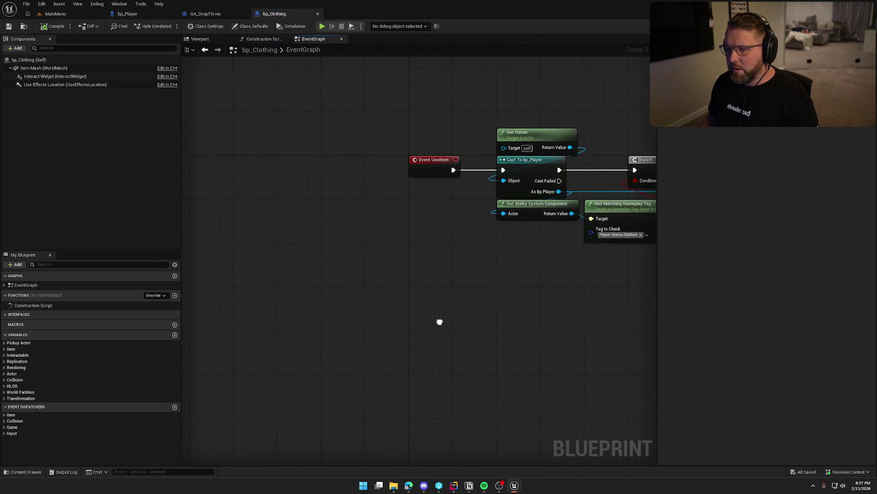
left_click_drag(440, 322, 224, 318)
left_click_drag(229, 133, 215, 239)
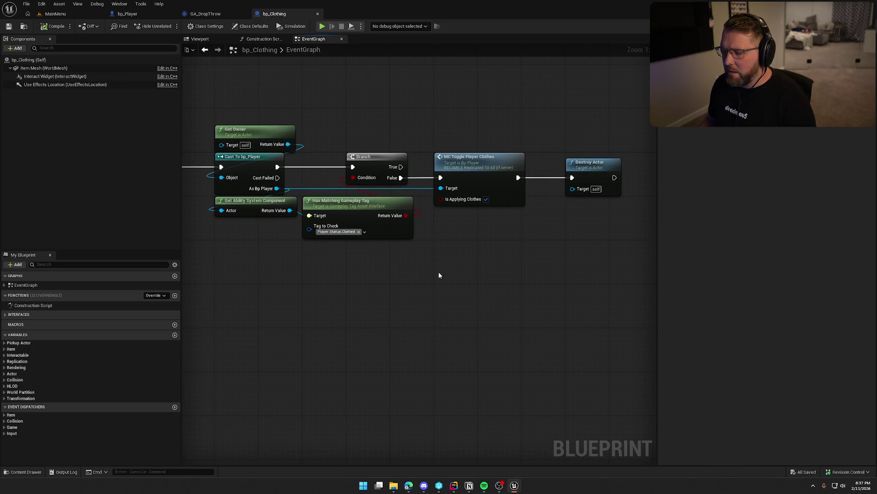
mouse_move(440, 275)
left_mouse_down()
mouse_move(497, 270)
mouse_move(374, 265)
mouse_move(431, 259)
mouse_move(475, 277)
mouse_move(534, 278)
left_mouse_up()
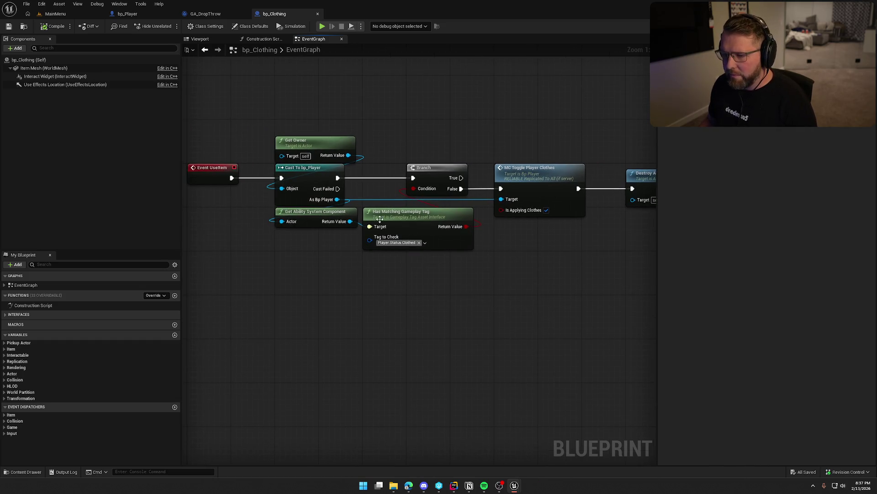
left_click_drag(337, 199, 502, 232)
type("update")
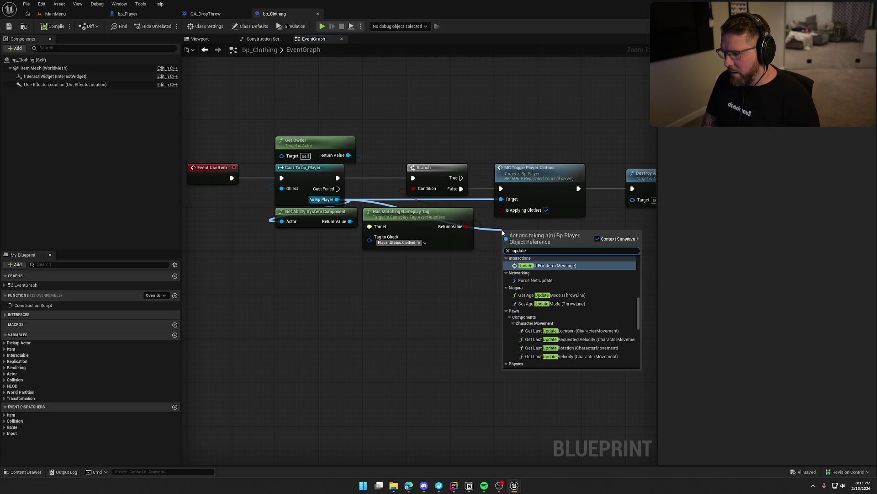
type(" clo")
key("Escape")
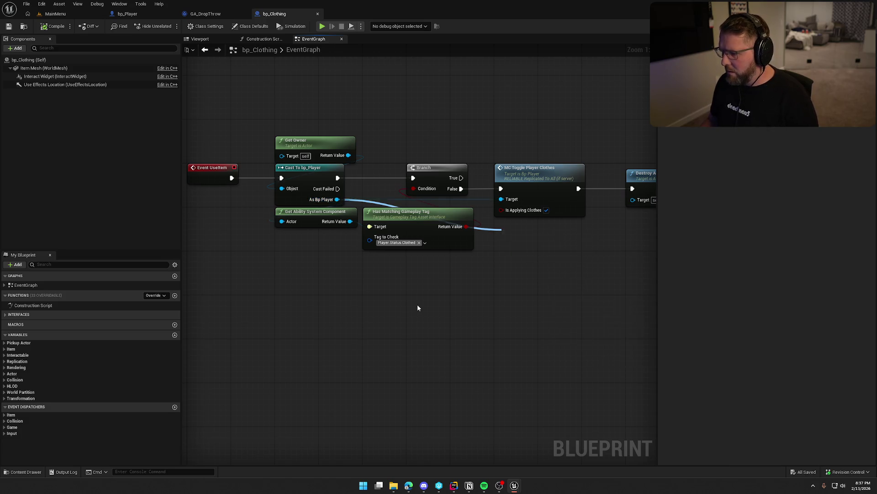
left_click(450, 485)
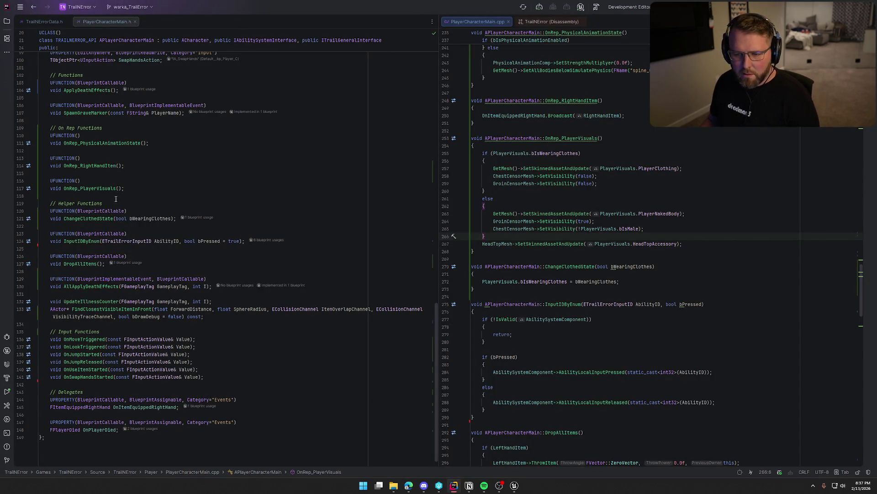
key("alt+Tab")
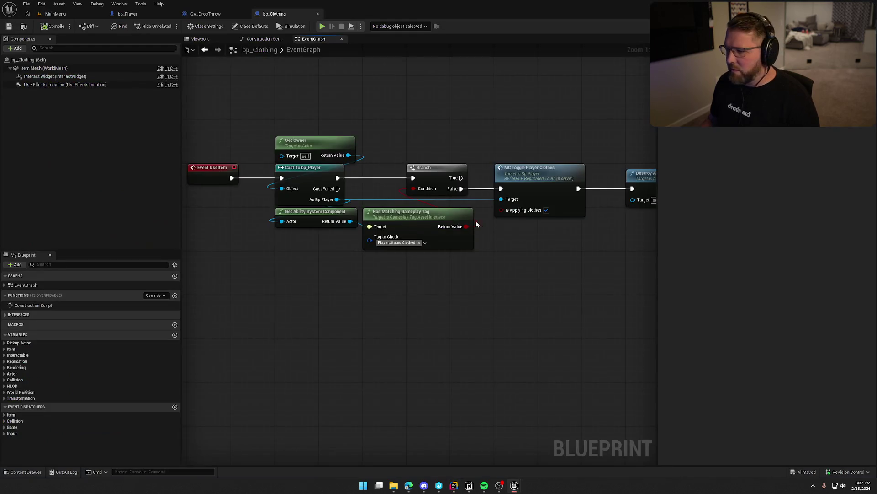
- Add Change Clothed State from As Bp Player, routing Branch False through it to Destroy Actor
left_click_drag(325, 203, 544, 250)
type("cgha")
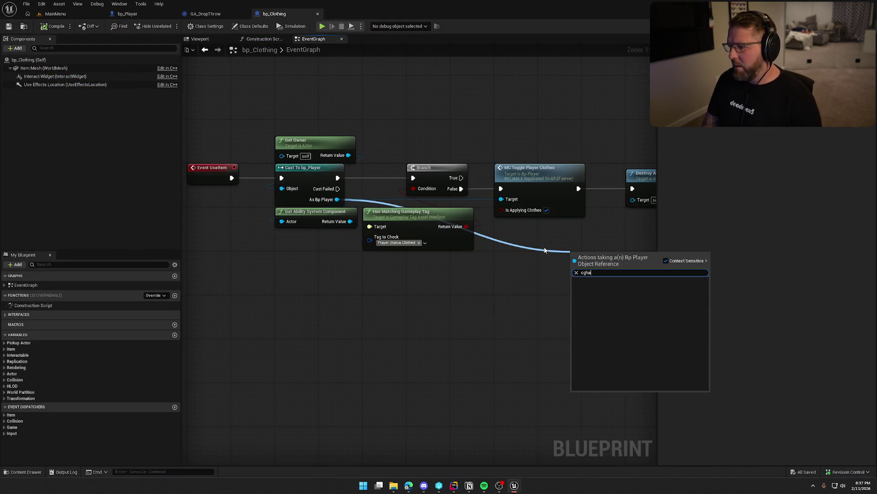
key("BackSpace")
key("BackSpace")
type("change")
key("Return")
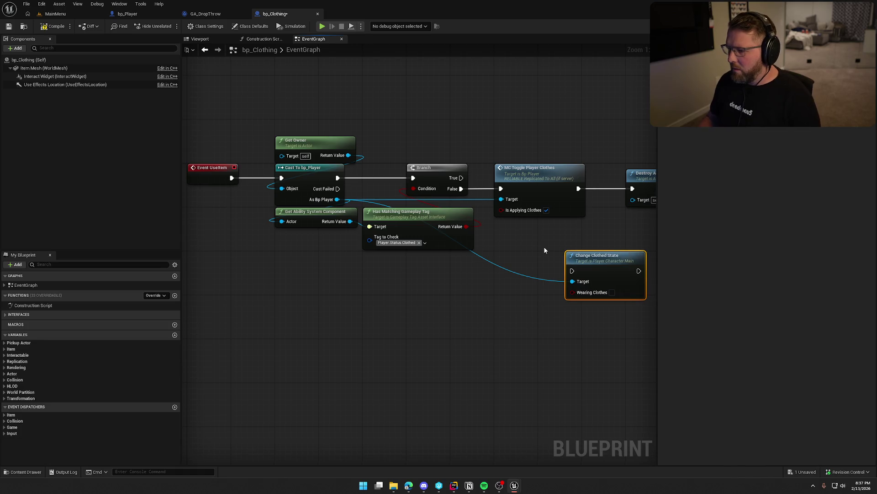
left_click_drag(550, 275, 409, 197)
left_click_drag(526, 251, 580, 196)
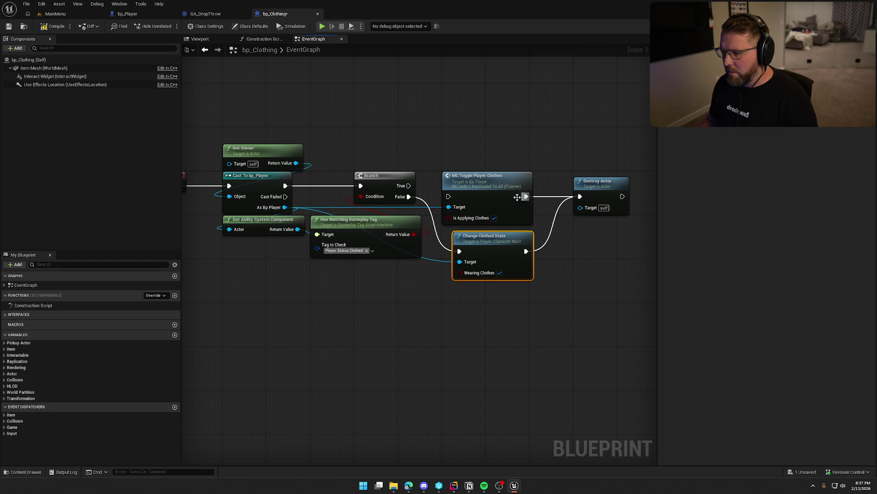
- Delete MC Toggle Player Clothes, tidy the nodes, then compile and check out bp_Clothing
left_click(517, 197)
key("Delete")
left_click_drag(487, 250, 471, 195)
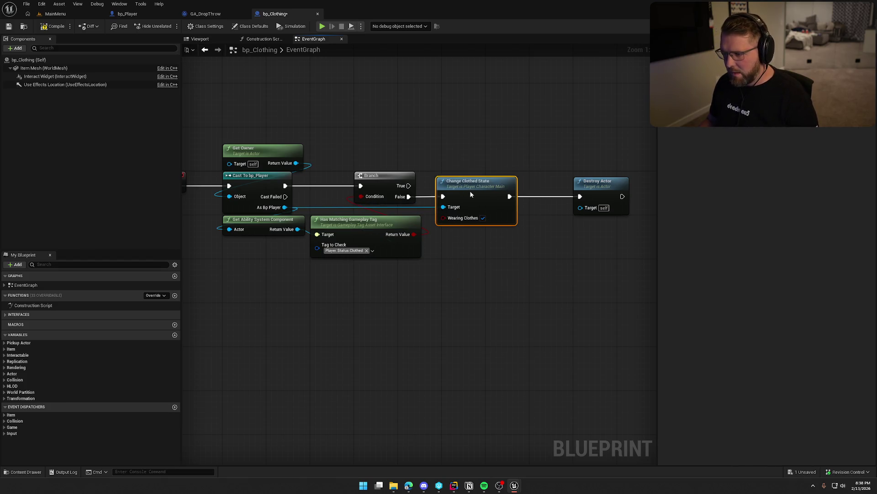
left_click_drag(606, 188, 561, 185)
left_click(500, 303)
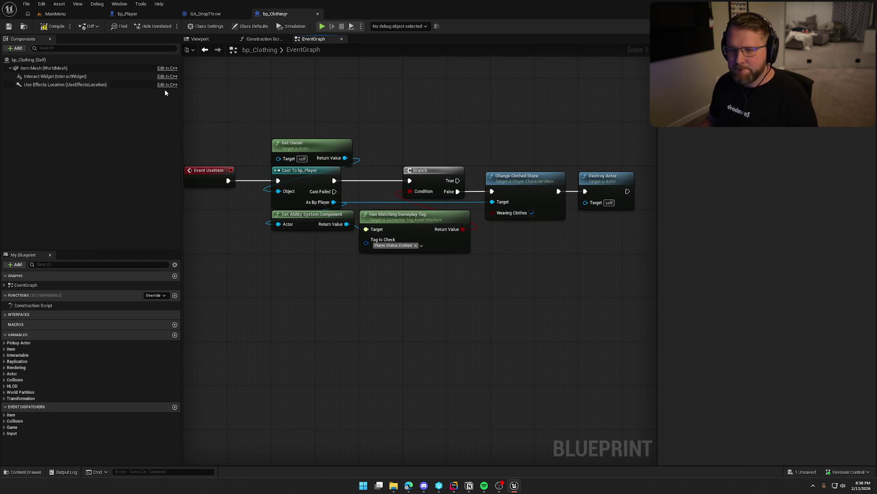
left_click(52, 27)
left_click(450, 321)
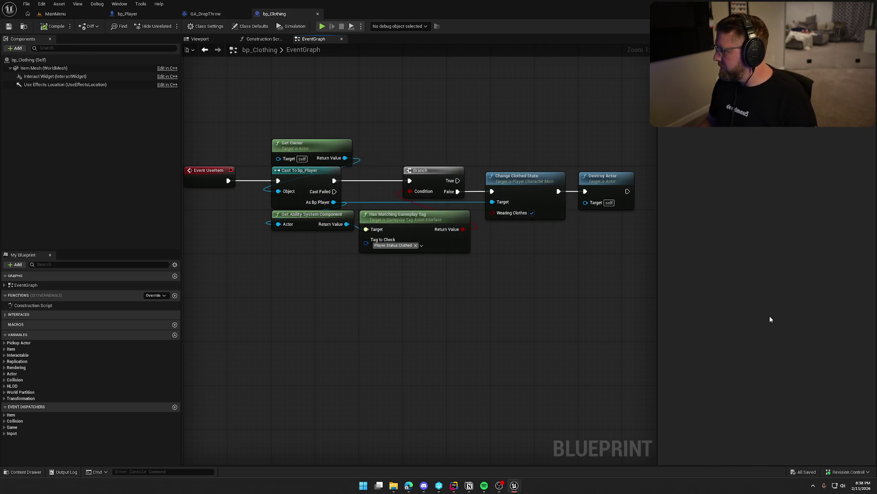
scroll(391, 298, "up", 2)
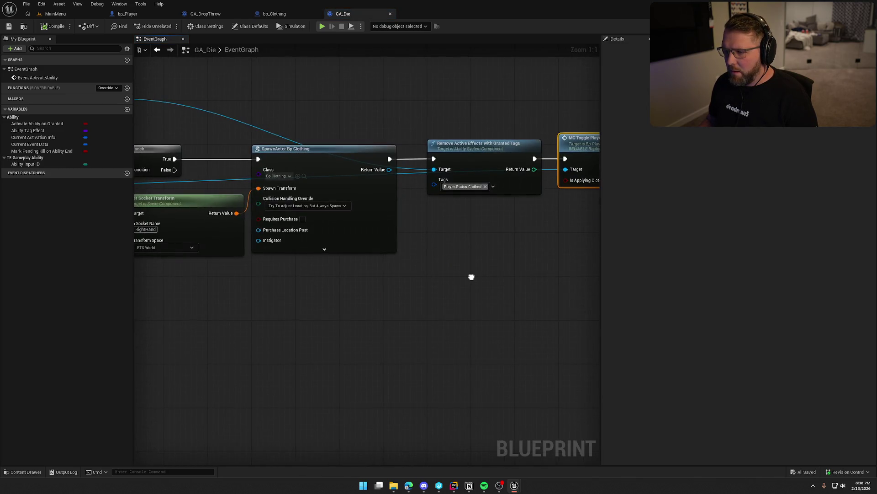
- In GA_Die, add Change Clothed State from As Bp Player and feed Remove Active Effects into it
left_click_drag(472, 277, 591, 284)
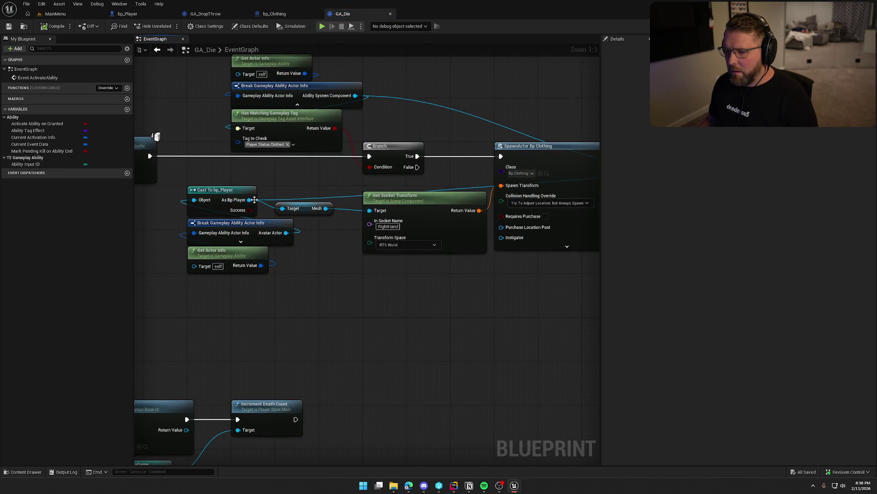
mouse_move(254, 200)
left_mouse_down()
mouse_move(554, 218)
mouse_move(672, 212)
mouse_move(427, 199)
mouse_move(405, 208)
mouse_move(448, 288)
mouse_move(420, 239)
left_mouse_up()
type("change clothed")
key("Return")
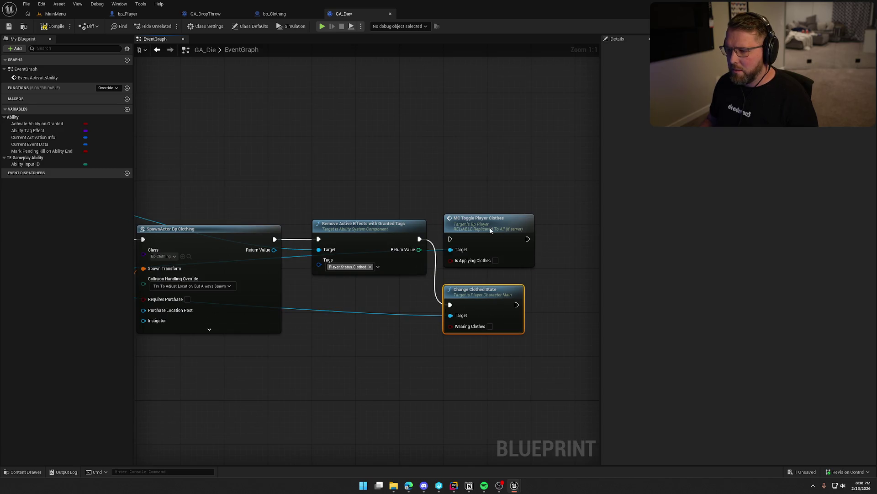
left_click(526, 259)
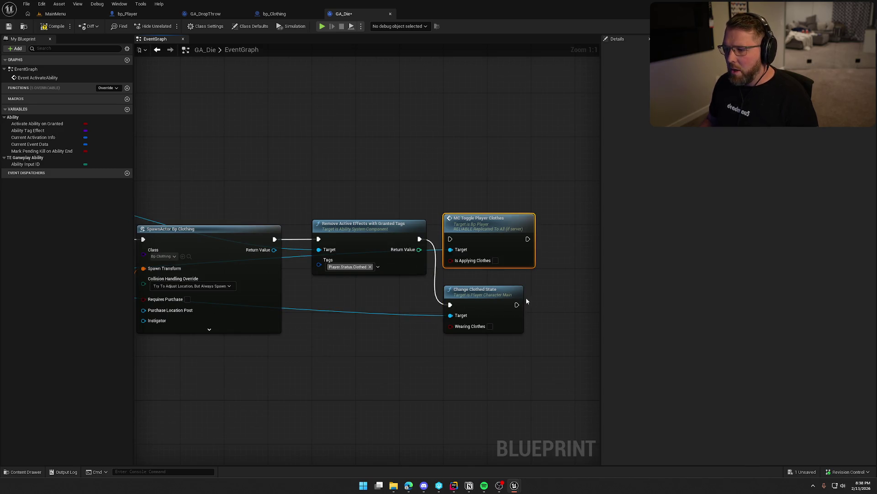
left_click(275, 14)
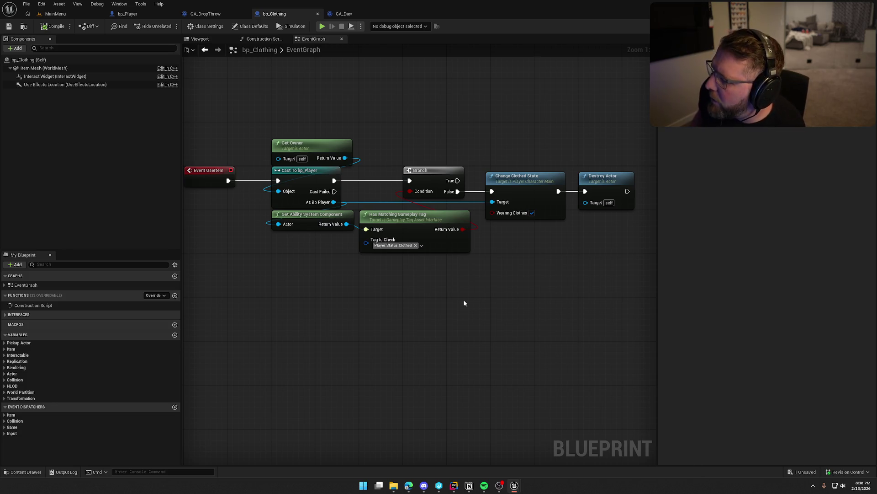
- Move Destroy Actor right in bp_Clothing to make room after Change Clothed State
left_click_drag(392, 290, 247, 138)
left_click(434, 317)
left_click_drag(434, 317, 335, 298)
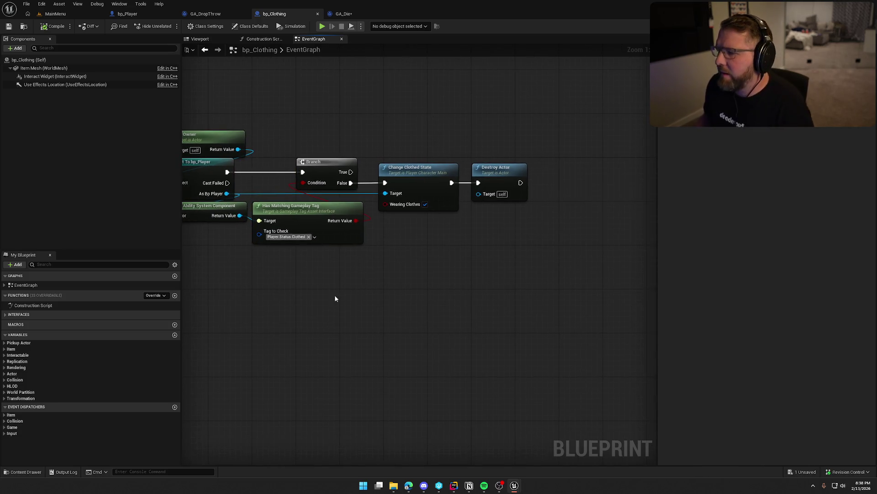
left_click_drag(429, 260, 286, 259)
left_click_drag(370, 171, 543, 176)
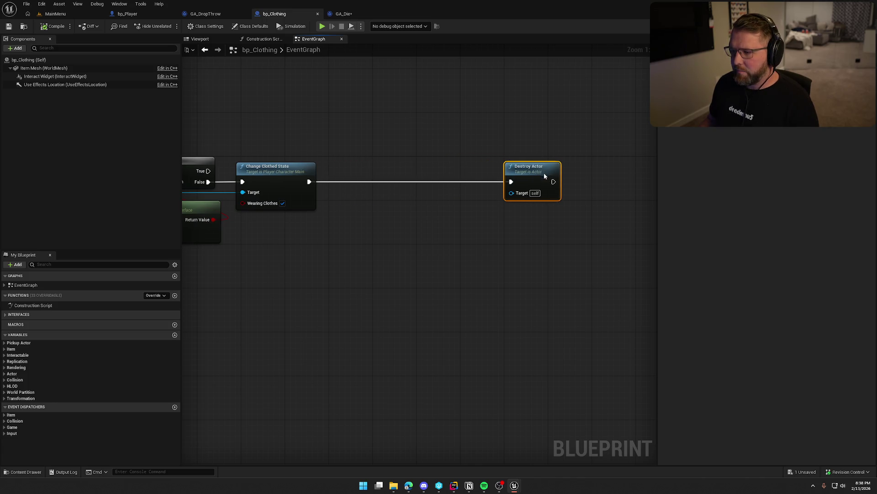
key("ctrl+v")
key("ctrl+z")
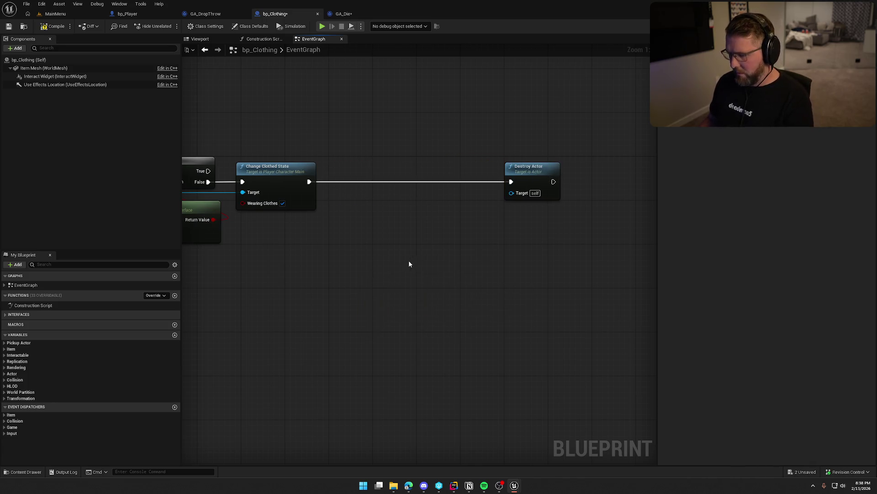
- Copy ApplyGameplayEffectToSelf from bp_Player, chain it after Change Clothed State, targeting the ability system component
left_click(127, 13)
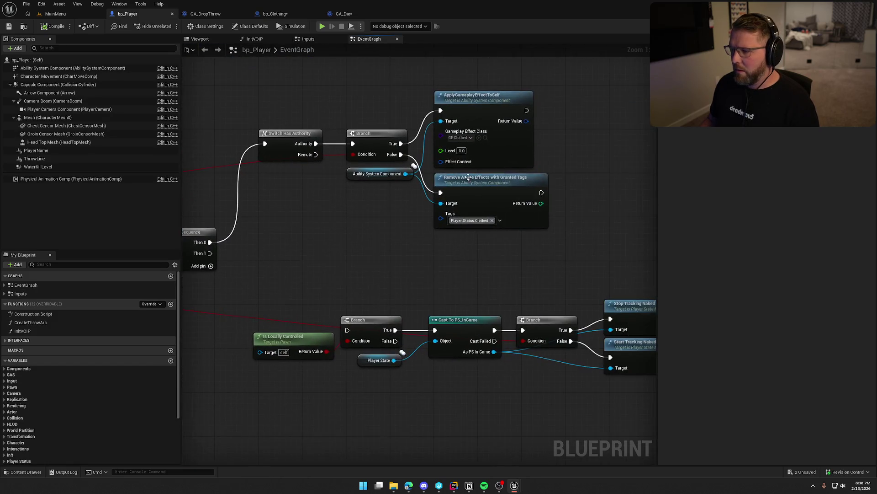
left_click(476, 110)
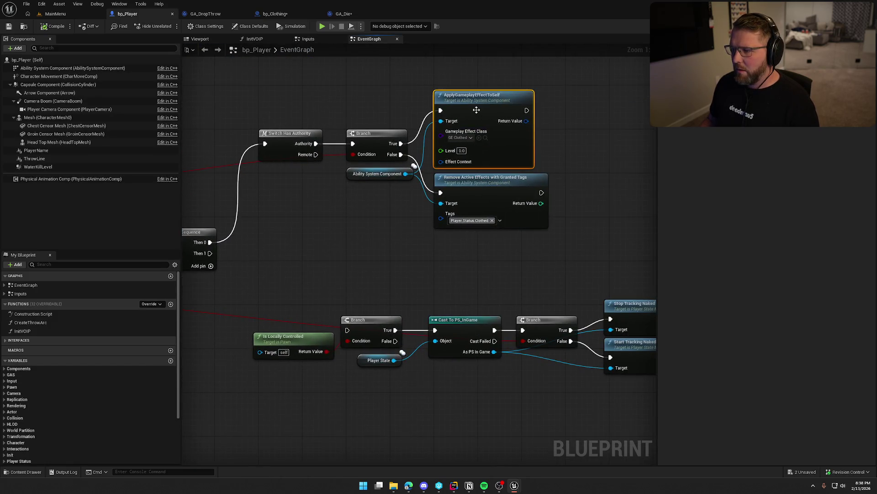
left_click(274, 13)
key("ctrl+v")
left_click_drag(401, 193, 329, 178)
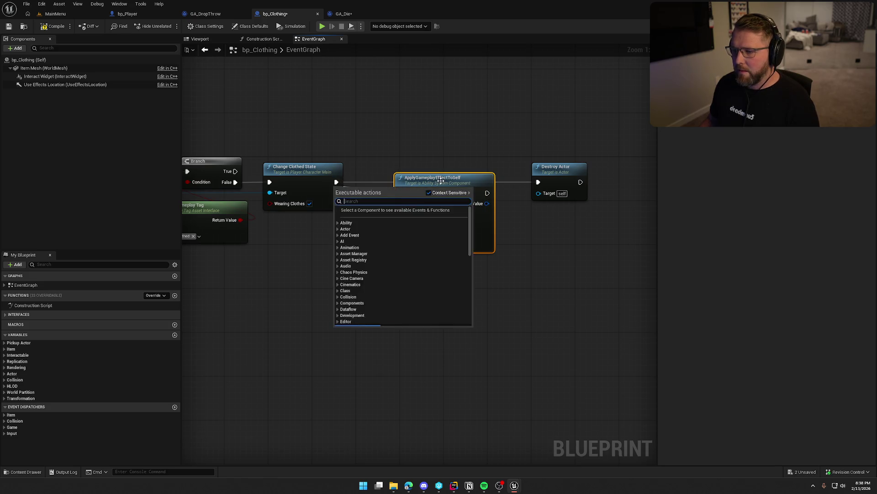
left_click_drag(432, 177, 399, 161)
mouse_move(337, 182)
left_mouse_down()
mouse_move(538, 182)
mouse_move(515, 179)
left_mouse_up()
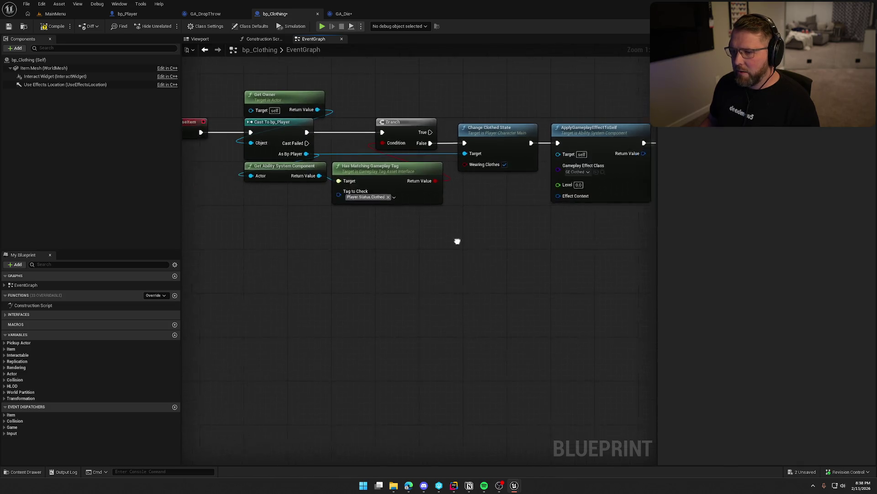
left_click_drag(298, 169, 537, 147)
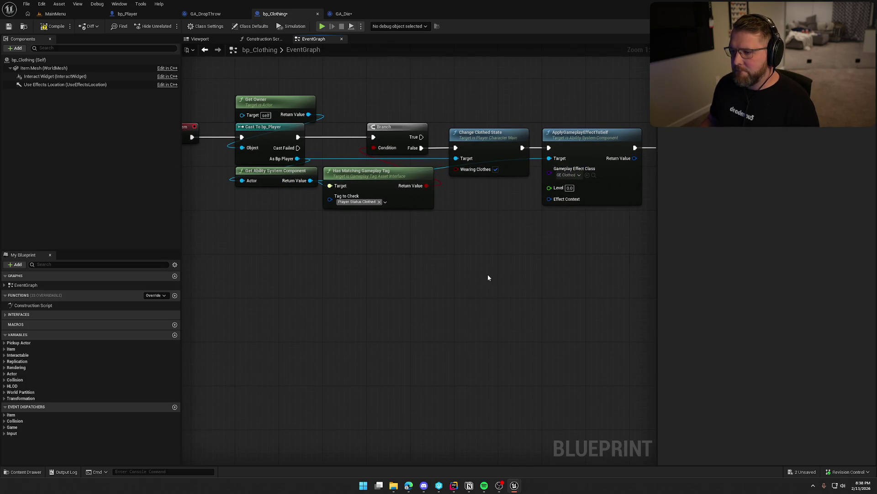
- Line up Change Clothed State and ApplyGameplayEffectToSelf ahead of Destroy Actor
mouse_move(507, 277)
left_mouse_down()
mouse_move(484, 257)
mouse_move(411, 252)
left_mouse_up()
left_click_drag(381, 135, 387, 134)
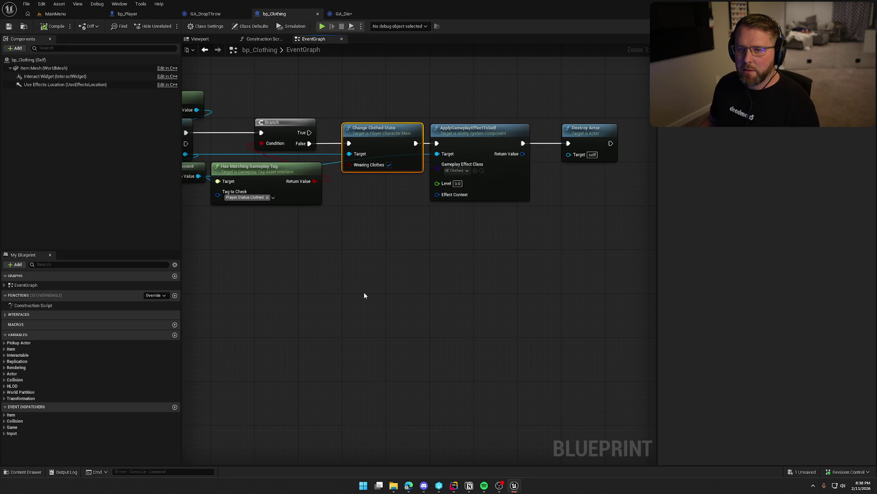
left_click(333, 281)
left_click_drag(366, 108, 519, 285)
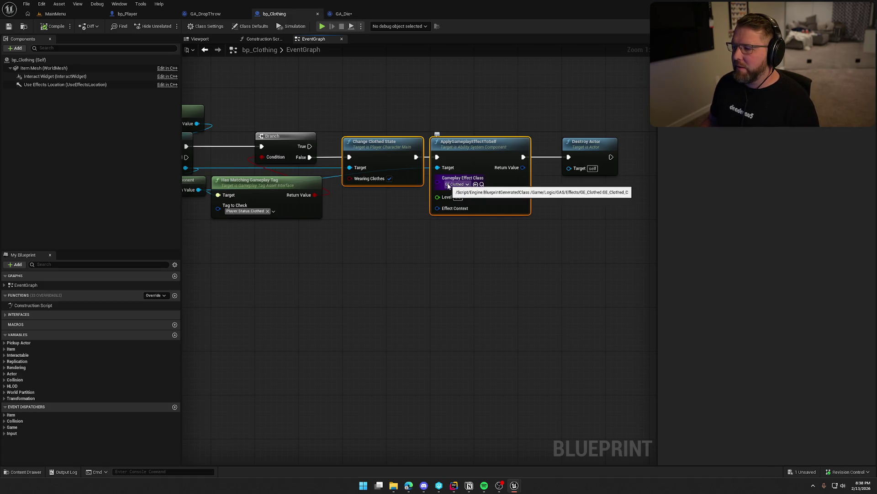
left_click(422, 296)
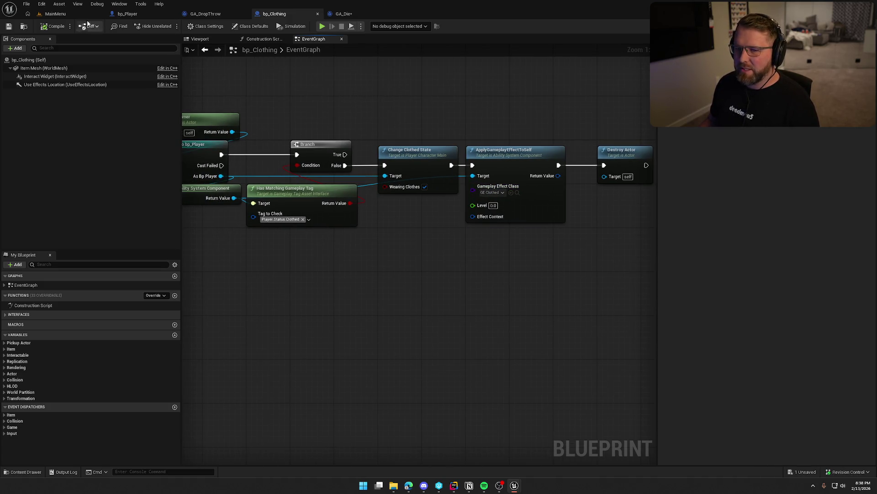
left_click(344, 14)
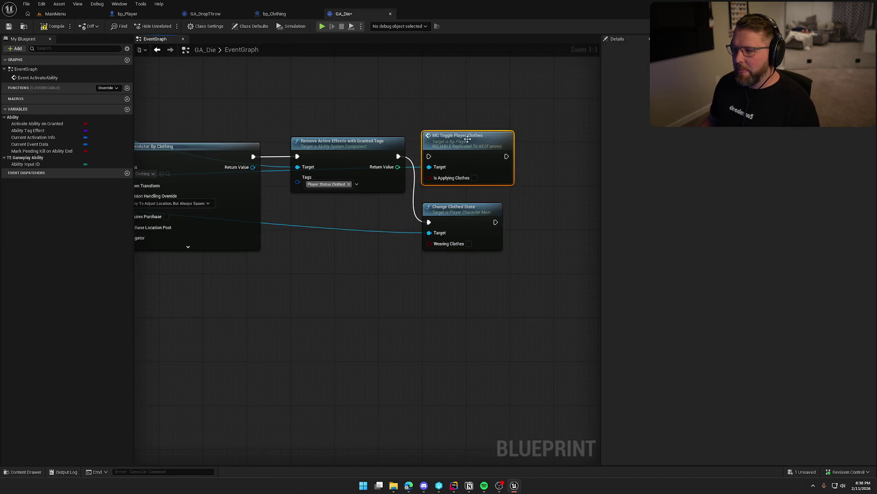
- Move Change Clothed State beside effect removal and pick out MC Toggle Player Clothes for removal
left_click_drag(428, 152, 525, 161)
mouse_move(418, 209)
left_mouse_down()
mouse_move(440, 171)
mouse_move(435, 128)
mouse_move(416, 157)
left_mouse_up()
left_click_drag(510, 122, 524, 176)
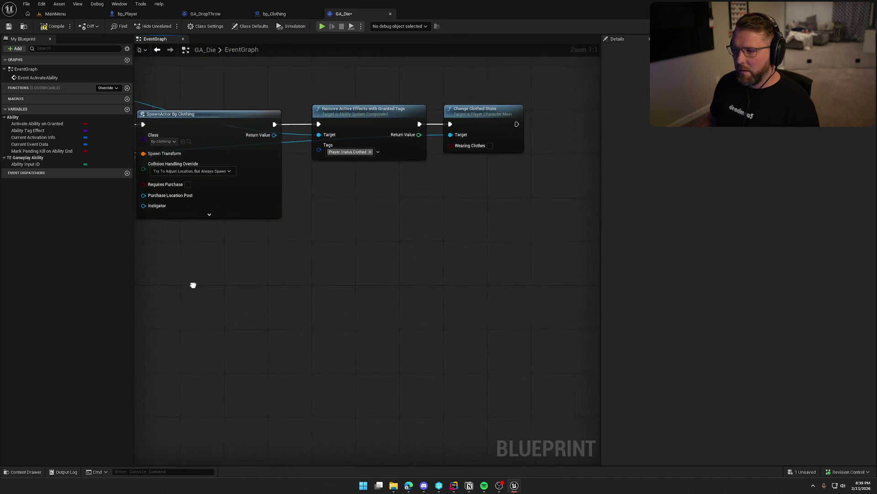
- Survey the whole GA_Die graph, then compile and save it
left_click_drag(282, 284, 225, 281)
scroll(320, 277, "down", 4)
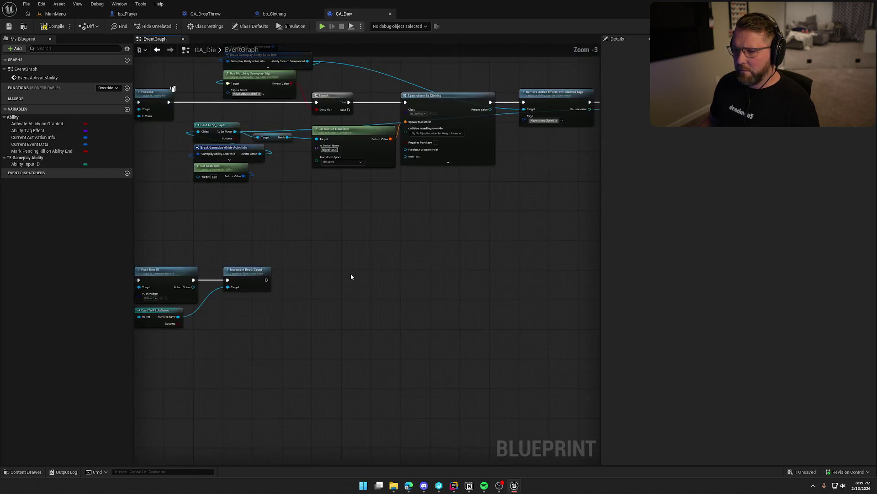
mouse_move(566, 248)
left_mouse_down()
mouse_move(319, 249)
mouse_move(151, 383)
left_mouse_up()
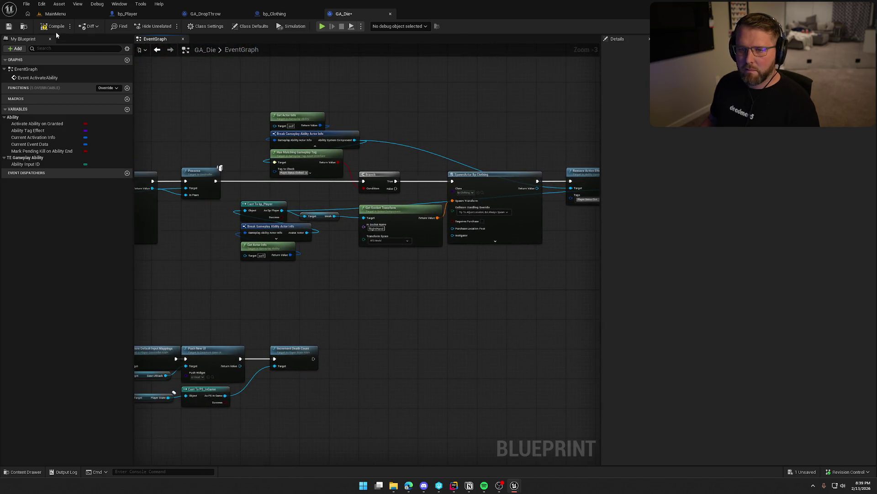
key("ctrl+s")
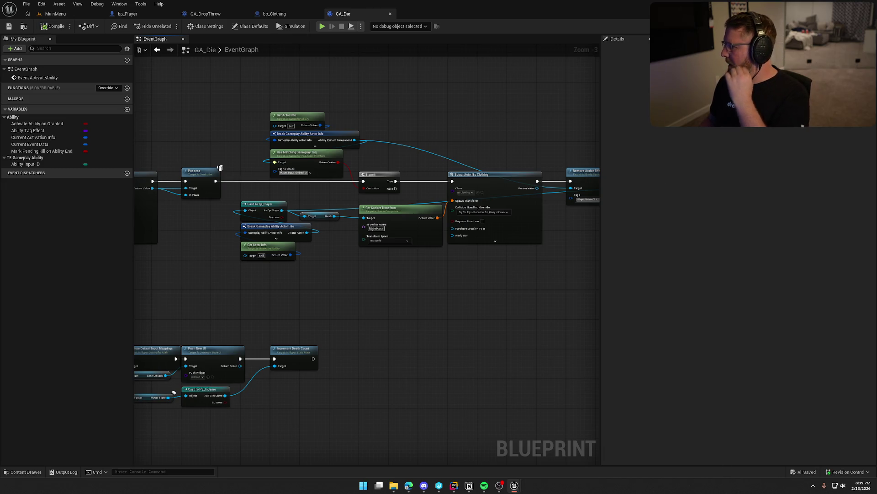
left_click(127, 14)
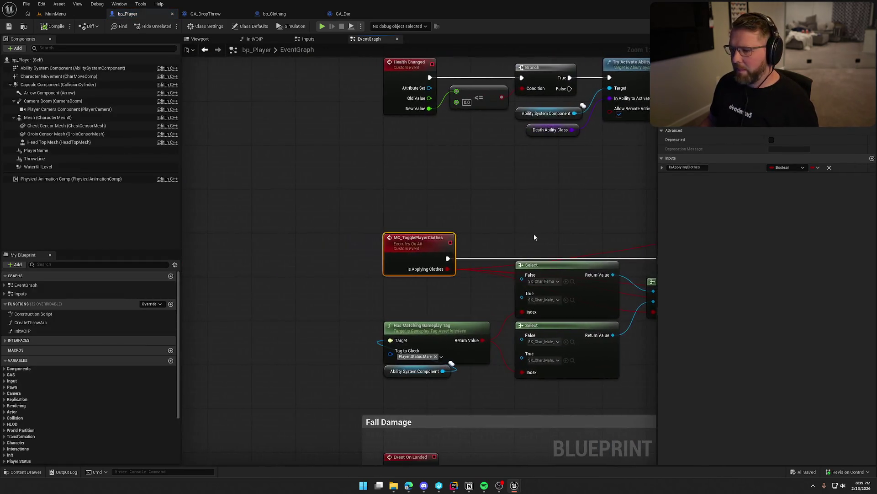
- Review bp_Player's MC_TogglePlayerClothes event and the Fall Damage section
left_click_drag(534, 234, 407, 197)
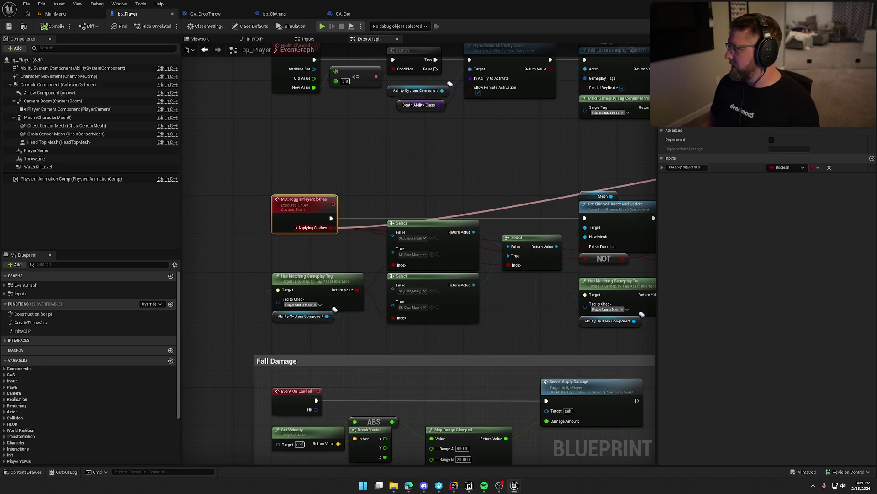
left_click(389, 180)
scroll(449, 196, "down", 2)
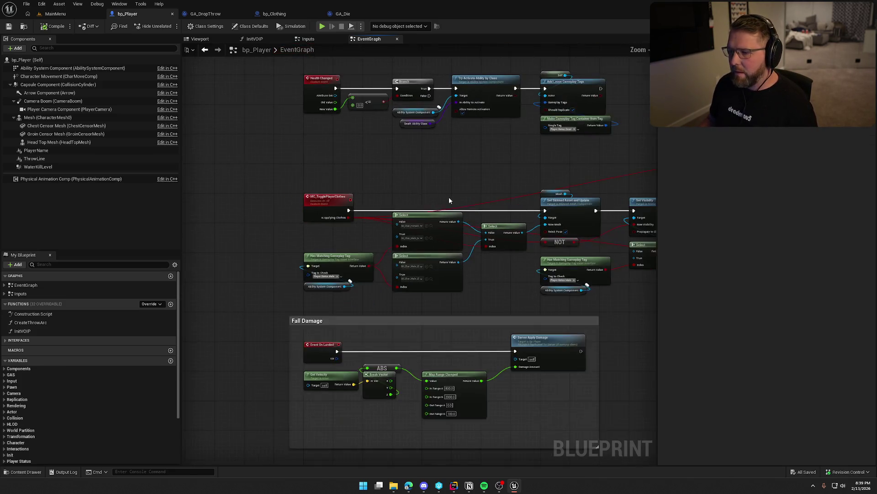
mouse_move(449, 197)
left_mouse_down()
mouse_move(338, 171)
mouse_move(285, 141)
mouse_move(309, 153)
mouse_move(397, 124)
left_mouse_up()
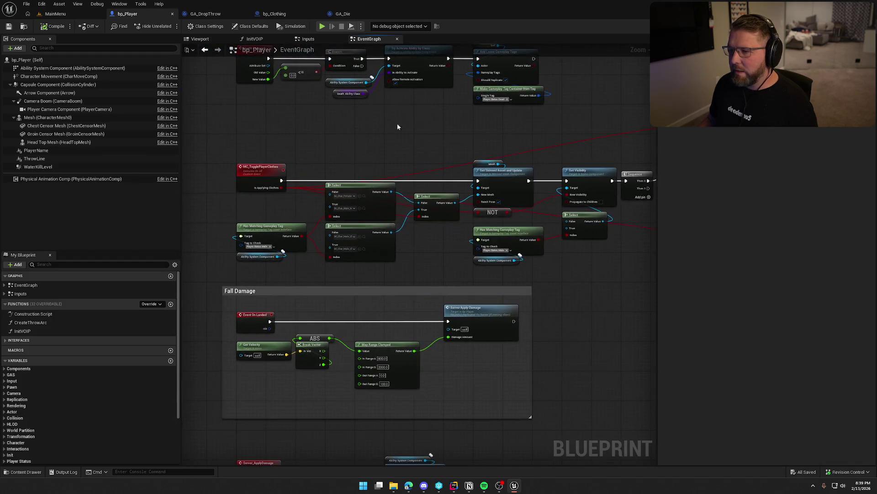
- Open the GameWorld map from the Maps folder in the Content Drawer
left_click(55, 14)
key("ctrl+space")
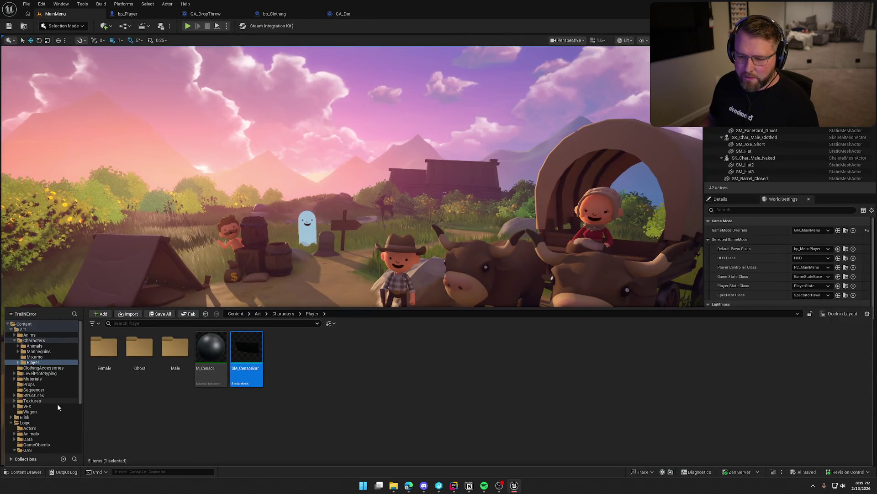
scroll(43, 418, "down", 3)
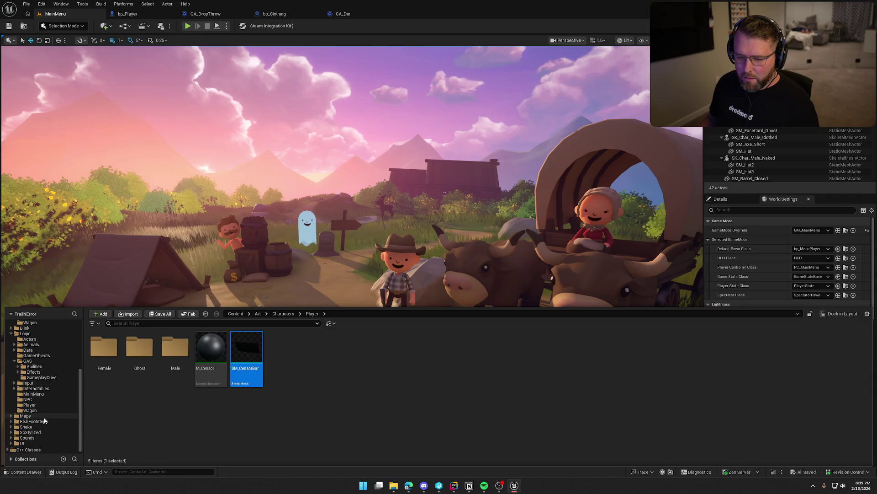
left_click(25, 415)
double_click(175, 354)
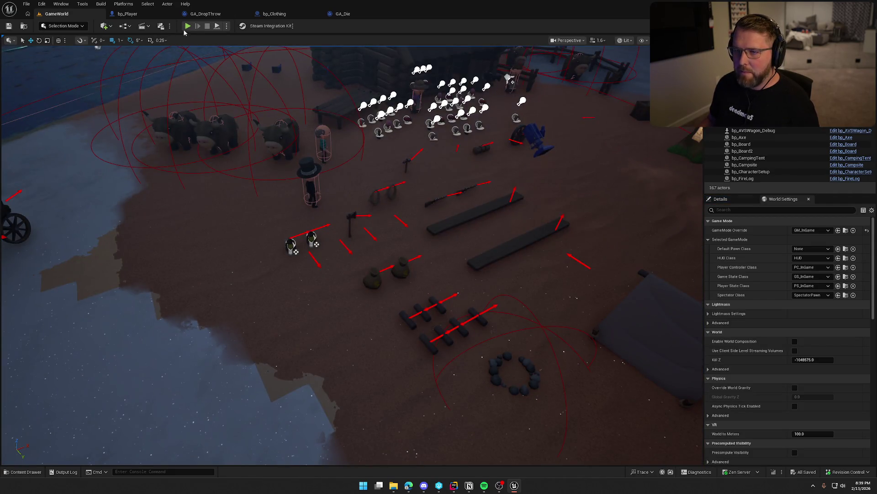
left_click(188, 26)
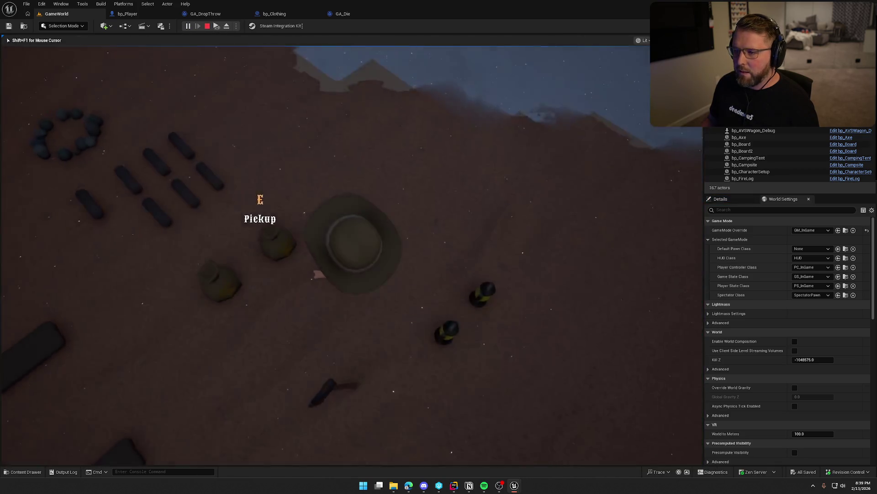
key("super")
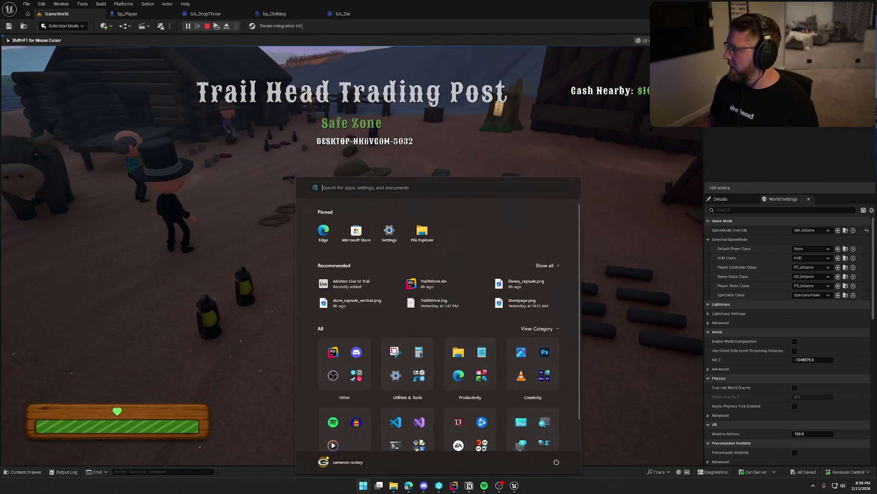
key("Escape")
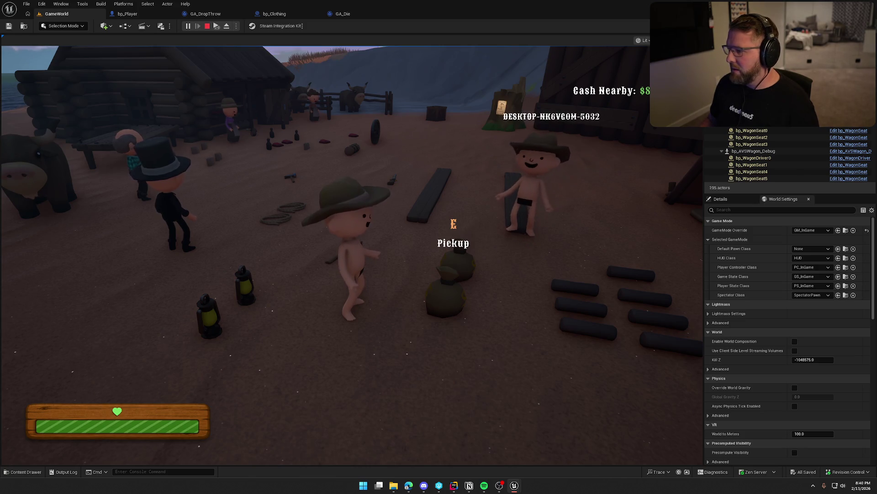
key("Escape")
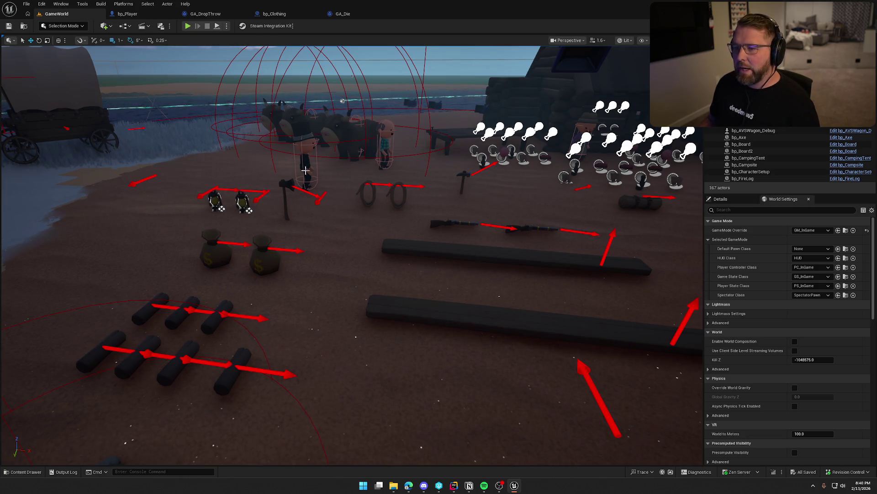
- Bring bp_Clothing's Event UseItem, Get Owner and Cast nodes into view
left_click(122, 14)
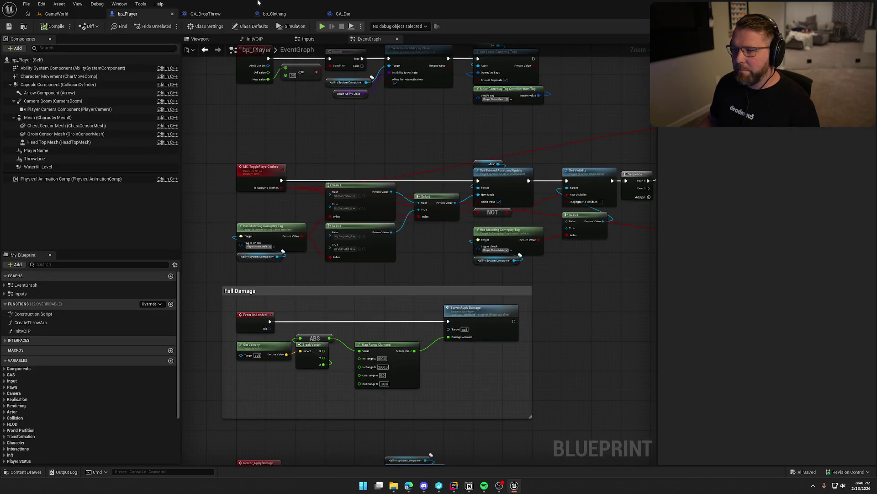
left_click(274, 14)
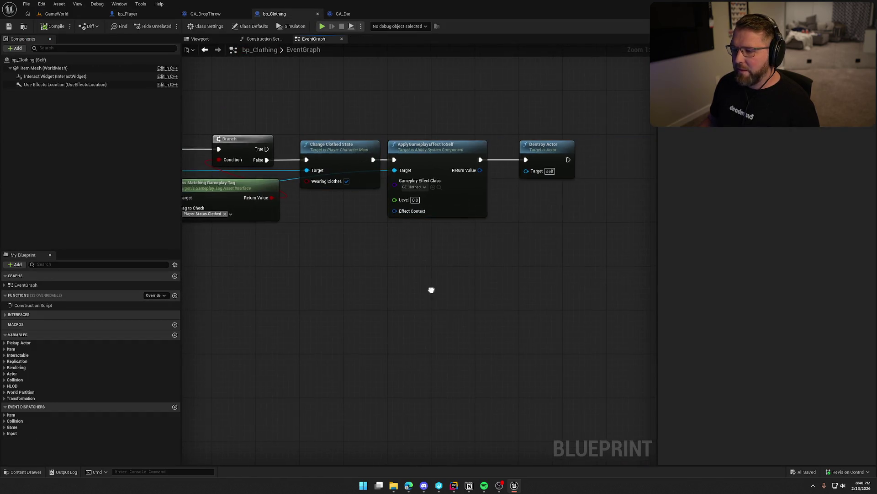
left_click_drag(431, 289, 447, 312)
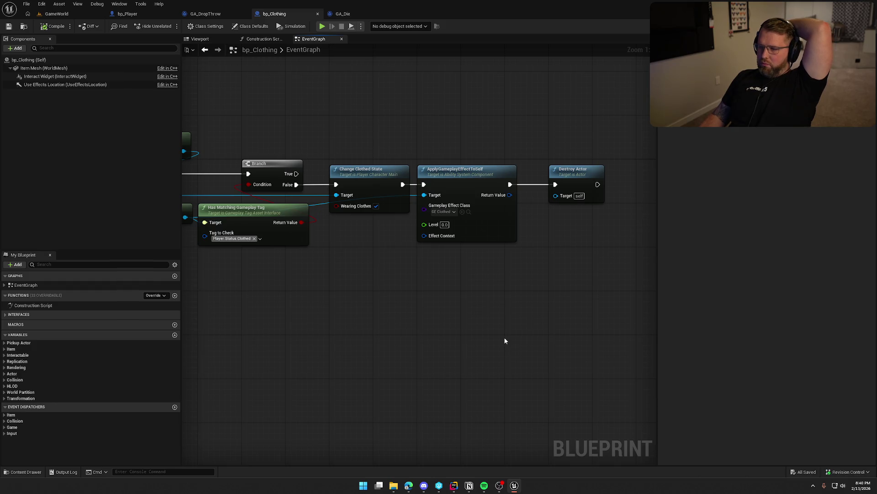
mouse_move(480, 383)
left_mouse_down()
mouse_move(589, 358)
mouse_move(605, 370)
left_mouse_up()
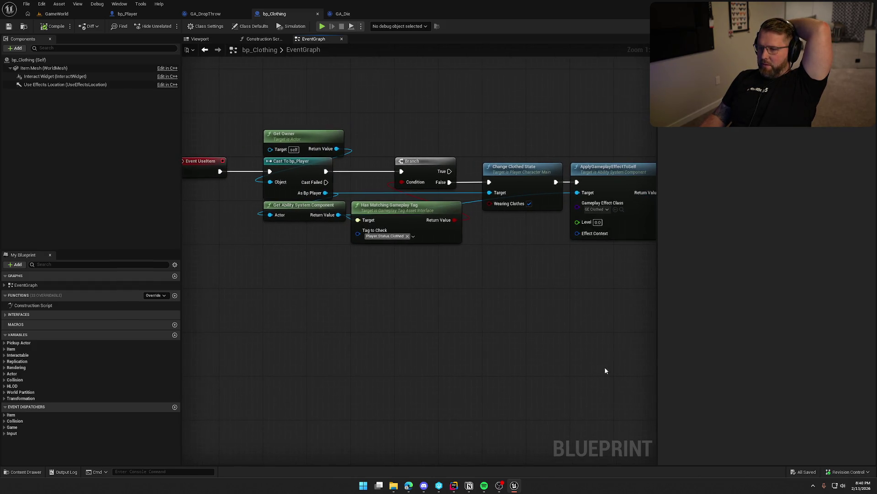
- In Rider, find the line setting the clothing mesh in OnRep_PlayerVisuals, then return to bp_Player
left_click(457, 484)
scroll(534, 235, "up", 3)
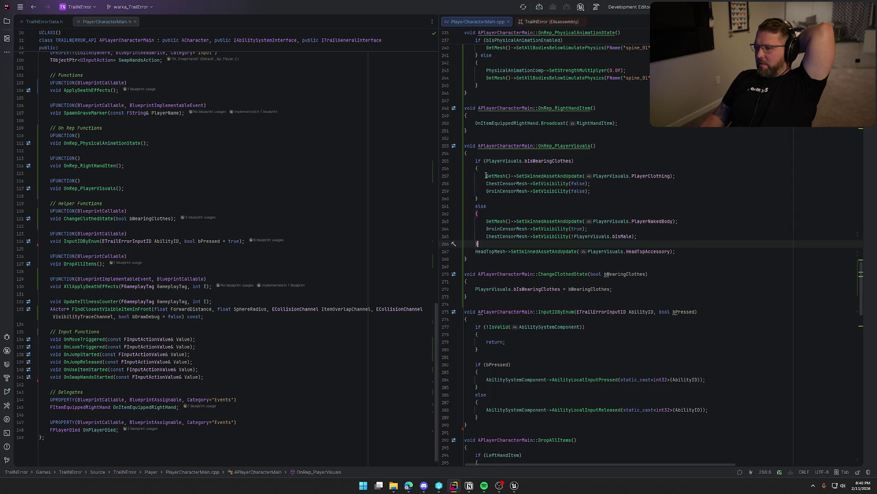
left_click_drag(486, 175, 669, 176)
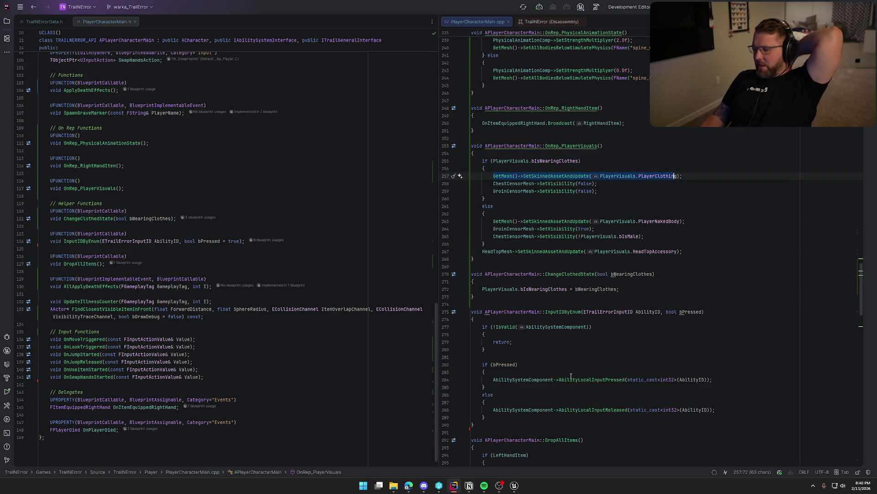
left_click(514, 485)
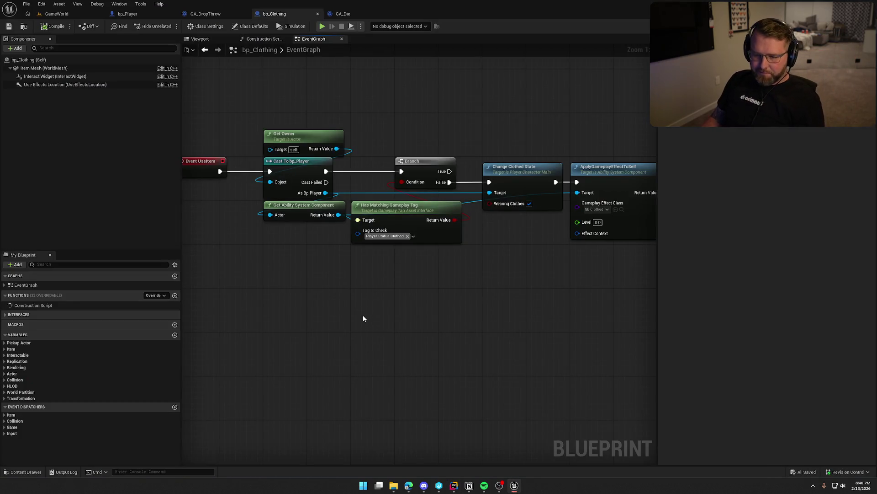
left_click(128, 13)
- Set Player Visuals defaults to SK_Char_Male_Naked body, SK_Char_Male_Clothed clothing and SKM_Hat head accessory
scroll(64, 393, "down", 3)
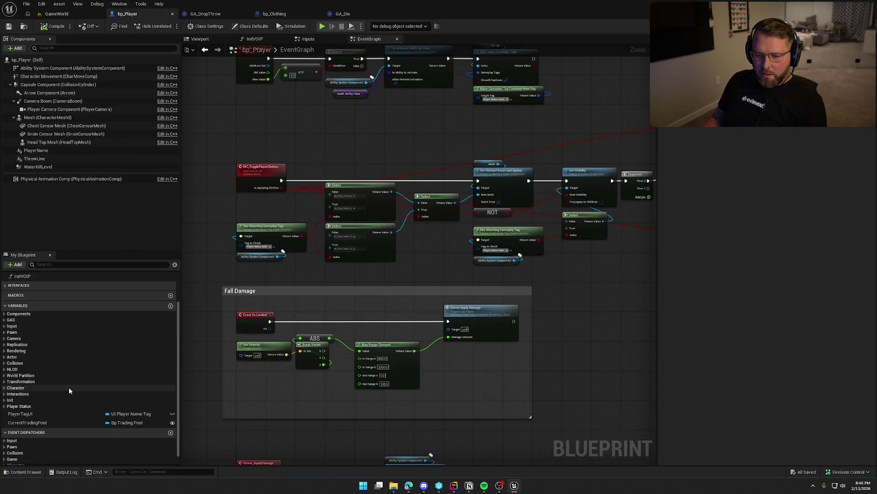
left_click(4, 396)
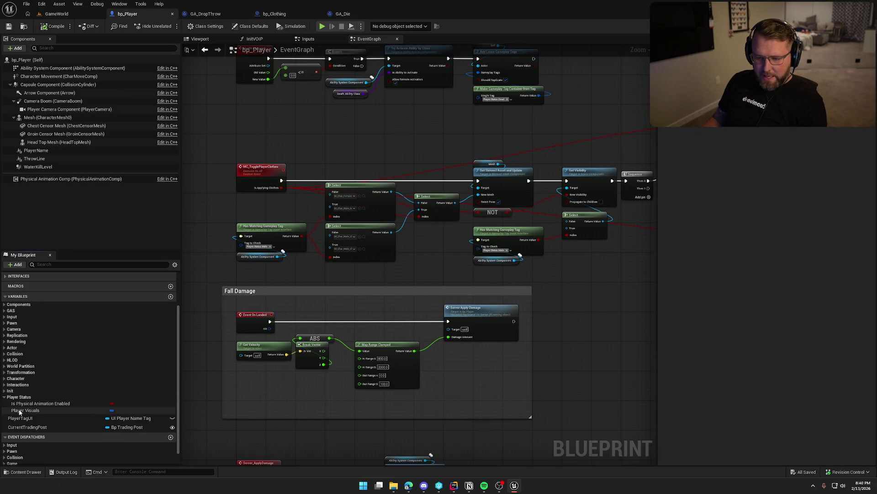
left_click(21, 411)
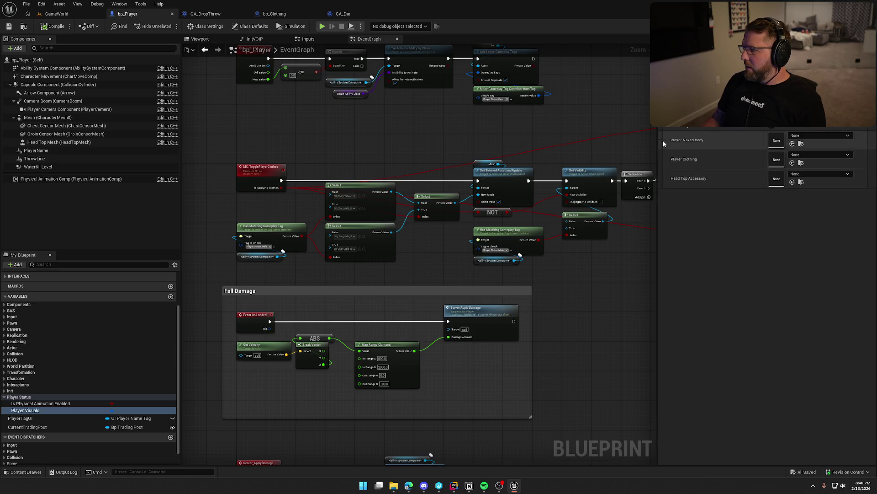
left_click(824, 136)
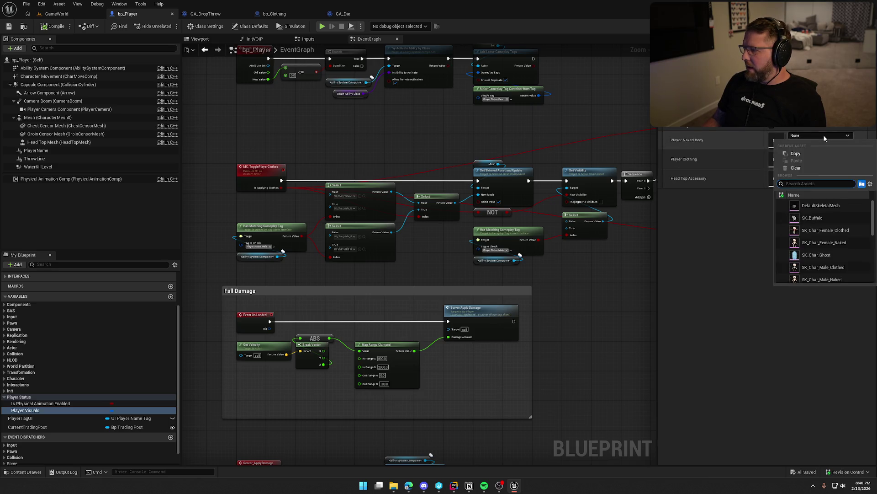
scroll(844, 246, "down", 1)
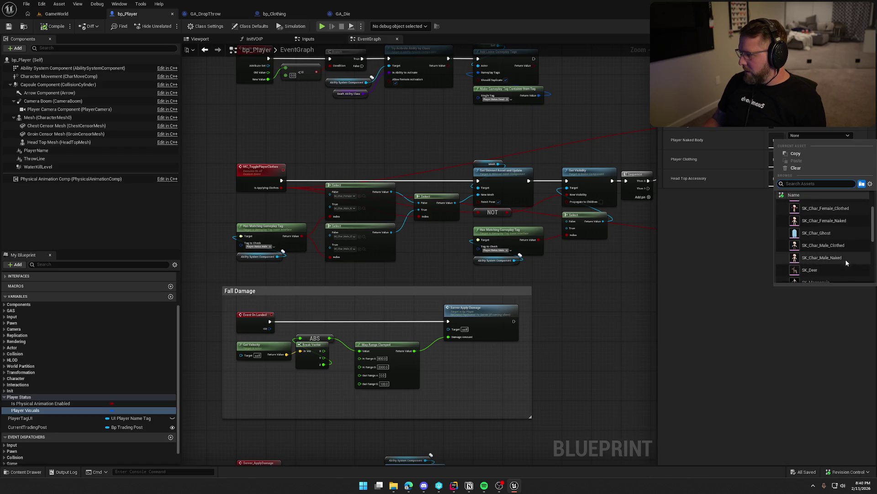
left_click(846, 265)
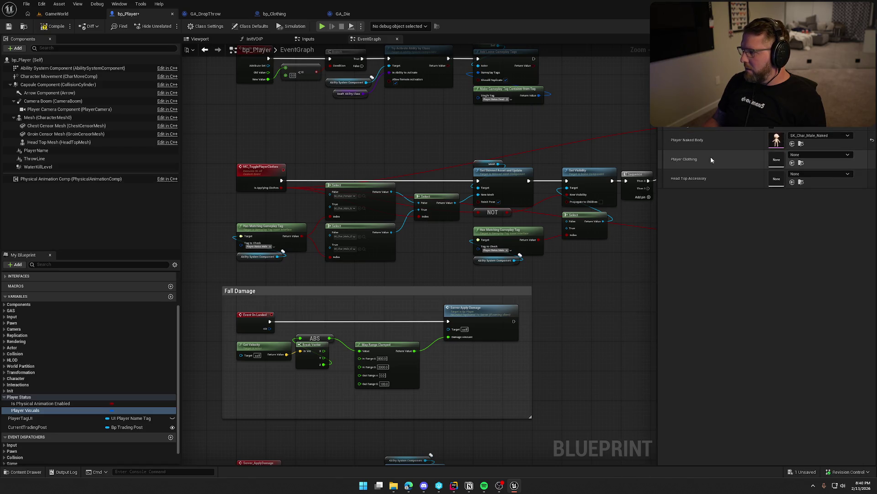
left_click(817, 156)
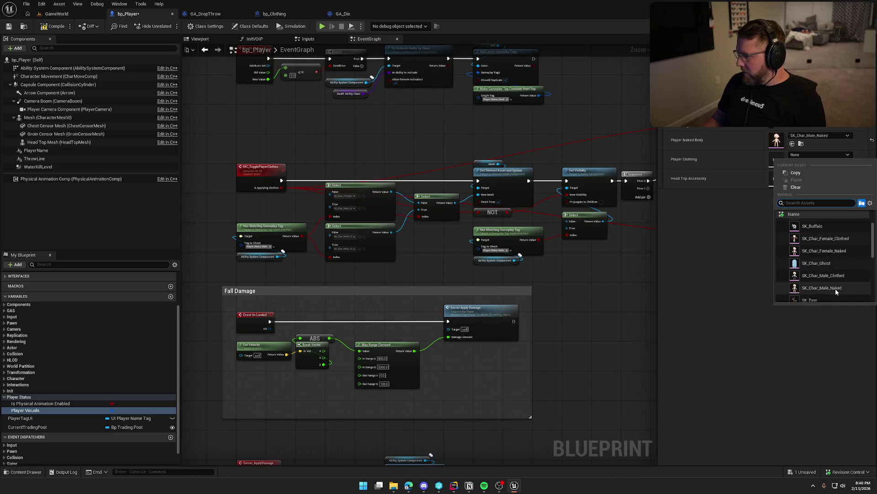
left_click(821, 285)
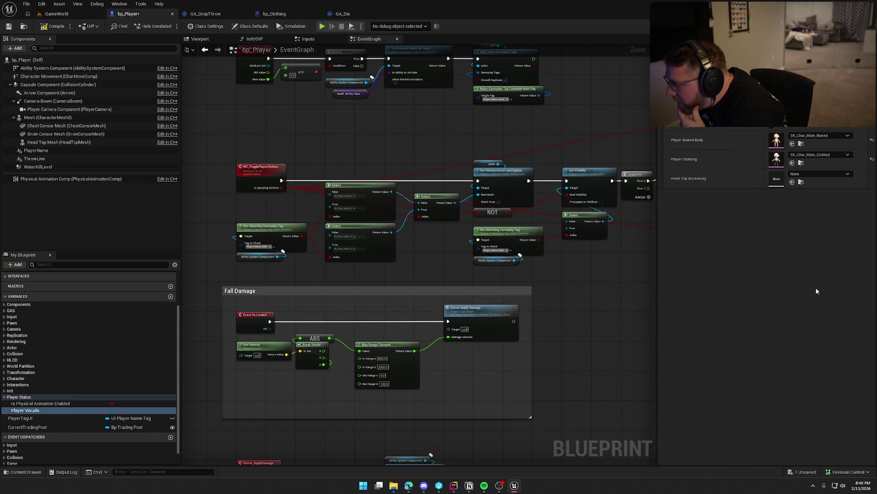
left_click(823, 174)
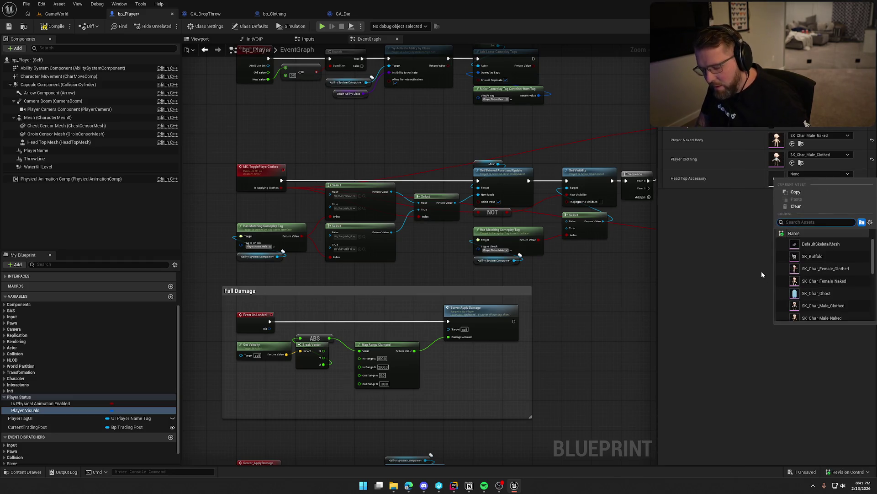
type("hat")
left_click(810, 244)
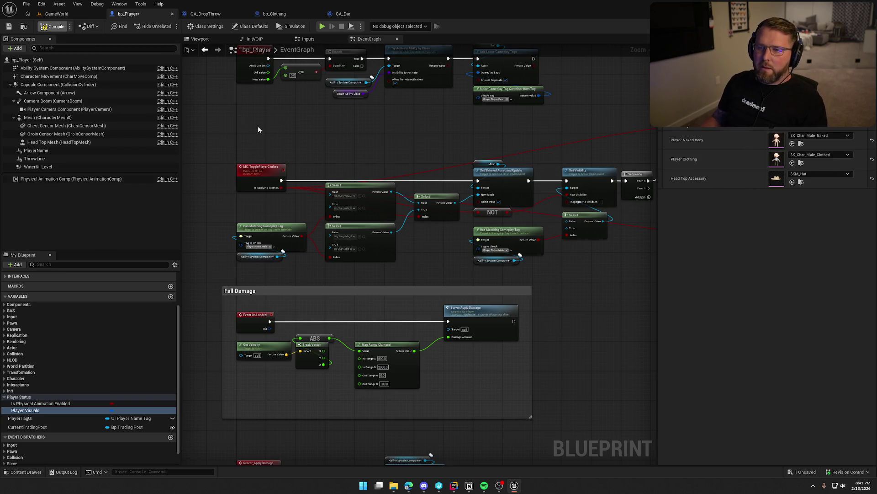
left_click(57, 13)
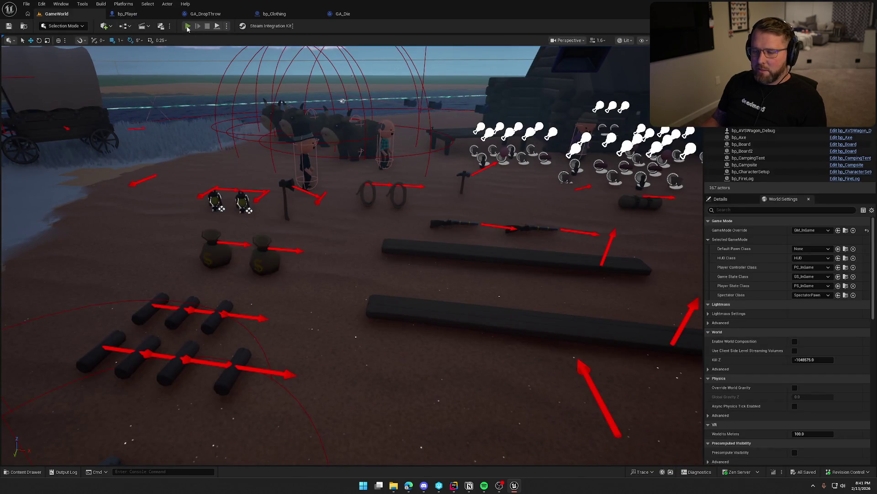
- Play-test GameWorld, walking around to see the unclothed character wearing the hat
left_click(187, 26)
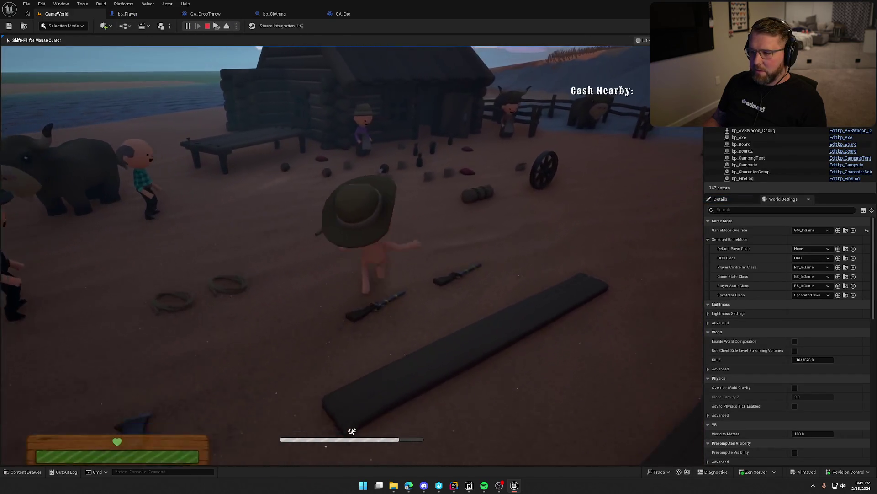
key("w")
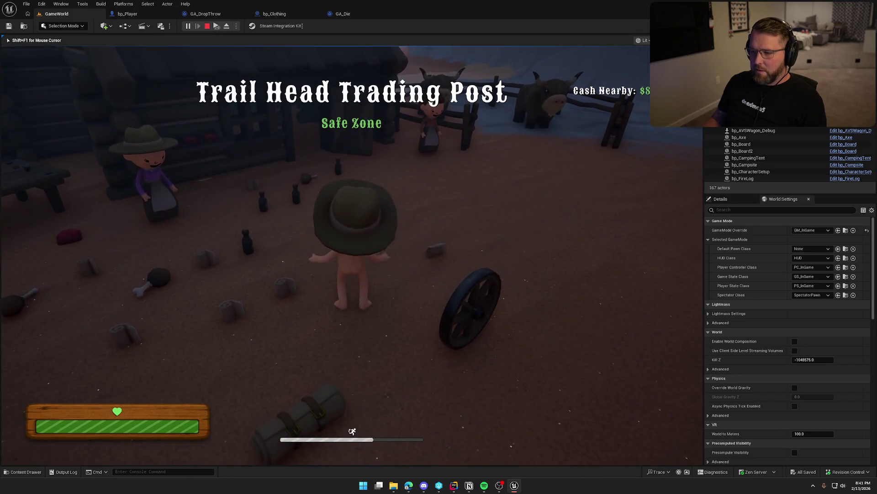
key("s")
key("s")
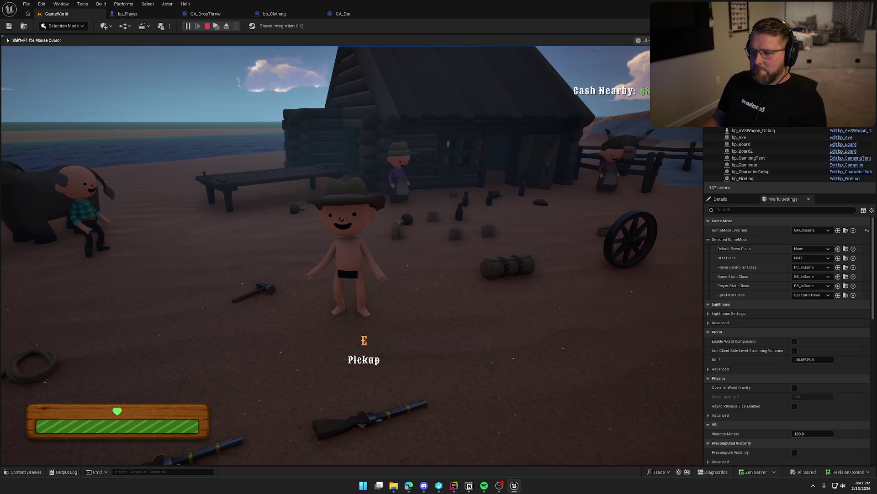
key("Escape")
- Tick Wearing Clothes on bp_Clothing's Change Clothed State node
left_click(127, 14)
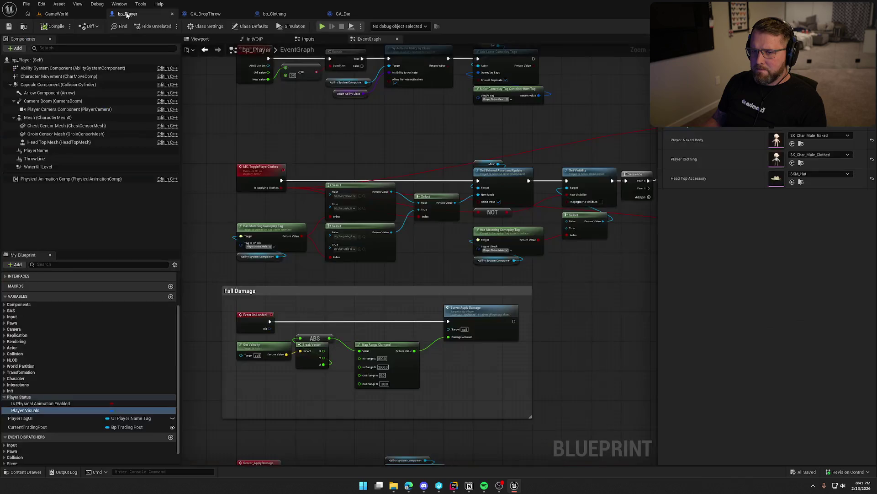
left_click(274, 13)
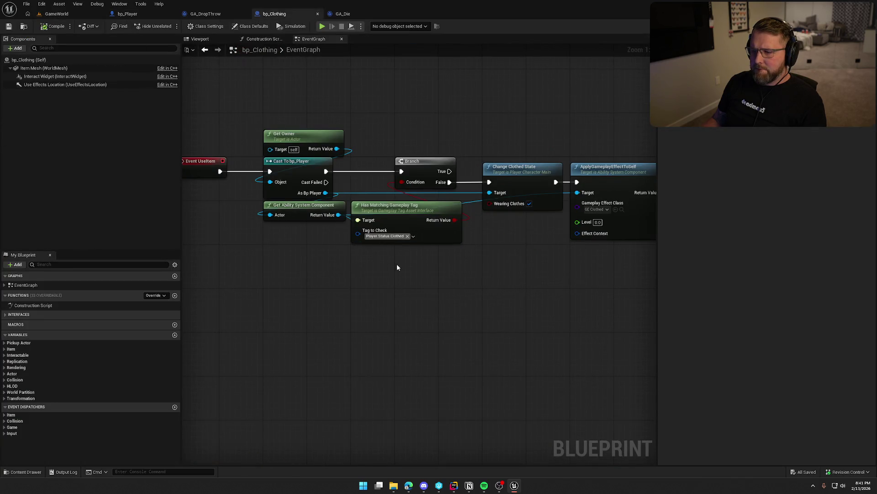
left_click(532, 199)
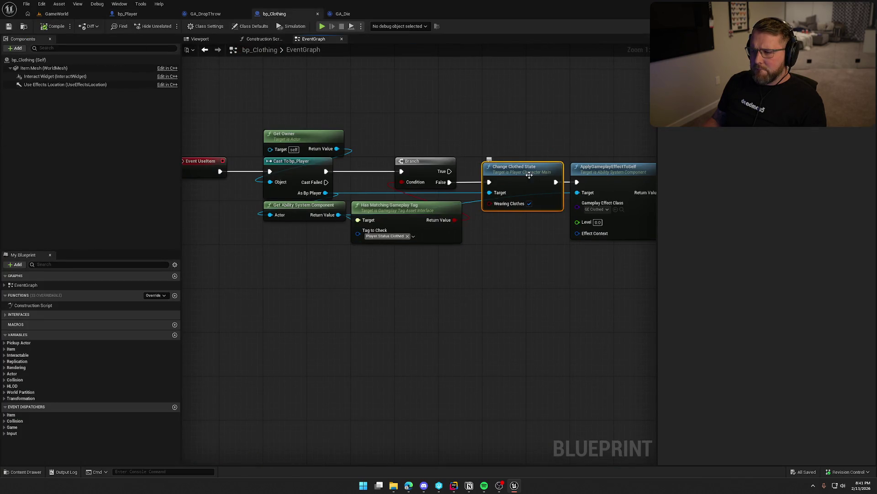
left_click_drag(532, 199, 412, 193)
left_click(412, 197)
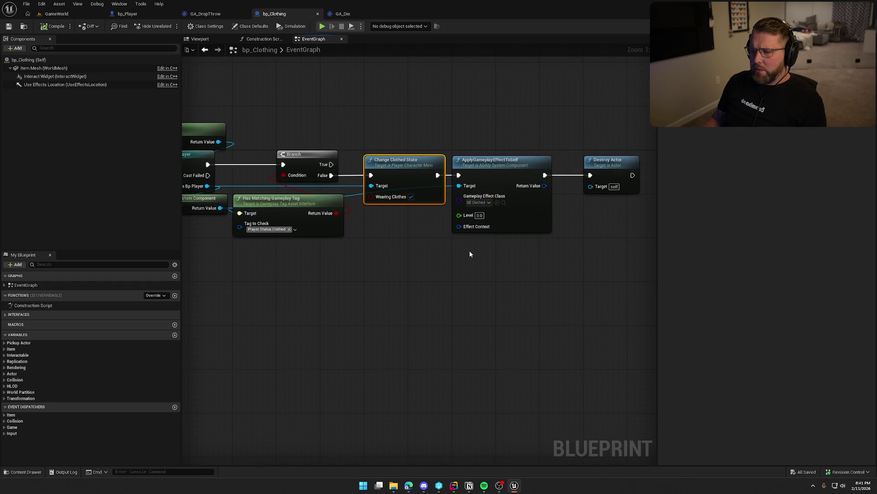
left_click(501, 163)
left_click_drag(498, 136, 447, 144)
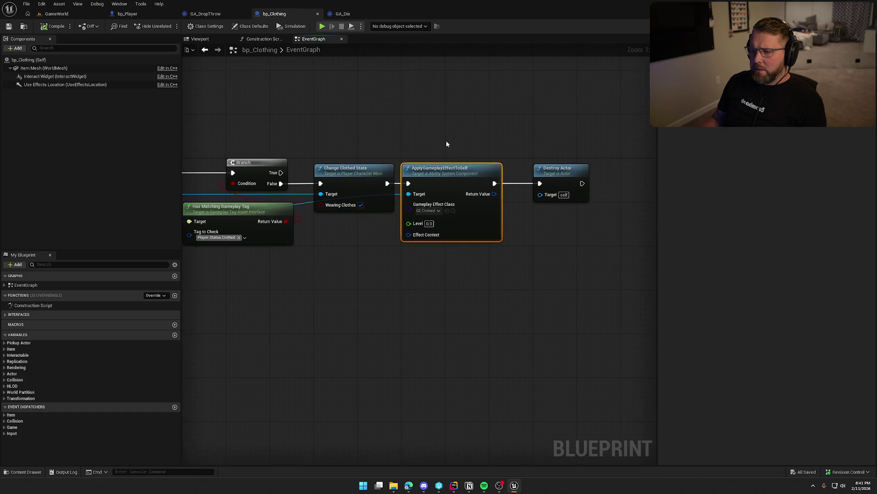
left_click_drag(439, 304, 467, 284)
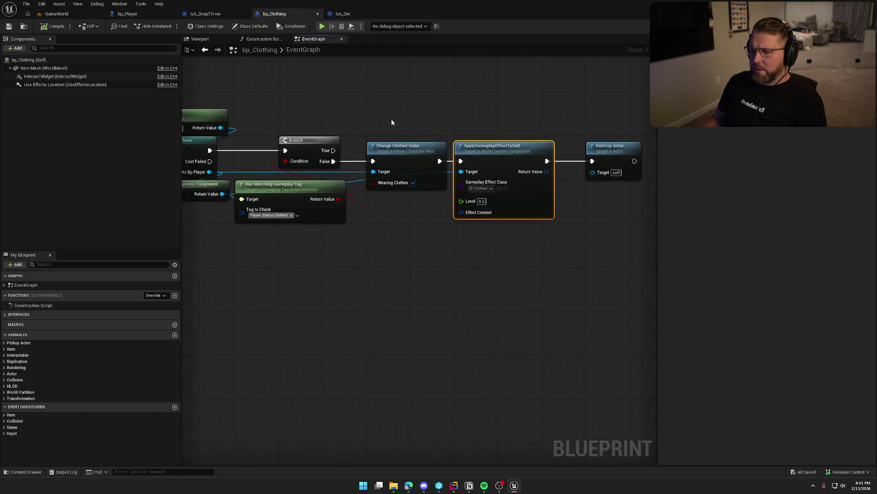
left_click(405, 146)
left_click_drag(418, 308, 465, 286)
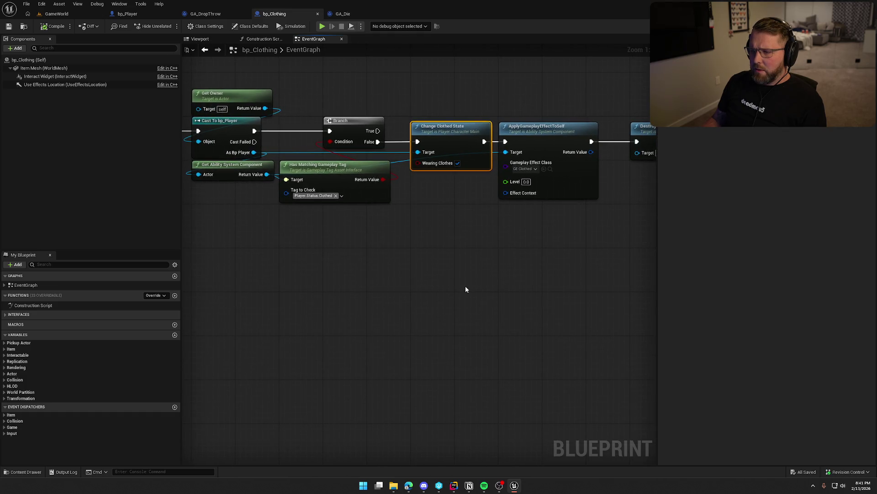
- Add an OnRep_PlayerVisuals(); call after the bIsWearingClothes assignment in ChangeClothedState's C++ source
double_click(439, 133)
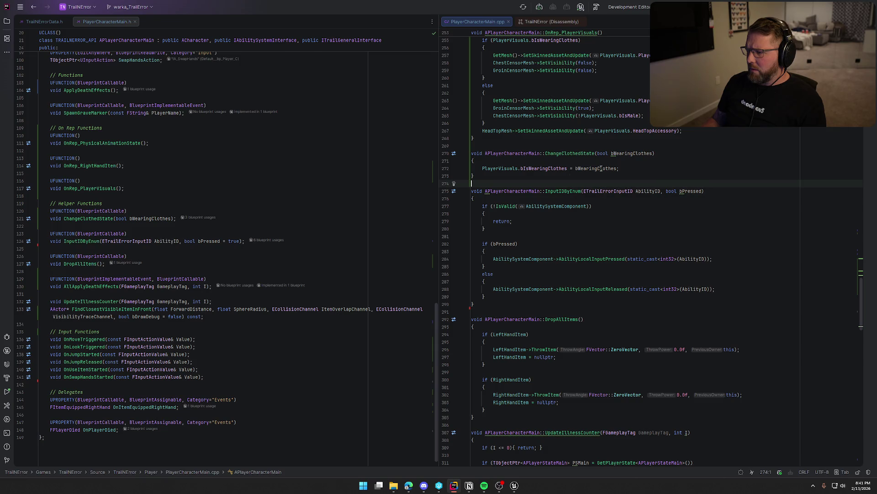
left_click(628, 168)
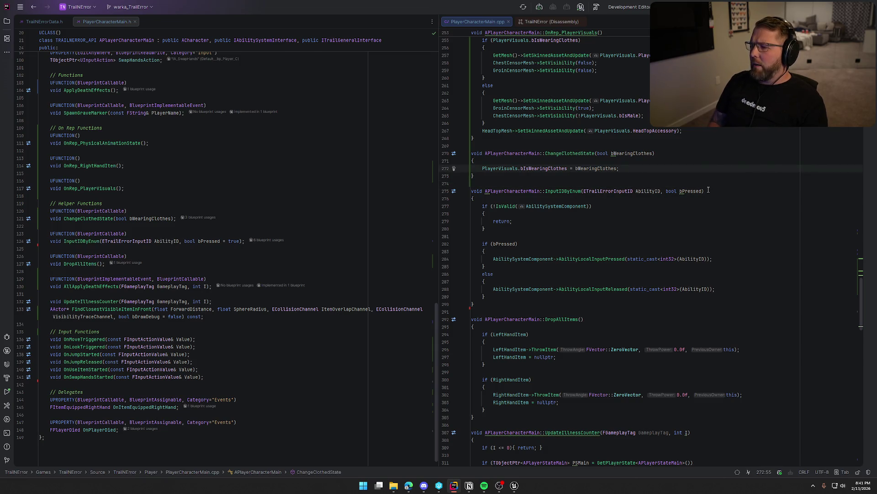
key("Return")
type("OnRep_PlayerVisuals();")
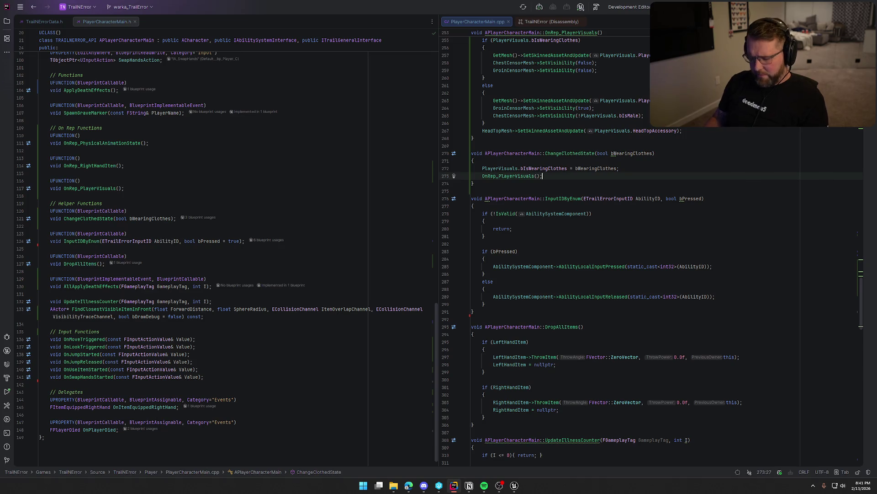
left_click(513, 487)
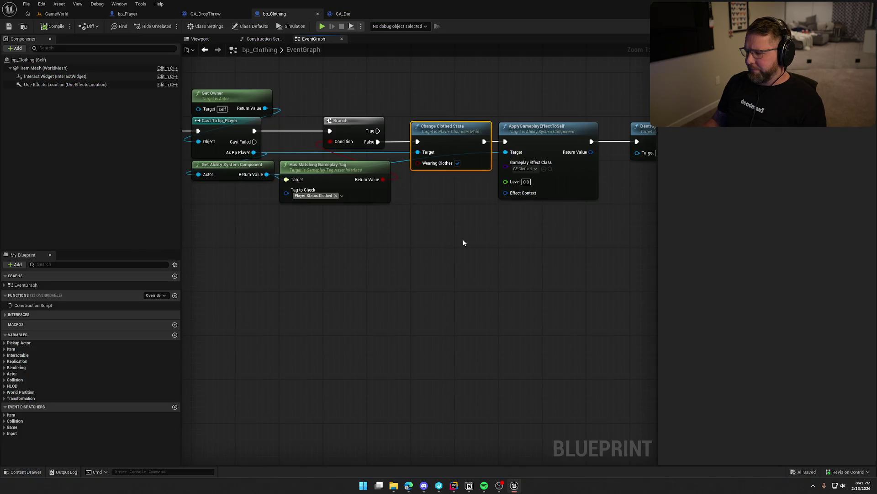
- Recompile the C++ change with Live Coding (Ctrl+Alt+F11) and start a Play session
key("ctrl+alt+F11")
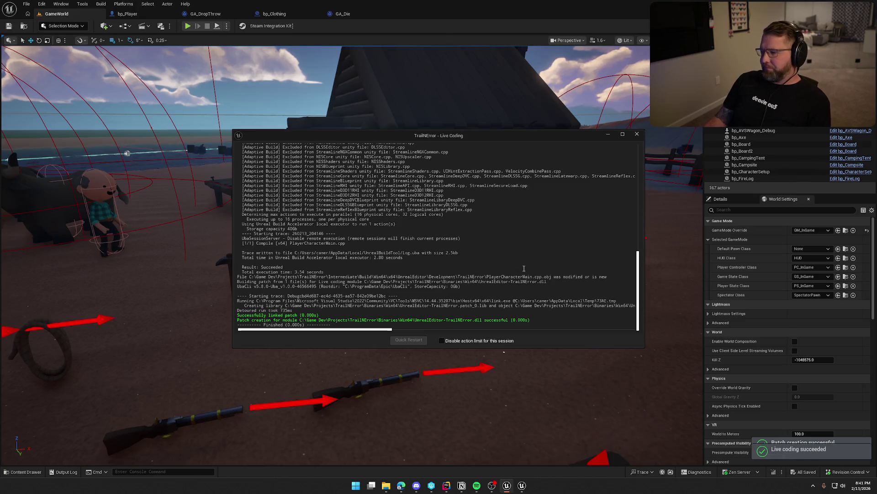
left_click(637, 134)
key("alt+p")
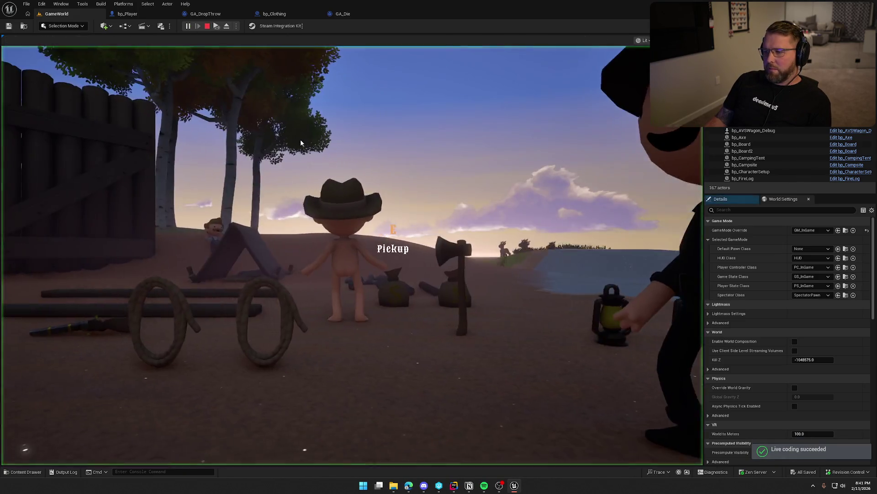
left_click(300, 143)
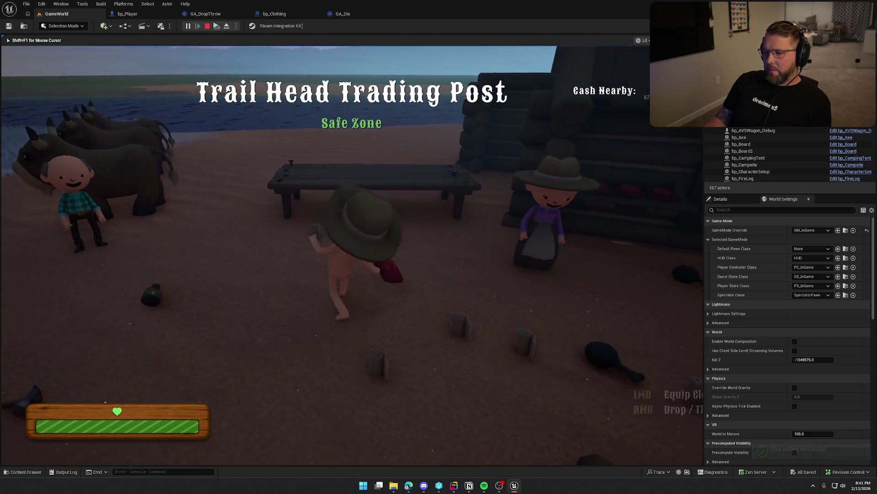
- Run the character toward the villagers to check the clothing and hat, then stop playing
key("shift+w")
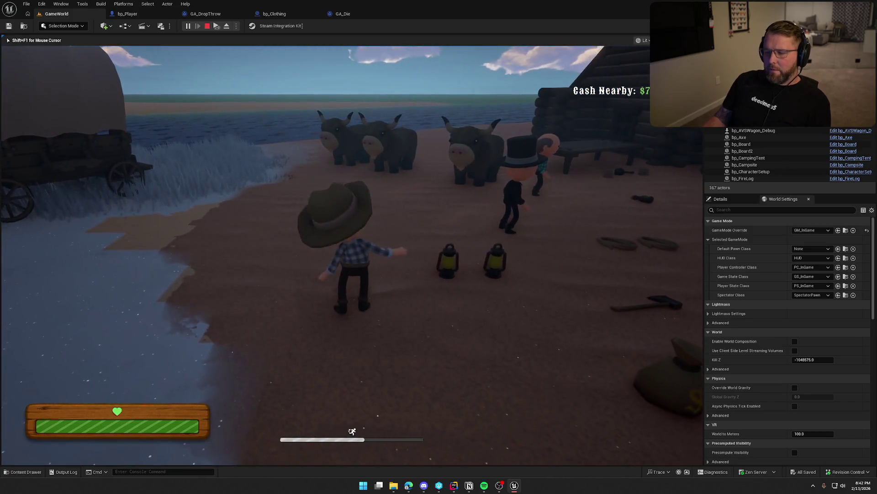
key("super")
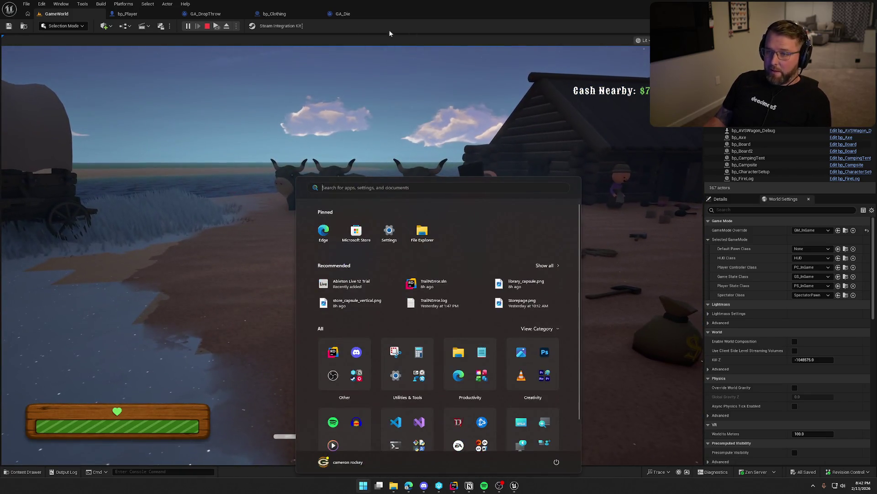
key("super")
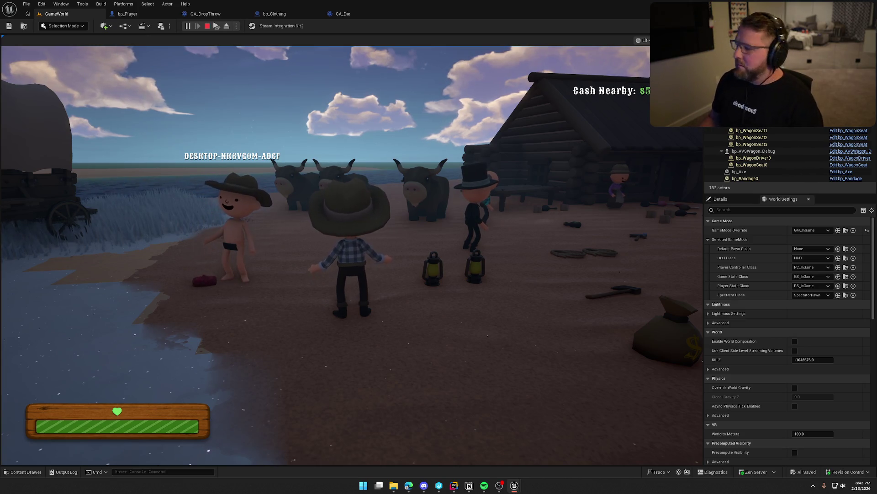
key("Escape")
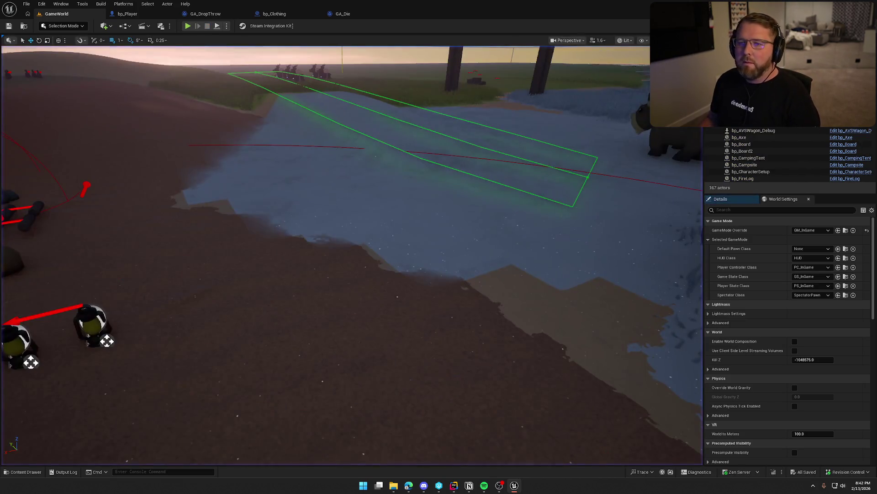
left_click(128, 13)
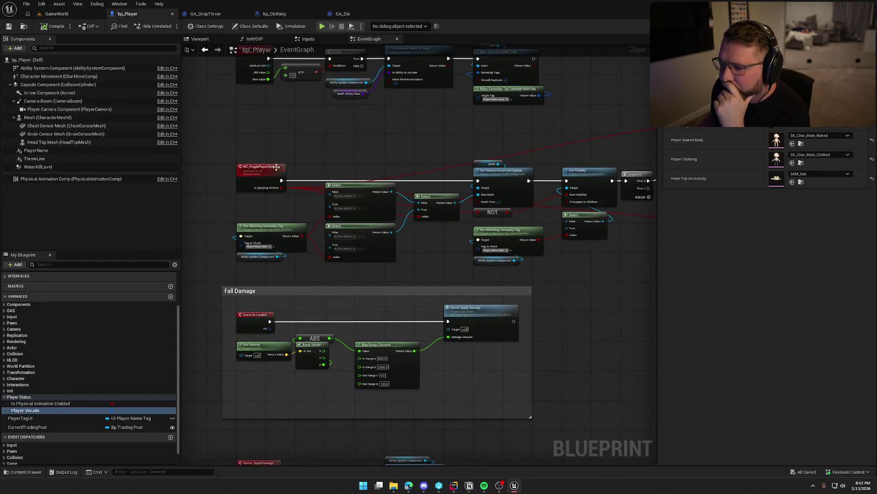
- Delete the Set Visibility, Select, Sequence, Switch Has Authority and gameplay-effect nodes from bp_Player
left_click_drag(216, 140, 352, 252)
left_click_drag(240, 128, 460, 232)
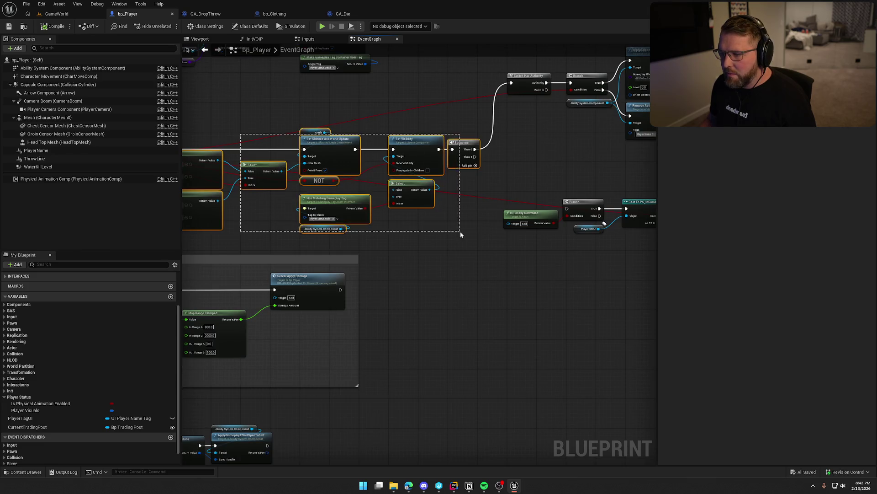
left_click_drag(356, 100, 457, 162)
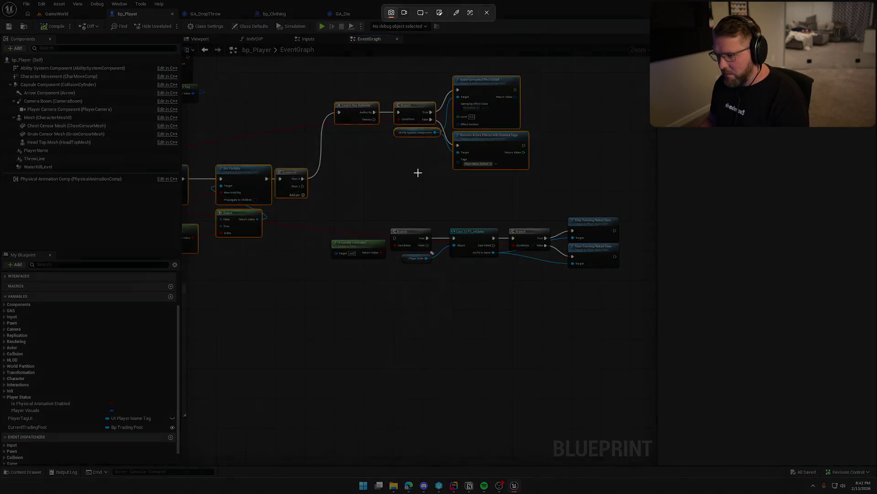
key("Delete")
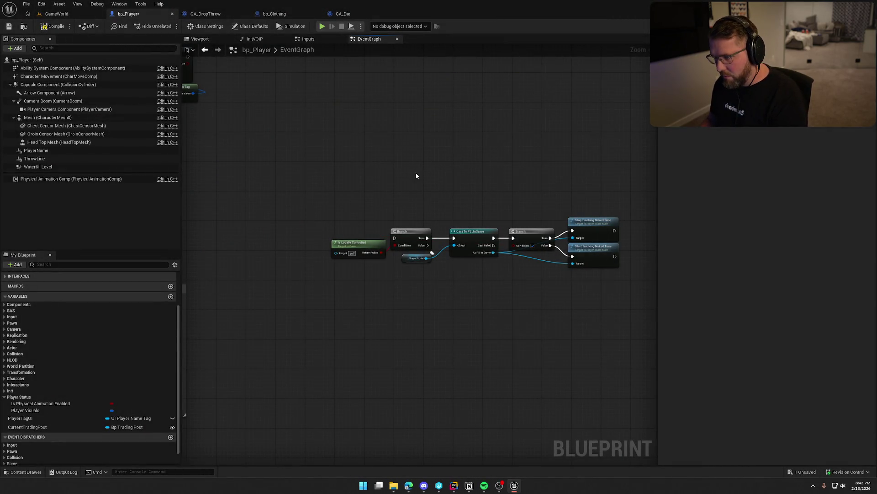
- Move the remaining naked-time tracking node group right and down
left_click_drag(416, 176, 384, 251)
scroll(428, 319, "down", 4)
scroll(525, 236, "up", 1)
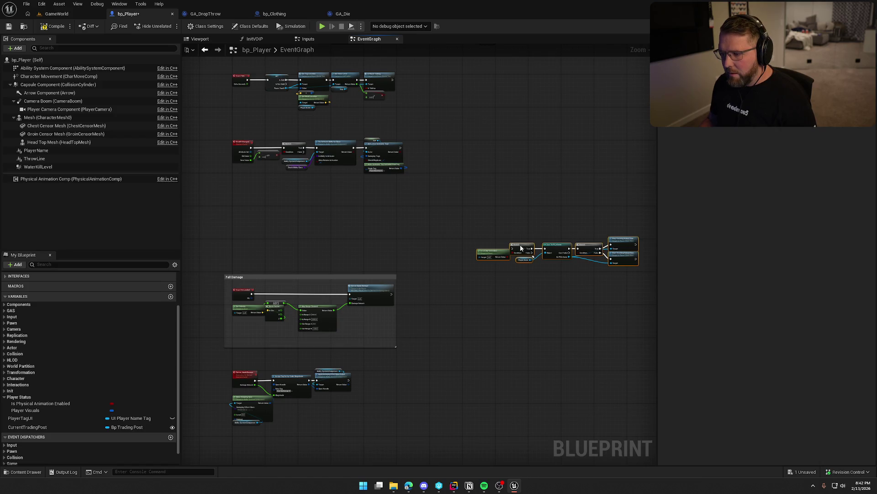
key("Home")
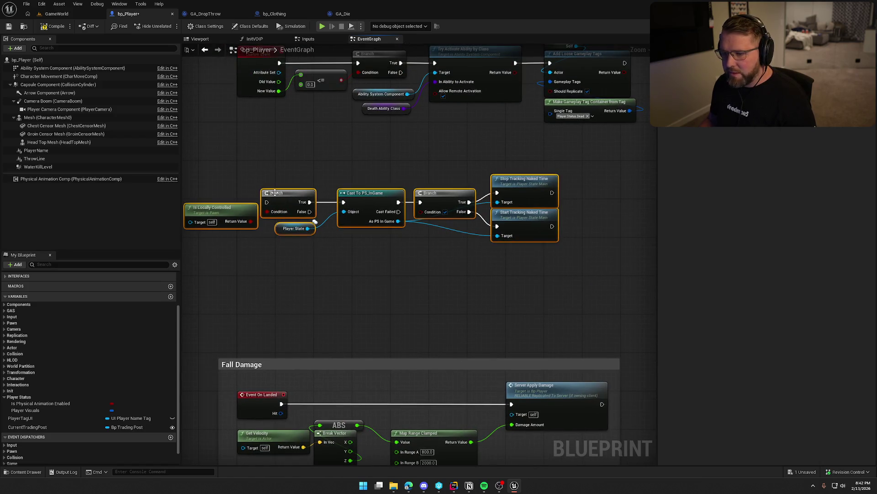
mouse_move(274, 191)
left_mouse_down()
mouse_move(356, 203)
mouse_move(327, 201)
left_mouse_up()
- Wrap the tracking nodes in a comment noting they just need to be locally toggled
left_click(268, 175)
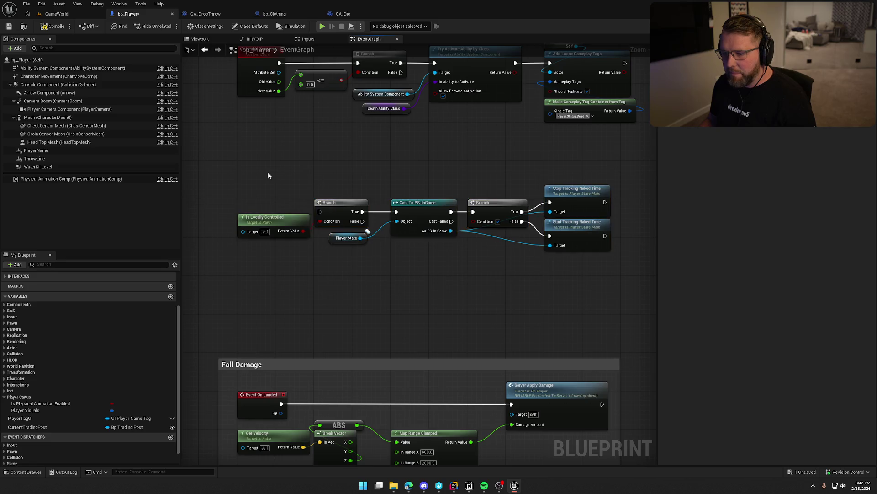
left_click_drag(268, 175, 553, 269)
type("cT")
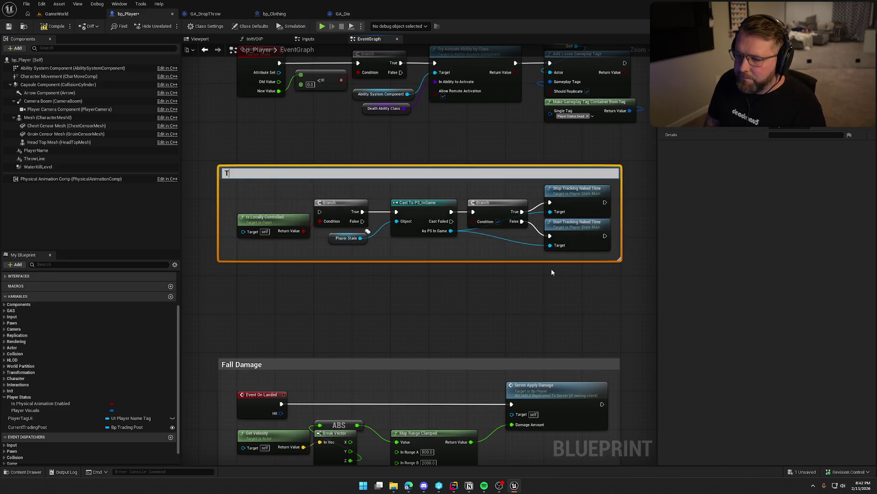
type("his is to track naked time....need to find a place to toggle this now")
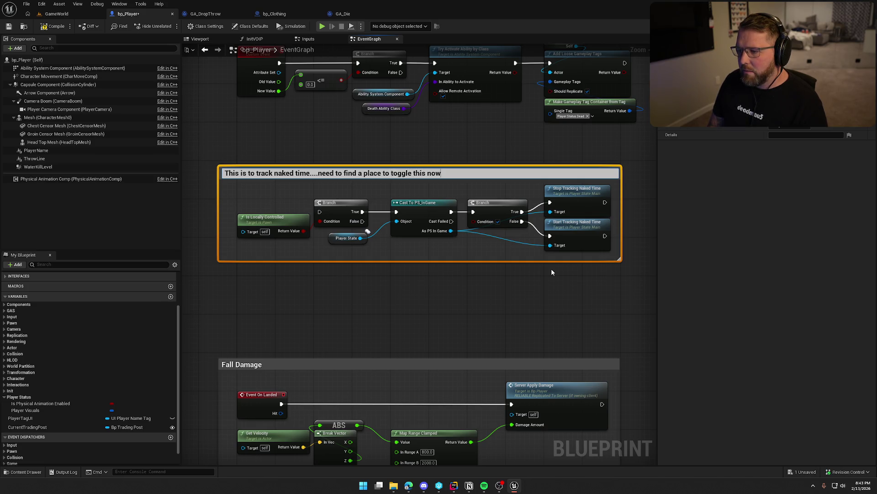
type(" (just needs to b")
type("e locally toggles")
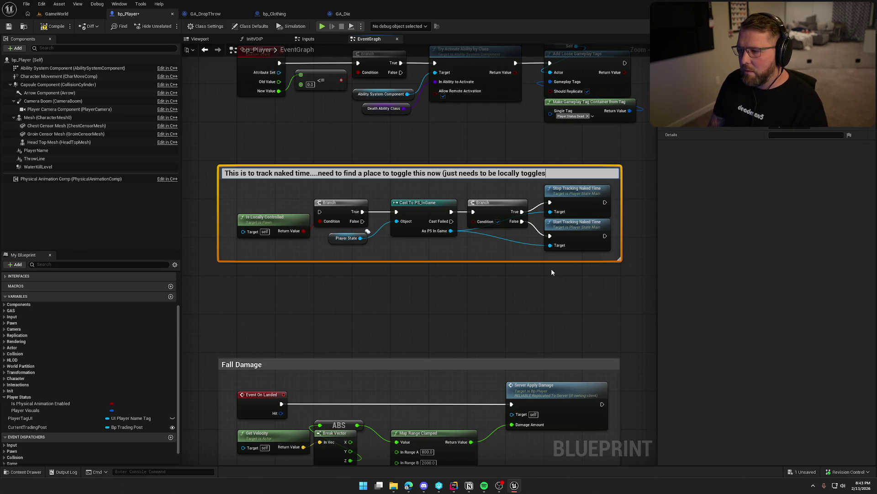
key("BackSpace")
type("d)")
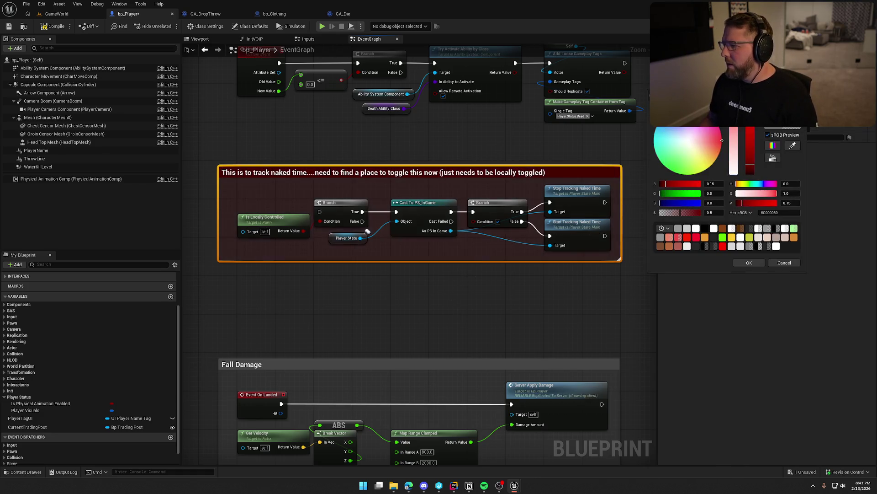
- Make the comment colour bright red
left_click_drag(750, 163, 751, 128)
left_click(749, 262)
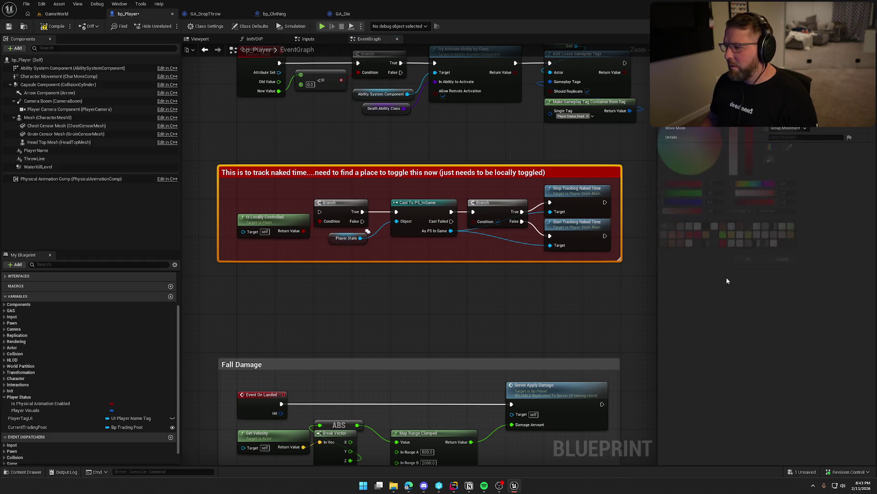
left_click(514, 296)
left_click_drag(382, 321, 390, 493)
- Move the ABS node above Map Range Clamped in the Fall Damage group
scroll(436, 214, "down", 3)
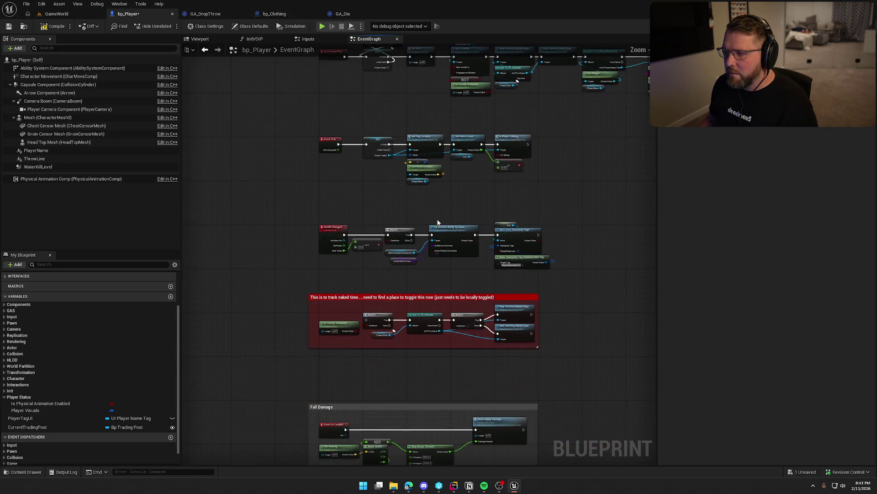
scroll(470, 309, "up", 3)
mouse_move(470, 309)
left_mouse_down()
mouse_move(443, 212)
mouse_move(470, 131)
mouse_move(450, 97)
left_mouse_up()
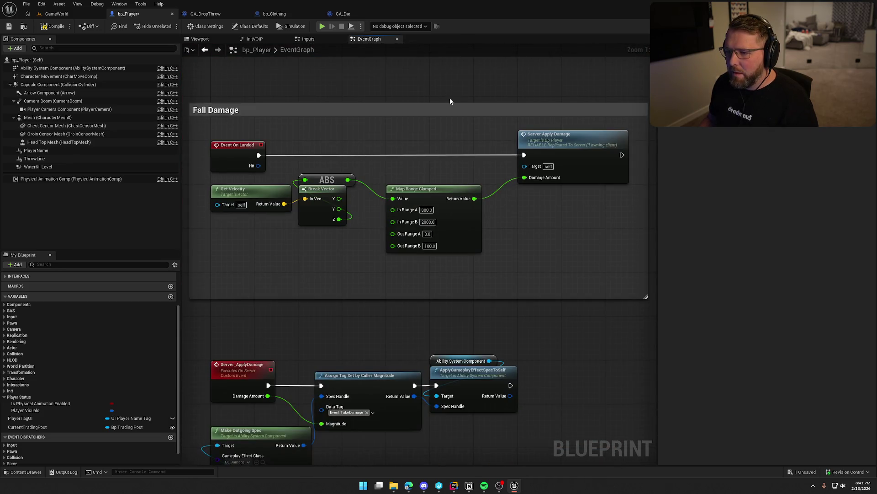
mouse_move(386, 227)
left_mouse_down()
mouse_move(490, 160)
mouse_move(495, 267)
left_mouse_up()
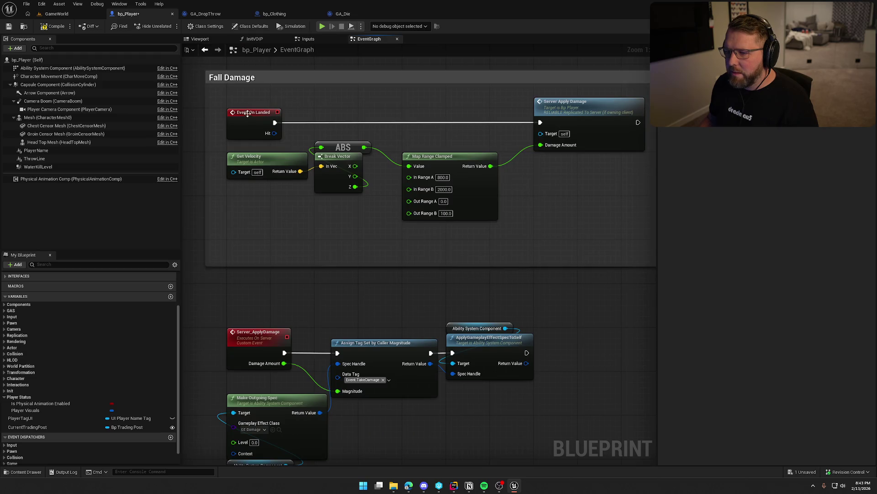
left_click(570, 110)
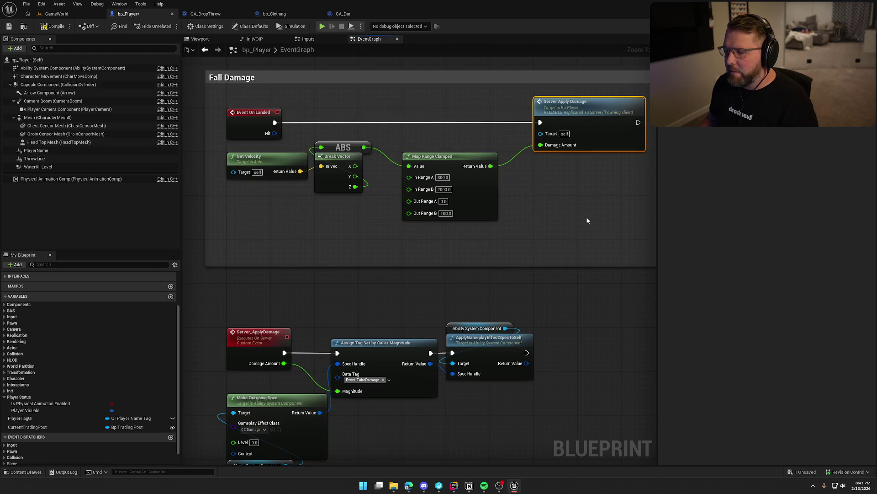
left_click_drag(353, 146, 441, 145)
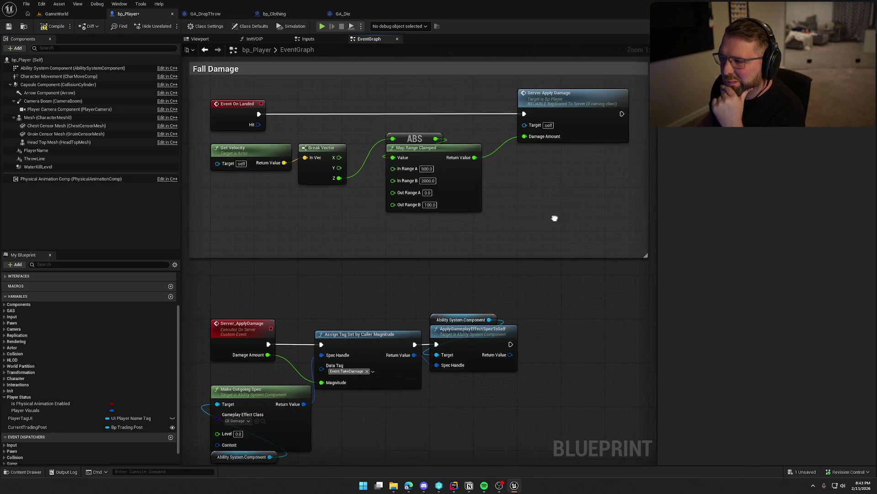
- Select Event On Landed and pull a new connection from its execution pin
mouse_move(553, 237)
left_mouse_down()
mouse_move(261, 99)
mouse_move(574, 247)
left_mouse_up()
left_click(252, 148)
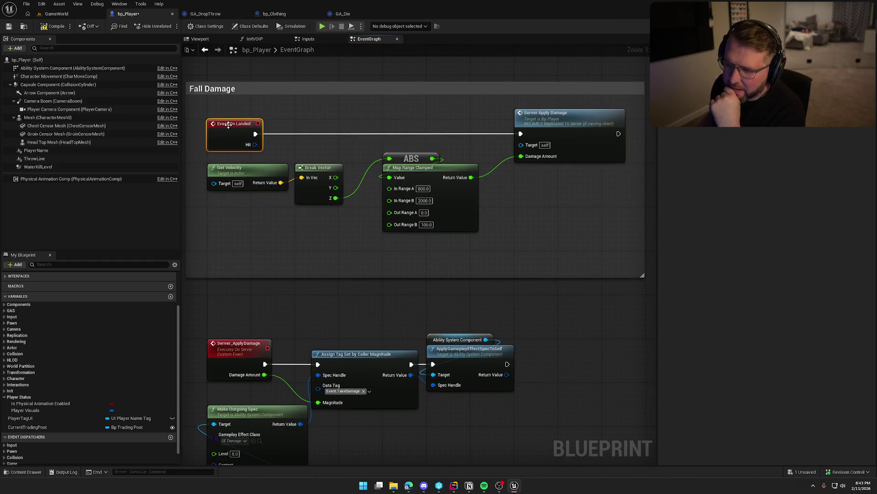
mouse_move(228, 125)
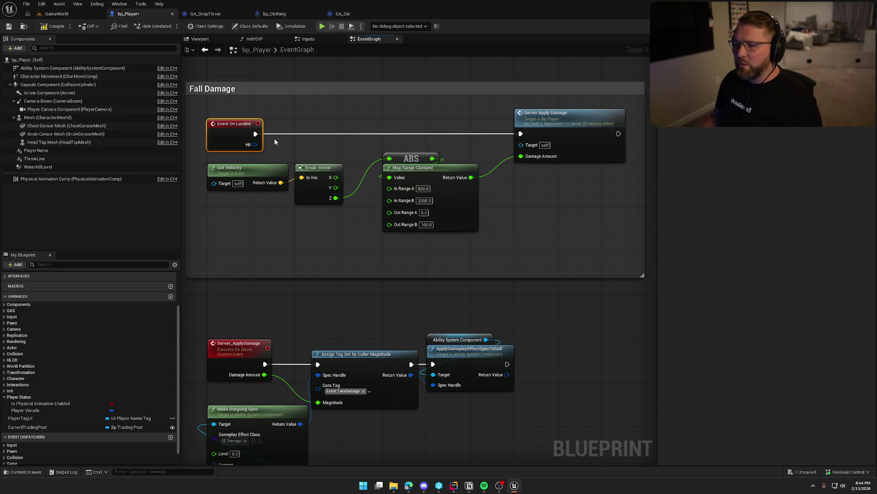
left_click_drag(255, 133, 323, 133)
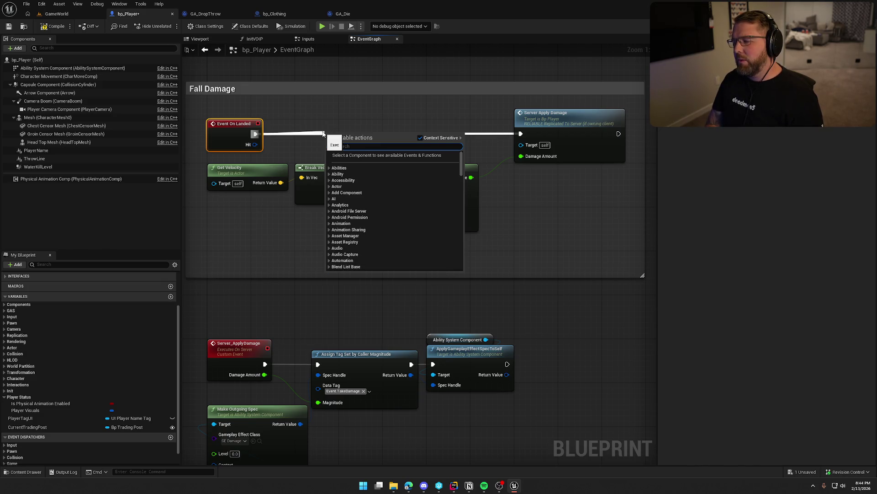
- Add an Is Server node beside Event On Landed with a Branch driven by it
left_click(304, 132)
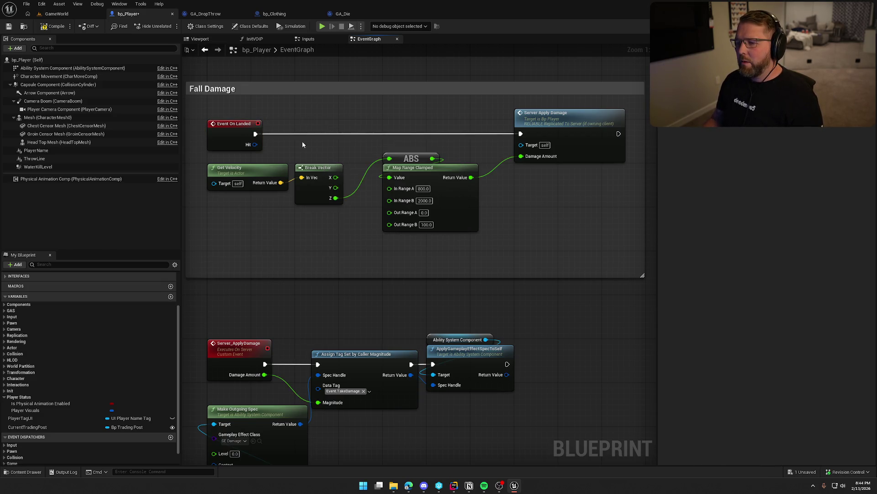
right_click(300, 143)
type("get")
key("BackSpace")
key("BackSpace")
key("BackSpace")
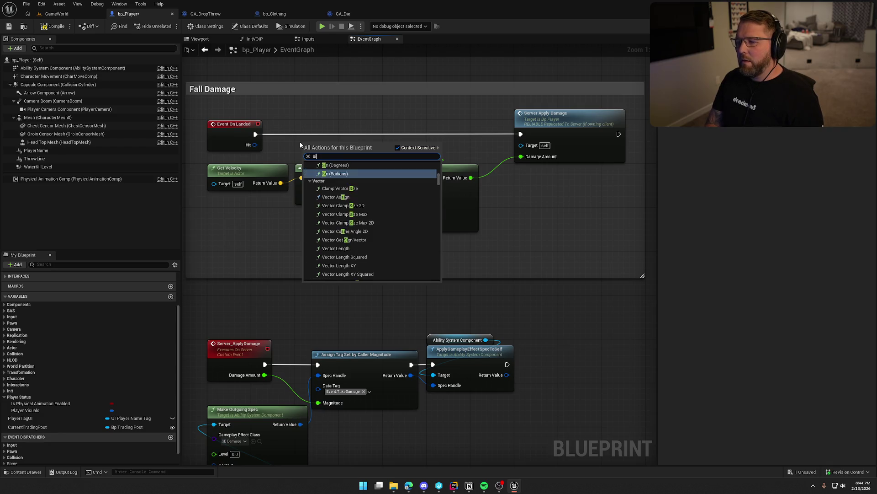
type("is server")
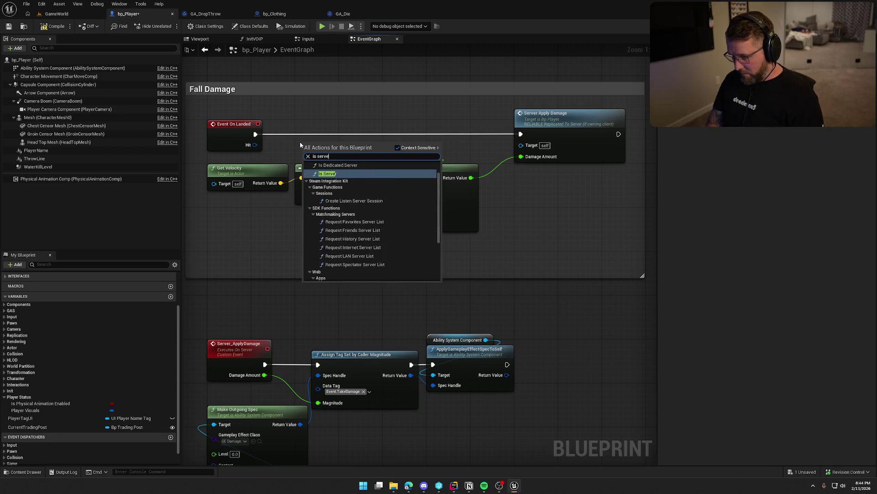
key("Return")
mouse_move(314, 147)
left_mouse_down()
mouse_move(293, 142)
mouse_move(353, 132)
left_mouse_up()
left_click(347, 110)
- Wire Event On Landed into the Branch and extend the Fall Damage comment slightly downward
mouse_move(256, 134)
left_mouse_down()
mouse_move(364, 123)
mouse_move(353, 122)
left_mouse_up()
mouse_move(361, 114)
left_mouse_down()
mouse_move(355, 126)
mouse_move(521, 134)
left_mouse_up()
left_click_drag(305, 140, 321, 140)
left_click(559, 127)
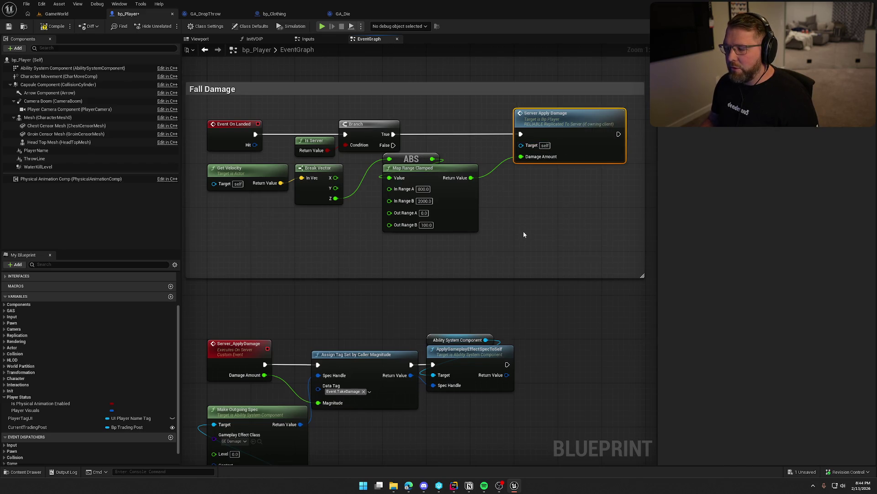
left_click(508, 215)
scroll(508, 215, "down", 2)
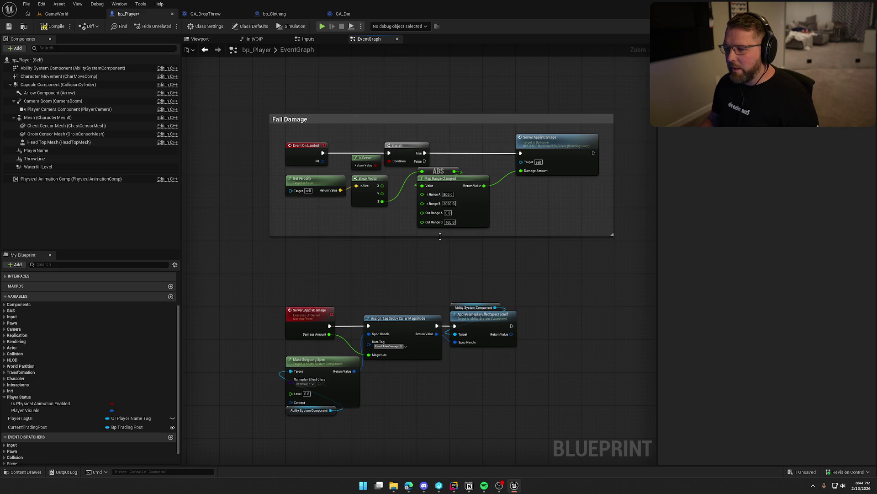
left_click_drag(440, 236, 440, 240)
left_click(540, 155)
- Shift Assign Tag Set by Caller Magnitude and ApplyGameplayEffectSpecToSelf right, and Make Outgoing Spec up
left_click(493, 253)
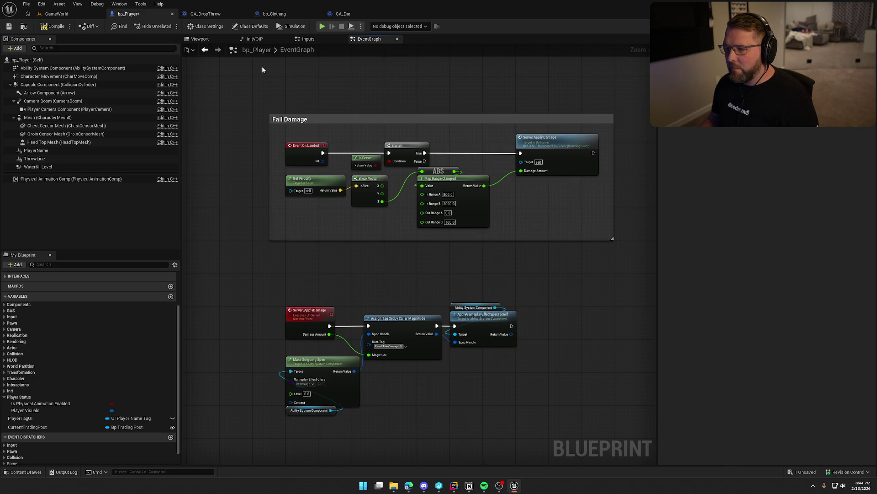
mouse_move(454, 177)
left_mouse_down()
mouse_move(435, 163)
mouse_move(391, 273)
mouse_move(450, 365)
left_mouse_up()
left_click_drag(328, 278, 330, 236)
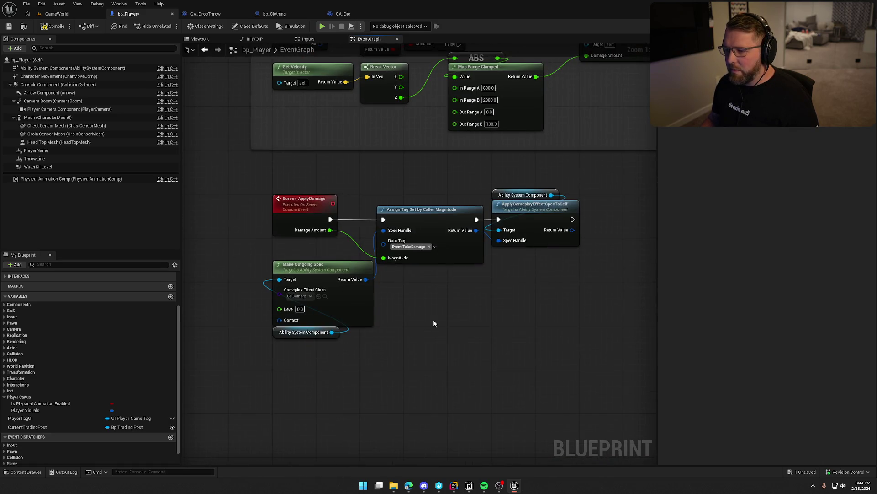
mouse_move(538, 323)
left_mouse_down()
mouse_move(452, 242)
mouse_move(458, 217)
mouse_move(469, 222)
left_mouse_up()
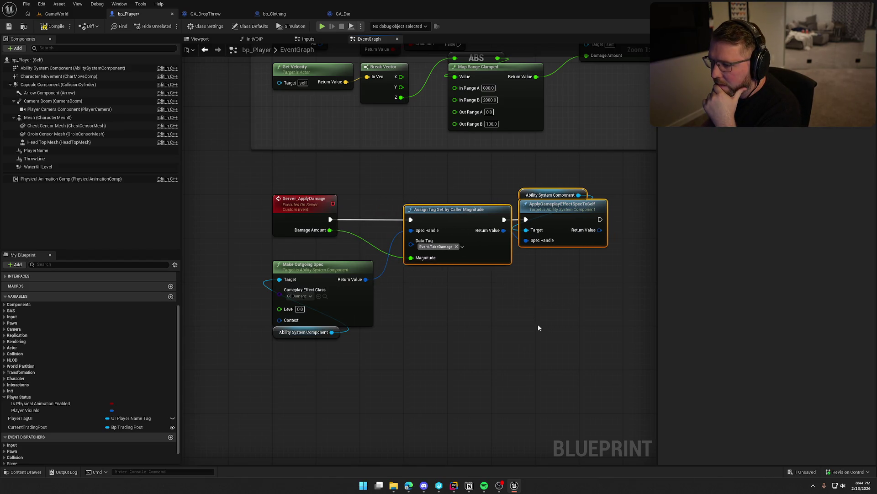
left_click_drag(542, 286, 478, 182)
left_click_drag(509, 207, 526, 207)
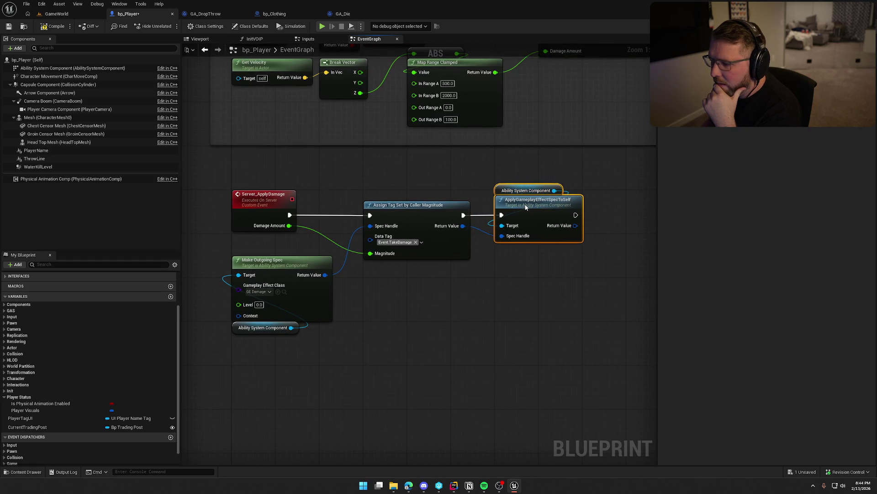
left_click(523, 306)
left_click_drag(274, 261, 274, 238)
left_click(396, 346)
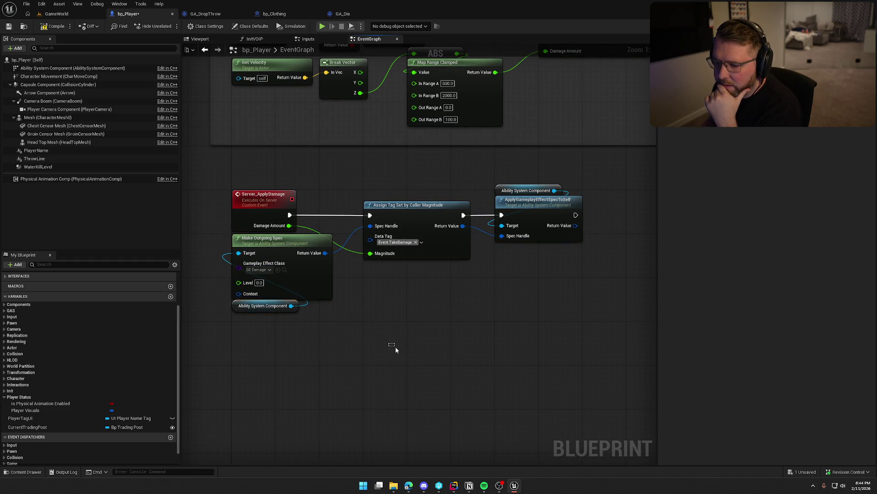
- Select the Server_ApplyDamage event node and bring up its context actions
mouse_move(369, 203)
left_mouse_down()
mouse_move(368, 367)
mouse_move(376, 181)
left_mouse_up()
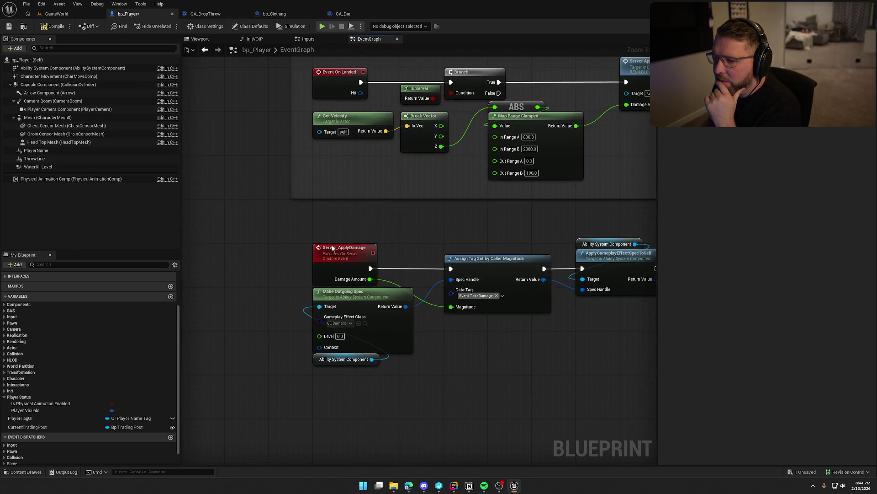
left_click(340, 249)
right_click(336, 251)
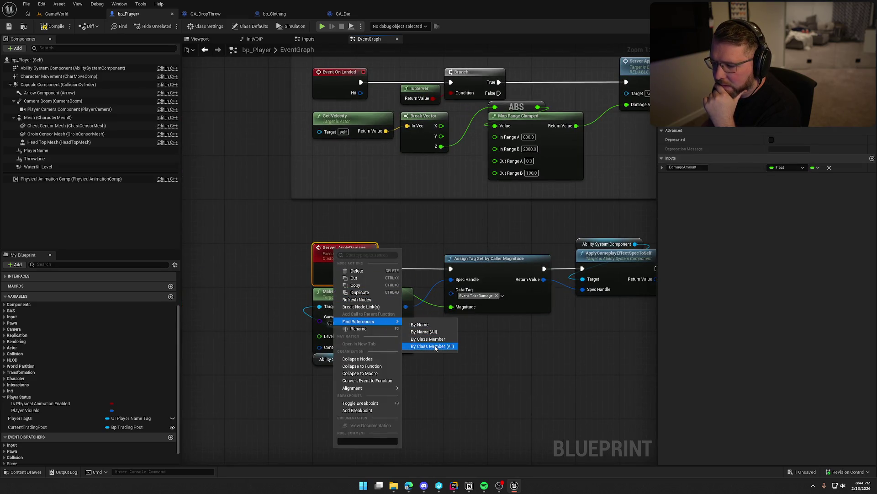
- Frame Server Apply Damage, Event ApplyDamage and the MC Damage Effects call together in the graph
left_click(611, 351)
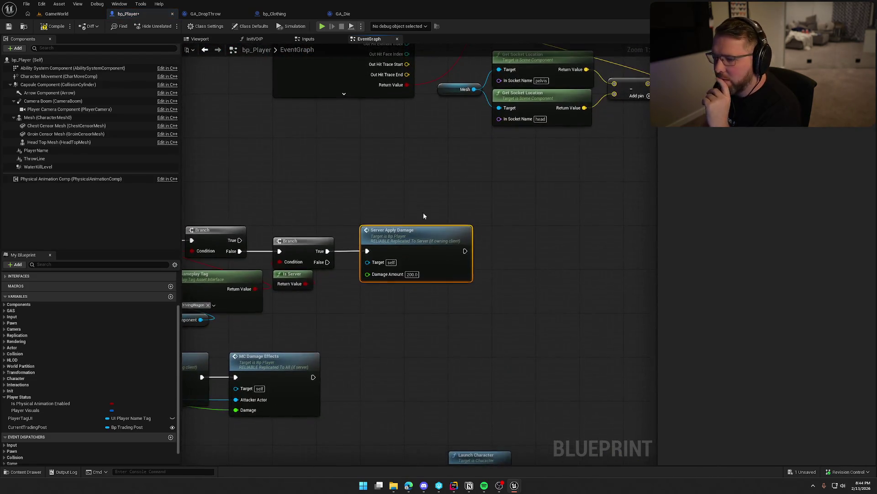
left_click_drag(655, 161, 553, 133)
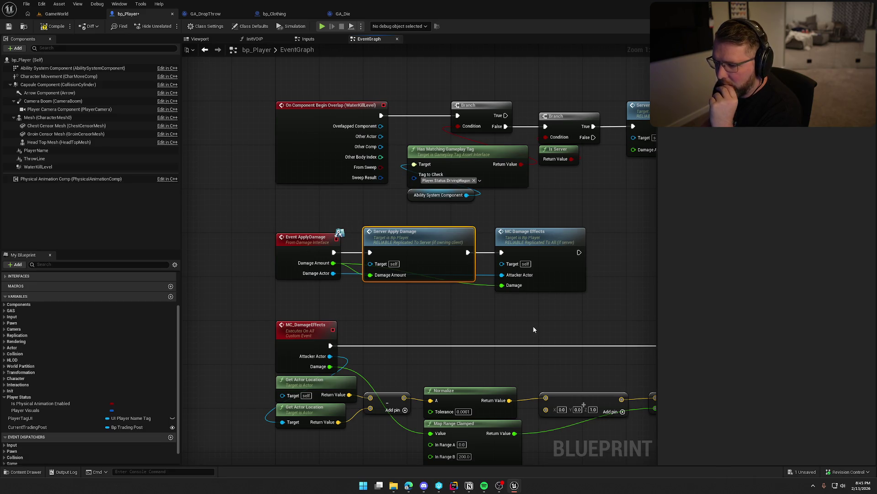
left_click_drag(287, 205, 329, 312)
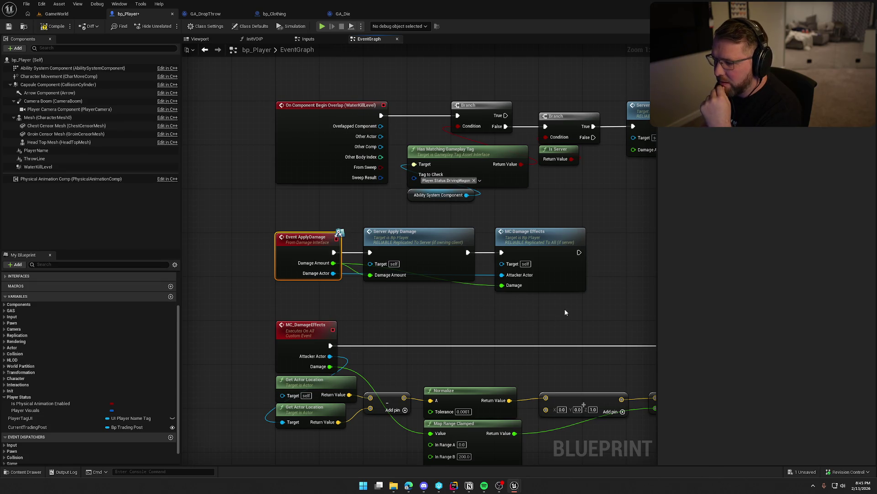
left_click(557, 231)
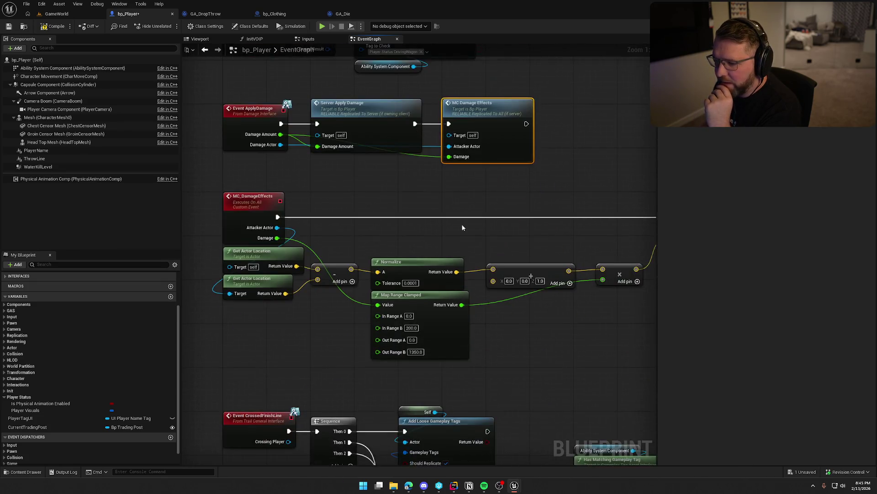
scroll(448, 215, "up", 2)
scroll(438, 201, "down", 3)
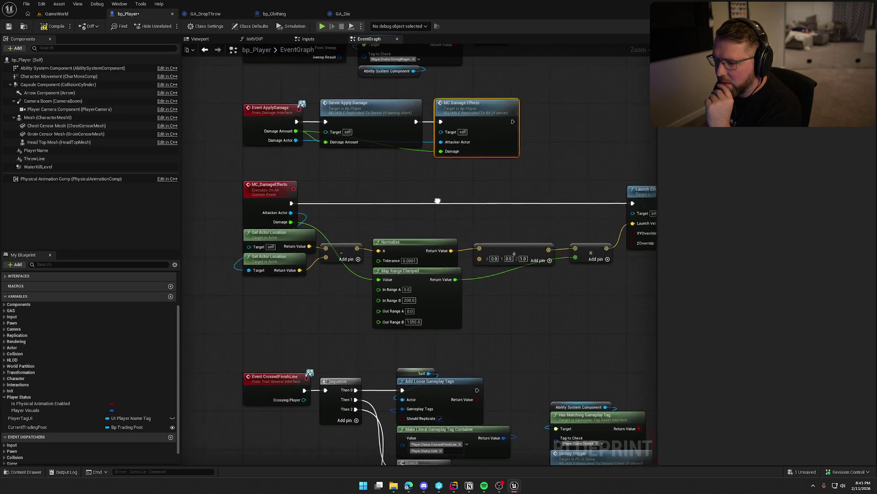
- Move the Damage wire from MC_DamageEffects onto Event ApplyDamage's Damage Amount pin
left_click_drag(437, 201, 401, 204)
mouse_move(204, 177)
left_mouse_down()
mouse_move(533, 297)
mouse_move(651, 275)
left_mouse_up()
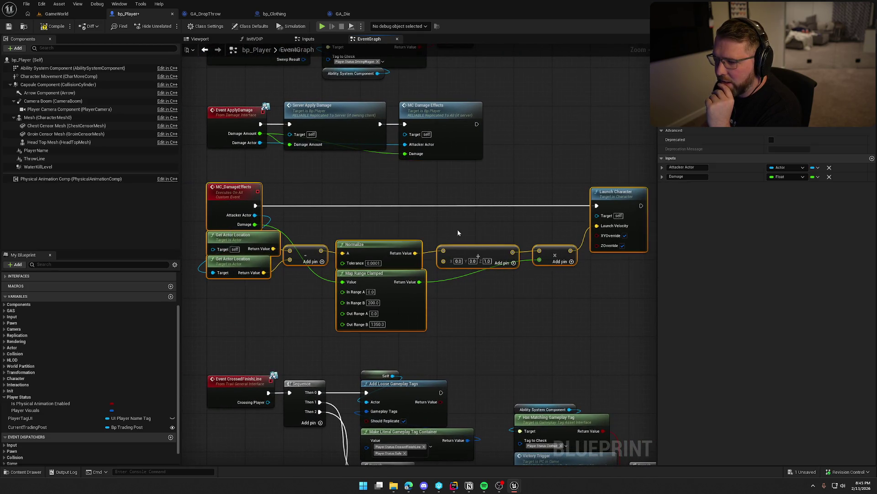
left_click(399, 172)
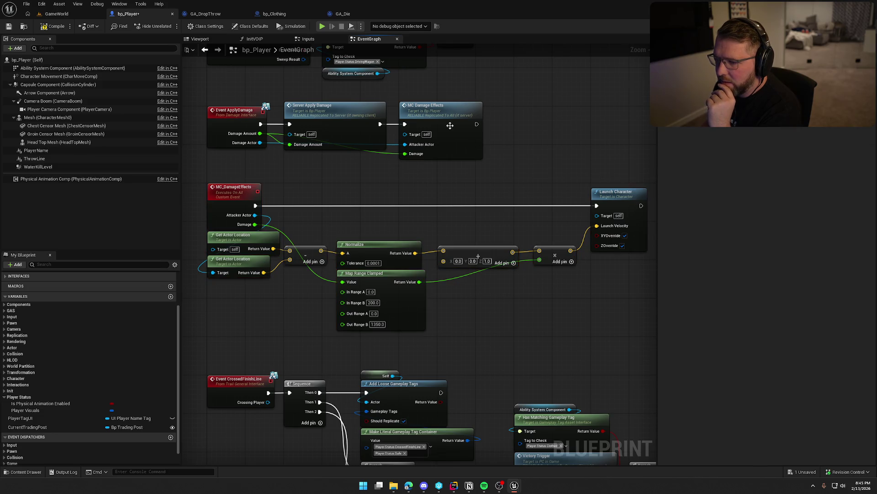
left_click(220, 190)
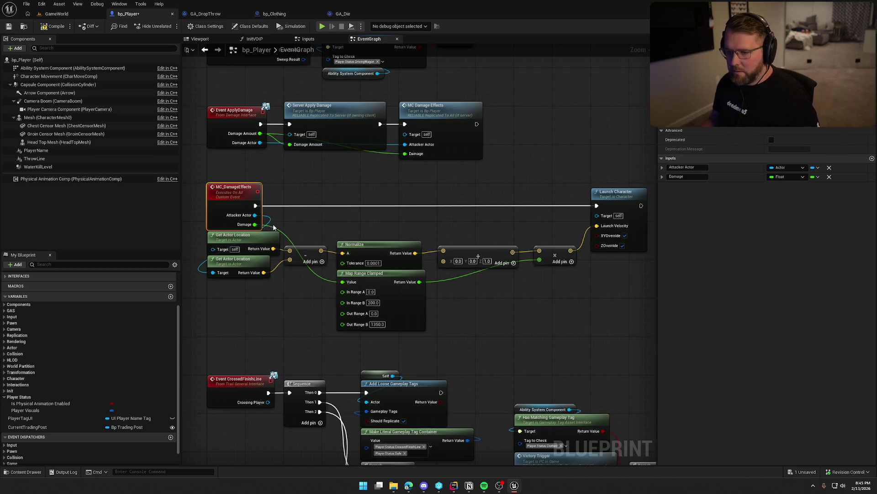
mouse_move(255, 224)
left_mouse_down()
mouse_move(272, 169)
mouse_move(259, 133)
left_mouse_up()
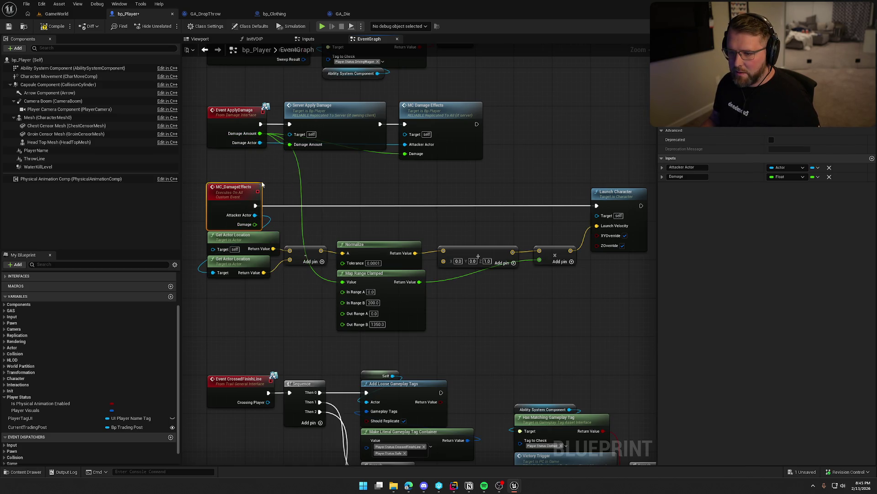
- Reroute the Attacker Actor wire to Damage Actor and delete the MC_DamageEffects event and call
mouse_move(255, 215)
left_mouse_down()
mouse_move(263, 212)
mouse_move(262, 145)
left_mouse_up()
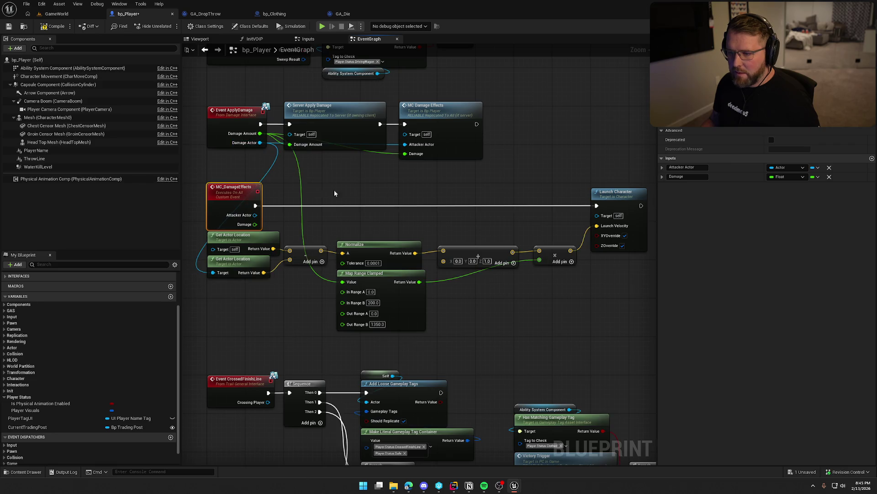
key("Delete")
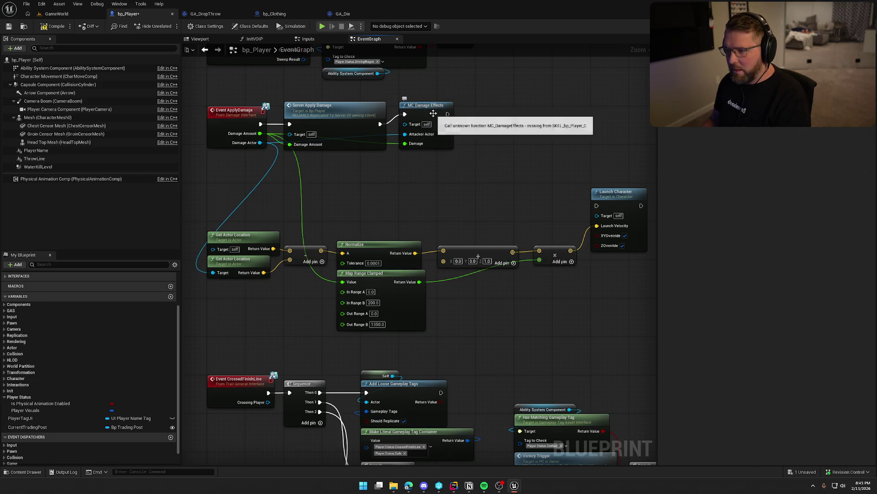
left_click(426, 105)
key("Delete")
- Connect Server Apply Damage's execution output to Launch Character and move the launch nodes up
left_click_drag(596, 206, 380, 124)
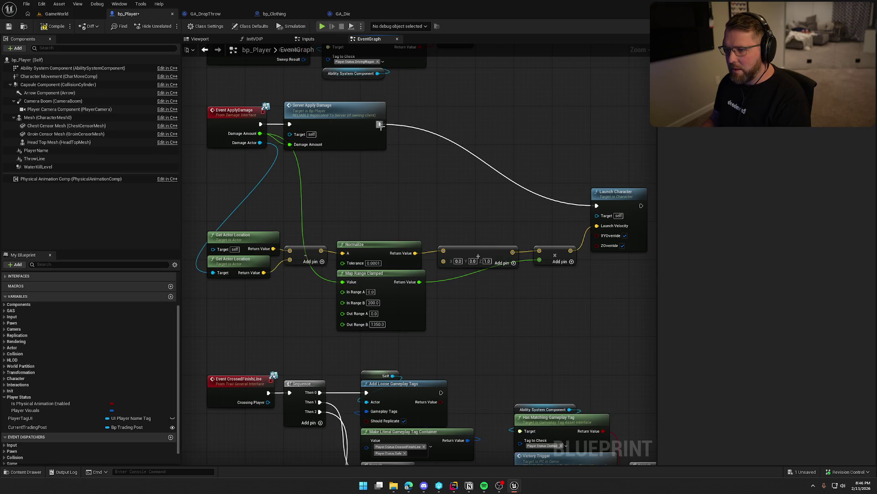
left_click_drag(206, 204, 551, 318)
left_click(611, 209, "shift")
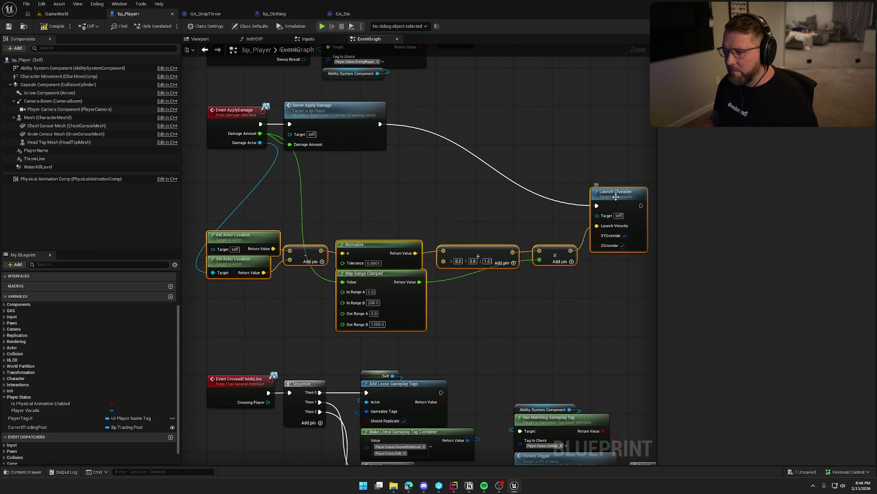
left_click_drag(611, 208, 618, 128)
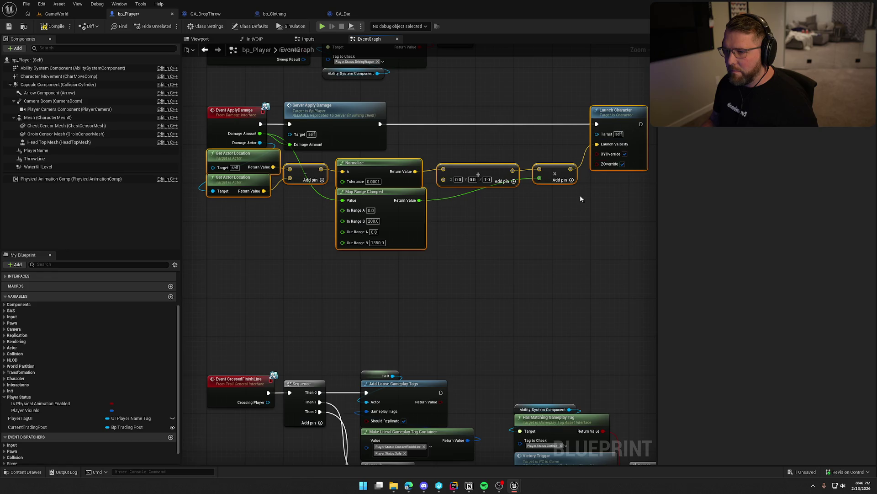
mouse_move(579, 195)
left_mouse_down()
mouse_move(553, 283)
mouse_move(525, 296)
mouse_move(551, 294)
mouse_move(509, 281)
left_mouse_up()
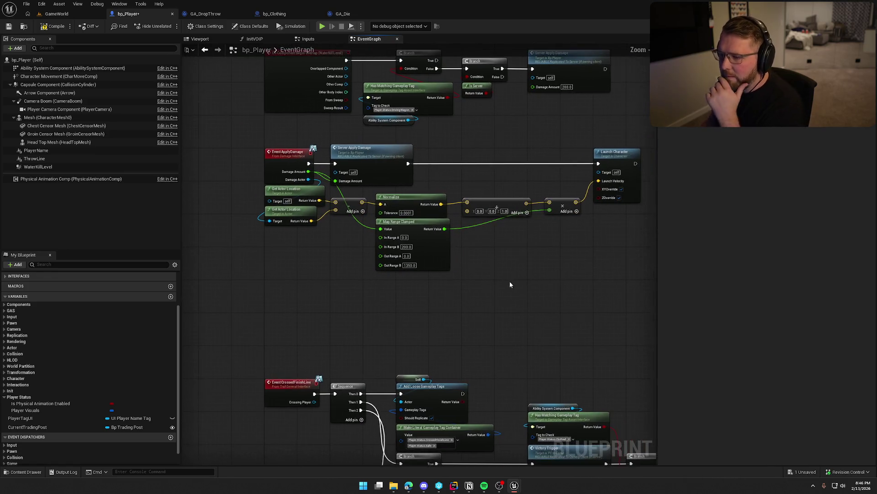
- Shift the math nodes, then the vector and multiply nodes, slightly to the right
scroll(494, 280, "up", 1)
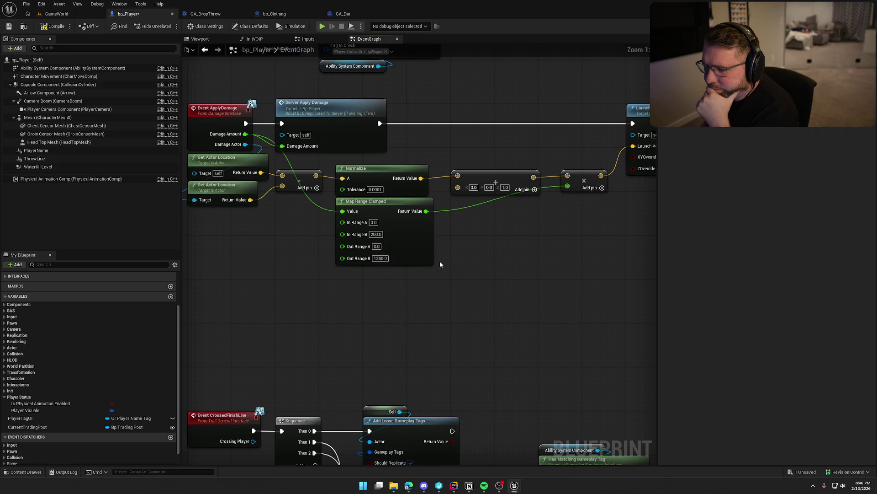
mouse_move(358, 161)
left_mouse_down()
mouse_move(418, 158)
mouse_move(471, 246)
mouse_move(604, 246)
left_mouse_up()
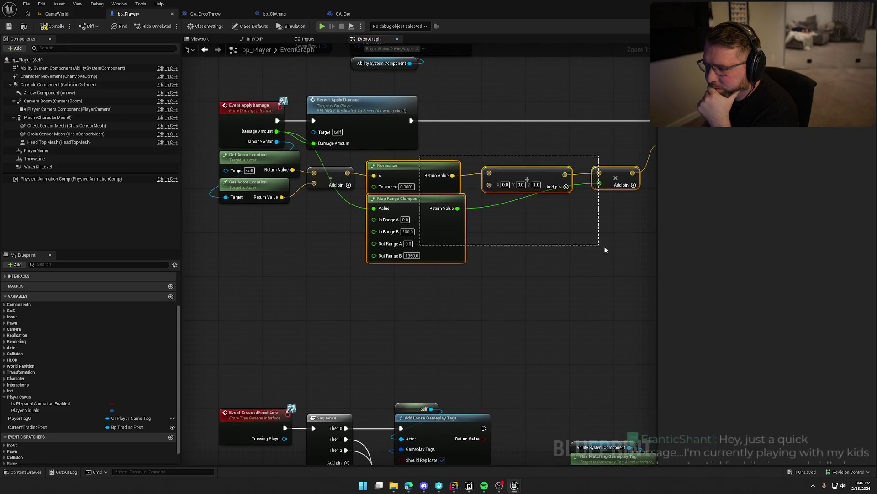
left_click_drag(417, 166, 440, 165)
left_click_drag(569, 266, 392, 276)
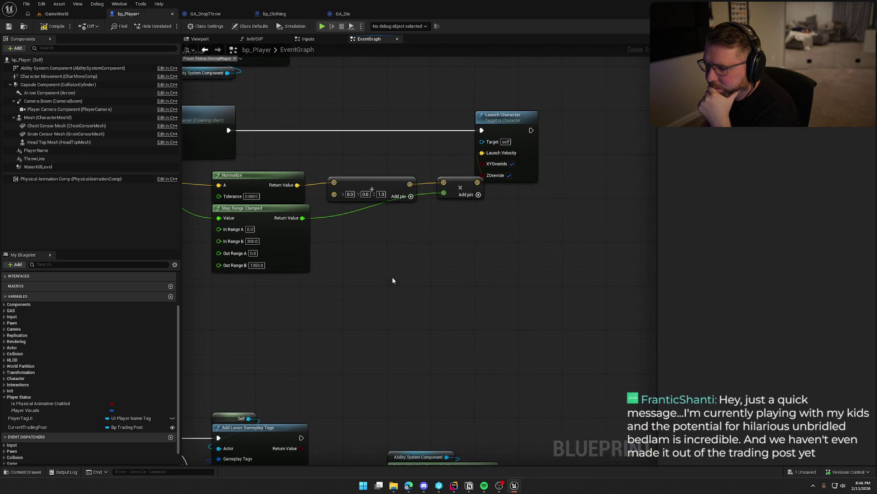
left_click(460, 183)
left_click(355, 182, "ctrl")
left_click_drag(355, 181, 371, 183)
- Move Launch Character about 96 px to the right
left_click(466, 238)
left_click_drag(517, 123, 561, 124)
left_click(503, 243)
left_click(473, 183)
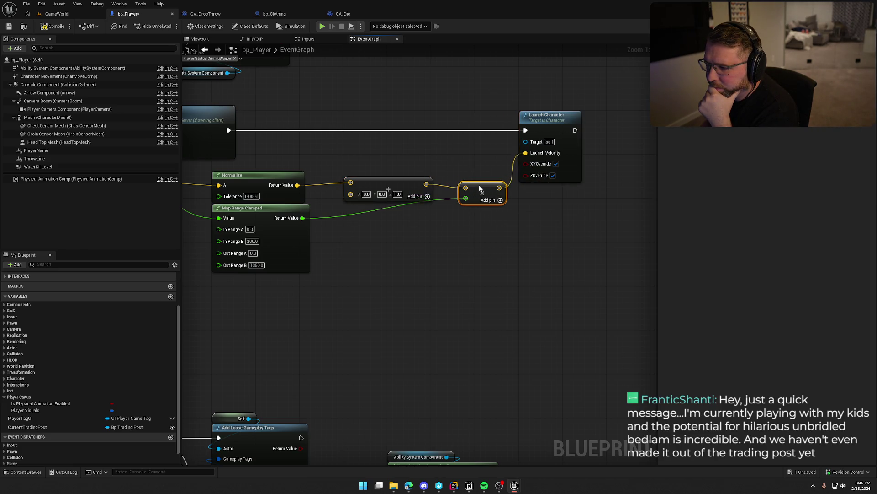
left_click(421, 160)
left_click_drag(421, 160, 448, 164)
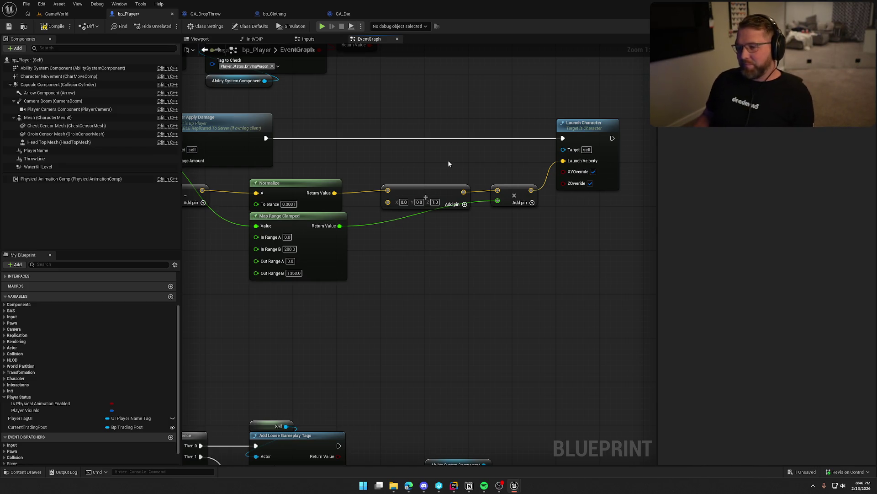
- Straighten the wires between the four selected math nodes with Q
left_click_drag(449, 163, 466, 176)
left_click_drag(208, 182, 595, 222)
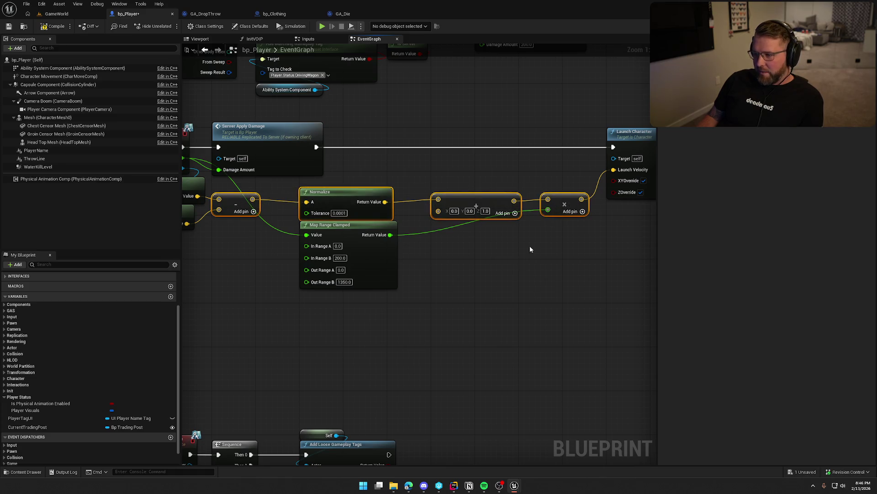
key("q")
left_click(421, 332)
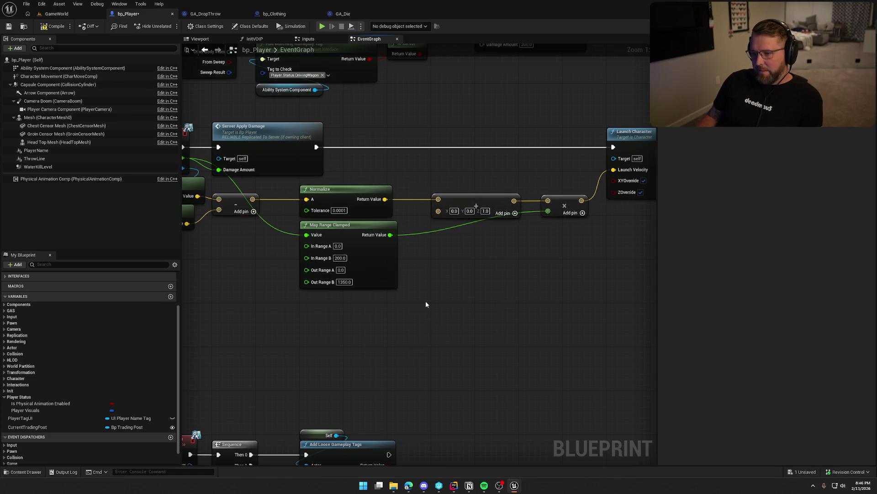
left_click_drag(426, 304, 532, 312)
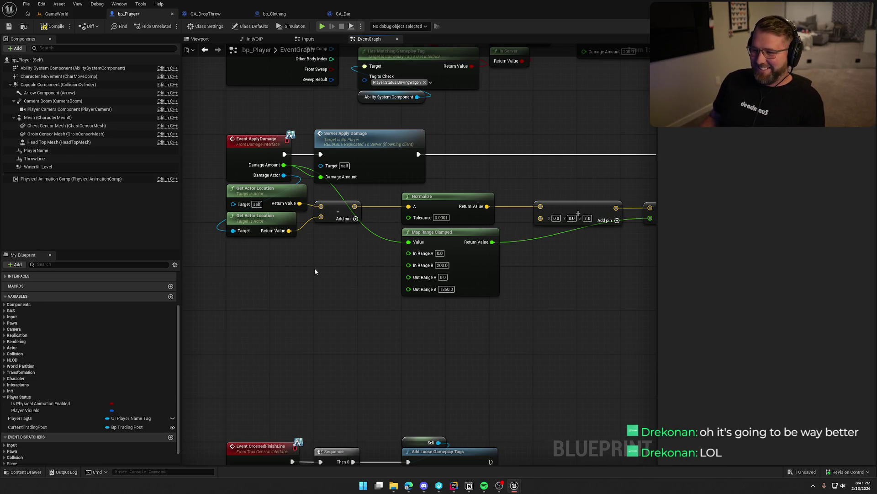
- Move Server Apply Damage about 190 px right, spacing it from Event ApplyDamage
left_click_drag(316, 272, 192, 277)
mouse_move(257, 152)
left_mouse_down()
mouse_move(391, 151)
mouse_move(333, 147)
mouse_move(349, 153)
left_mouse_up()
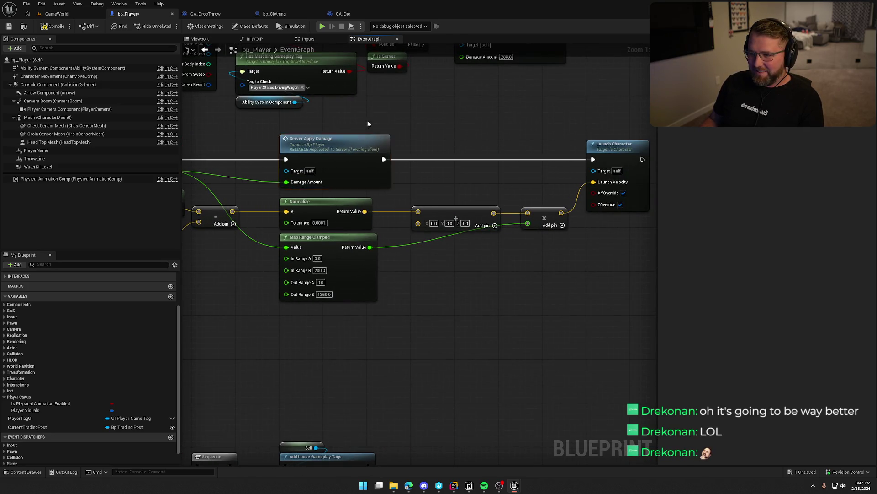
mouse_move(366, 120)
left_mouse_down()
mouse_move(364, 320)
mouse_move(252, 359)
mouse_move(289, 362)
left_mouse_up()
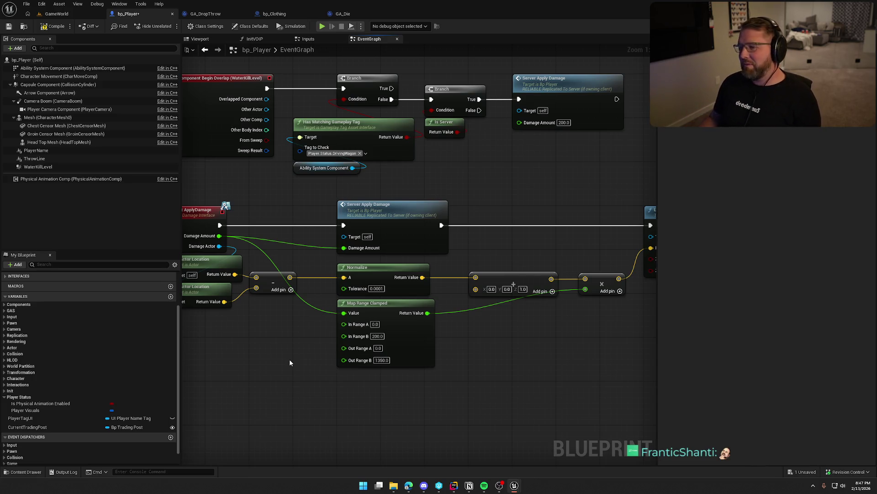
mouse_move(289, 362)
left_mouse_down()
mouse_move(256, 359)
mouse_move(353, 354)
left_mouse_up()
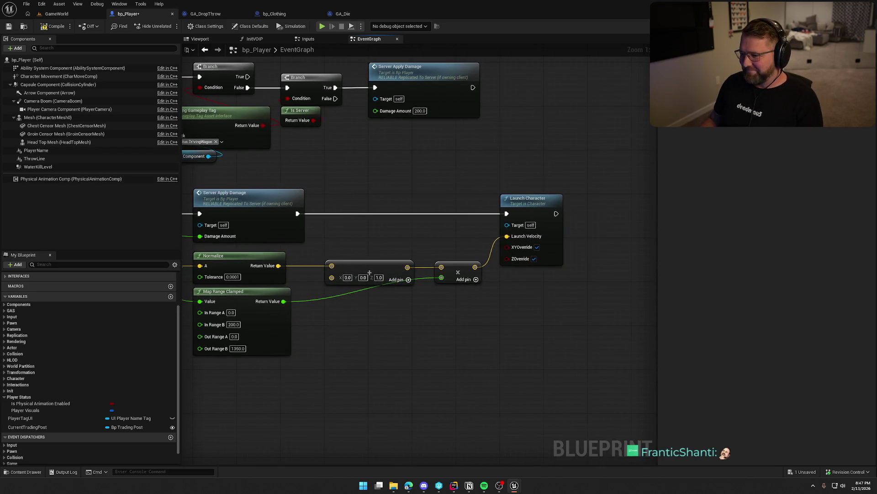
left_click_drag(436, 325, 643, 317)
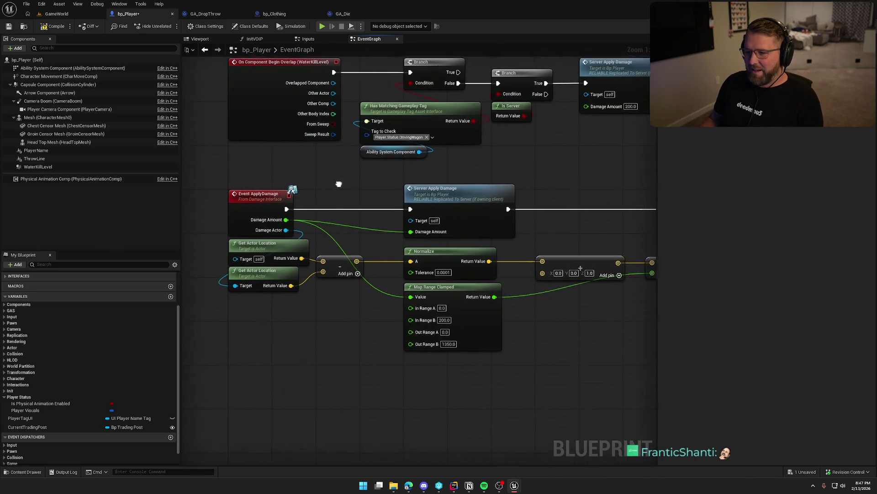
left_click_drag(232, 174, 327, 197)
- Jump to the Server_ApplyDamage event definition and set it to not replicated
right_click(261, 204)
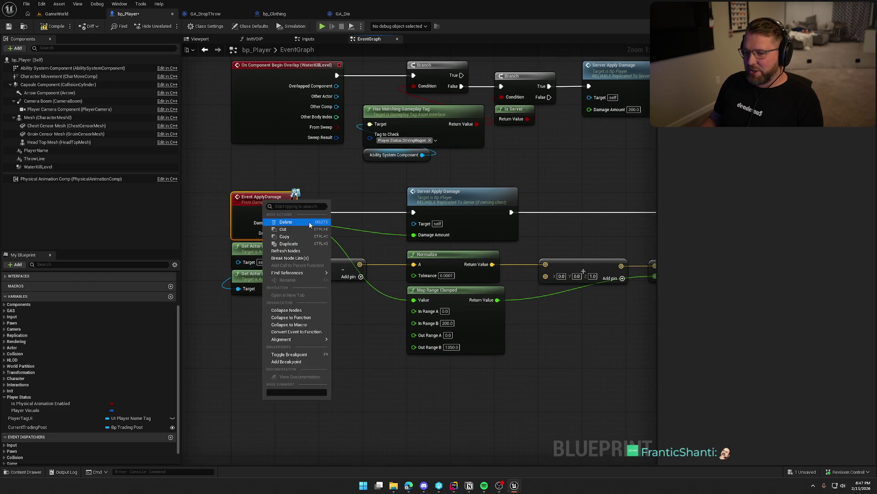
left_click(309, 221)
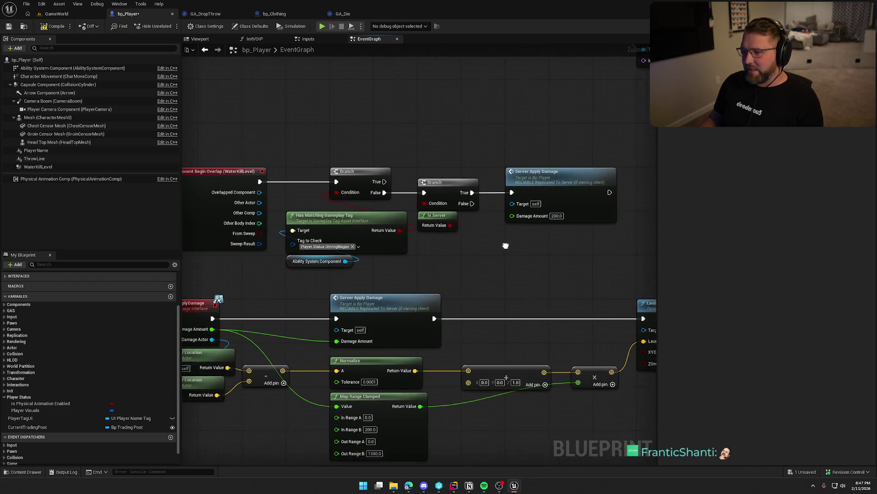
left_click(566, 173)
double_click(560, 174)
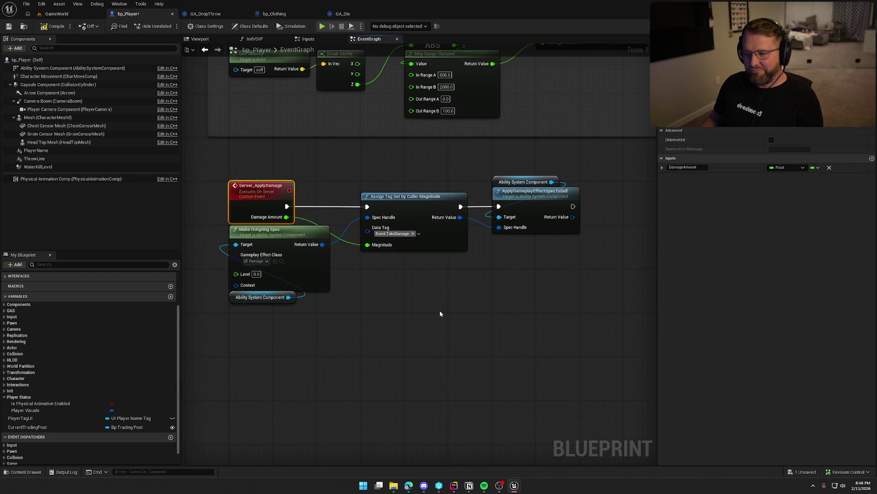
left_click(797, 104)
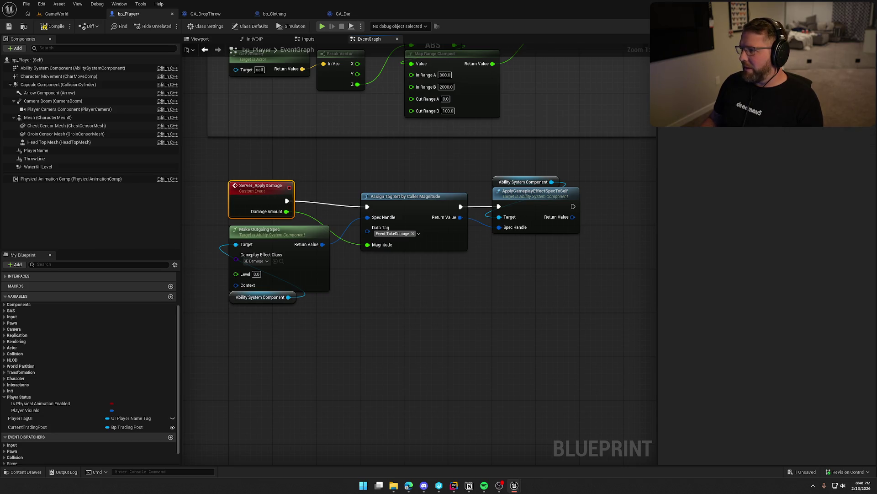
left_click(498, 310)
- Commit the Server_ApplyDamage event name and check the five damage nodes
left_click(258, 195)
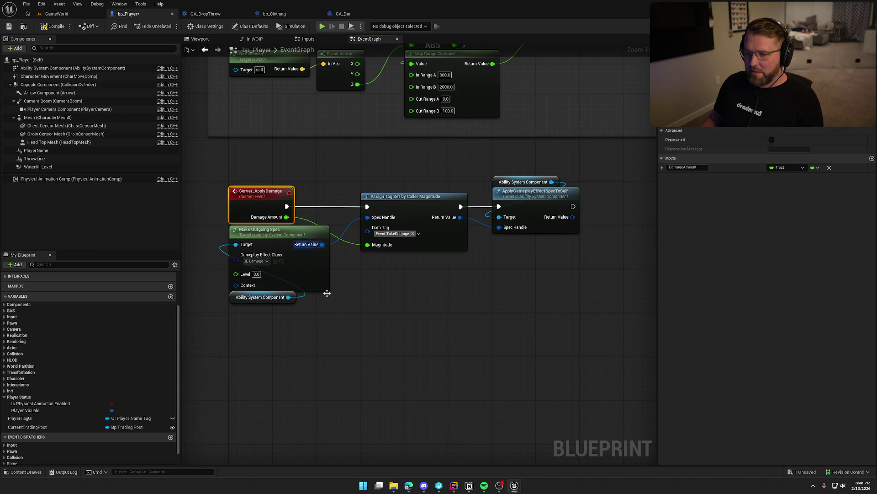
key("F2")
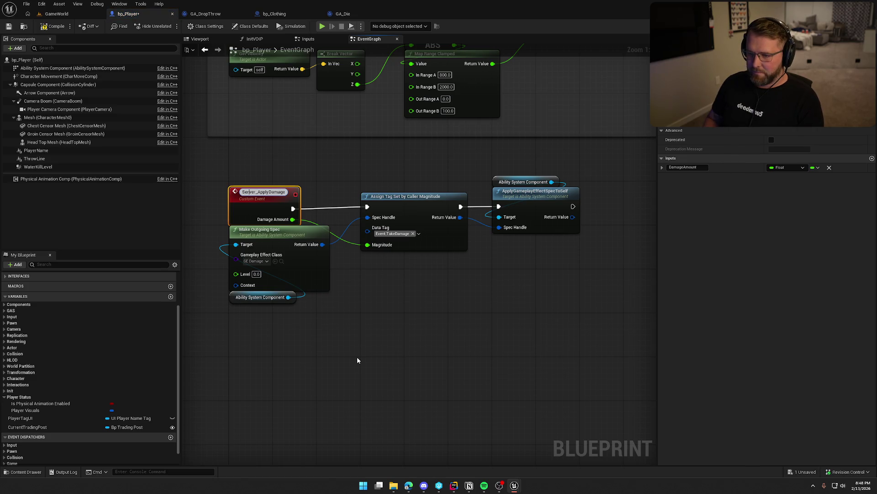
left_click(358, 361)
left_click_drag(514, 294, 245, 191)
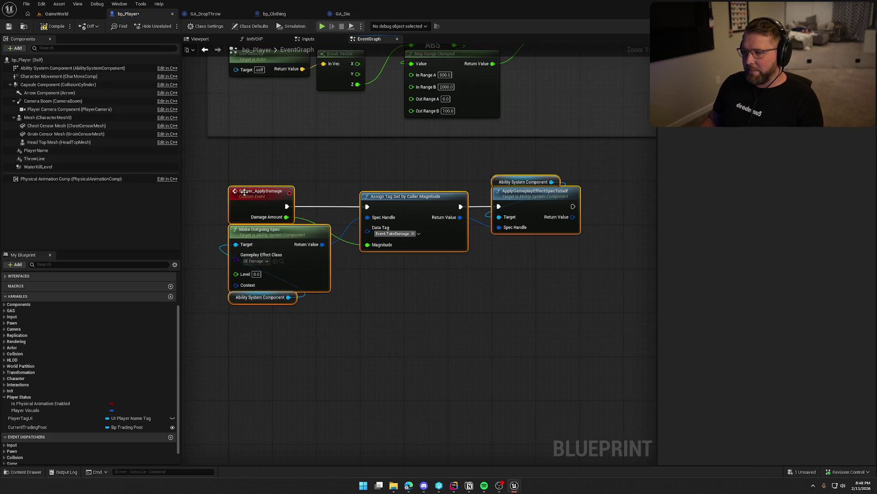
left_click(375, 330)
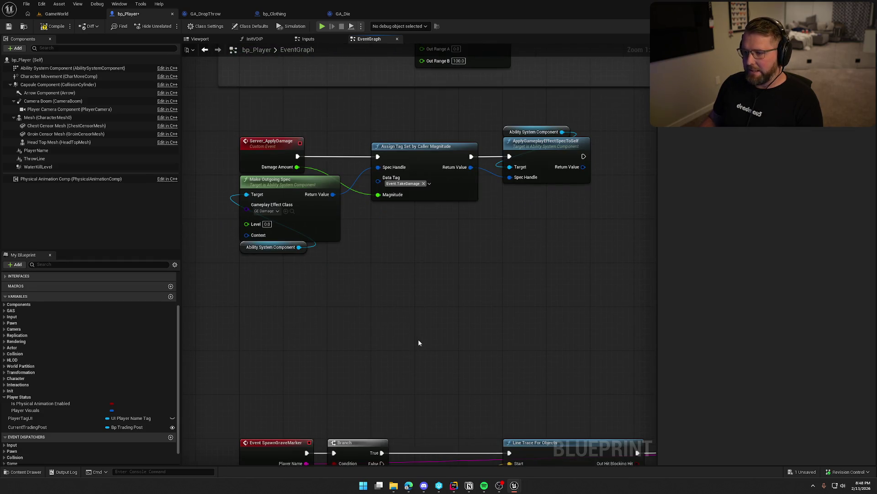
- Nudge the Server Apply Damage call slightly down beside the Branch and Is Server nodes
scroll(449, 335, "down", 1)
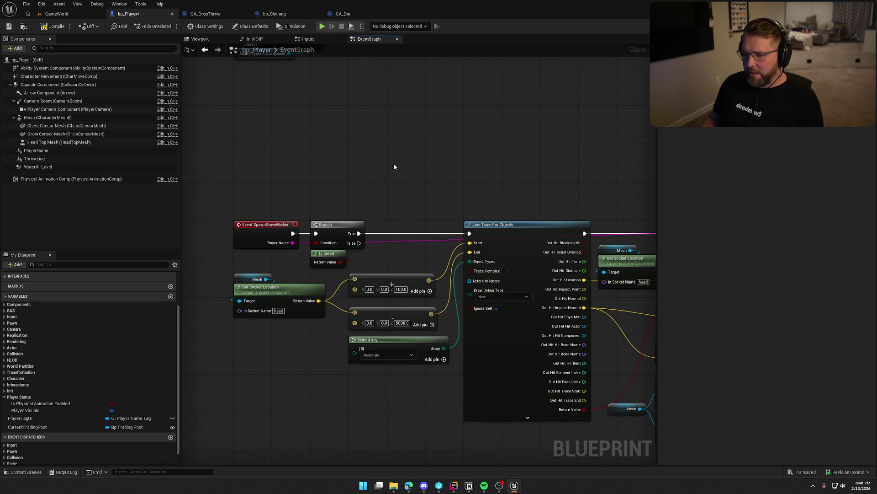
scroll(394, 167, "down", 5)
scroll(344, 184, "up", 5)
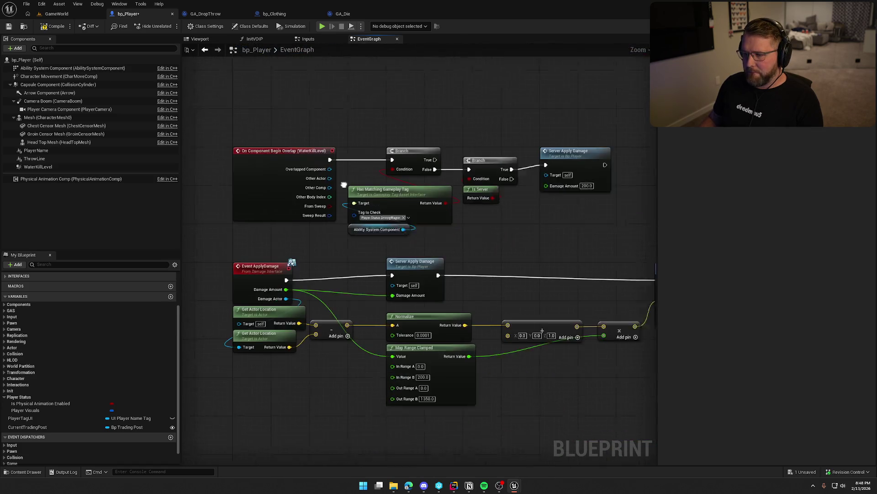
scroll(505, 221, "up", 1)
scroll(489, 212, "up", 1)
left_click_drag(430, 214, 385, 94)
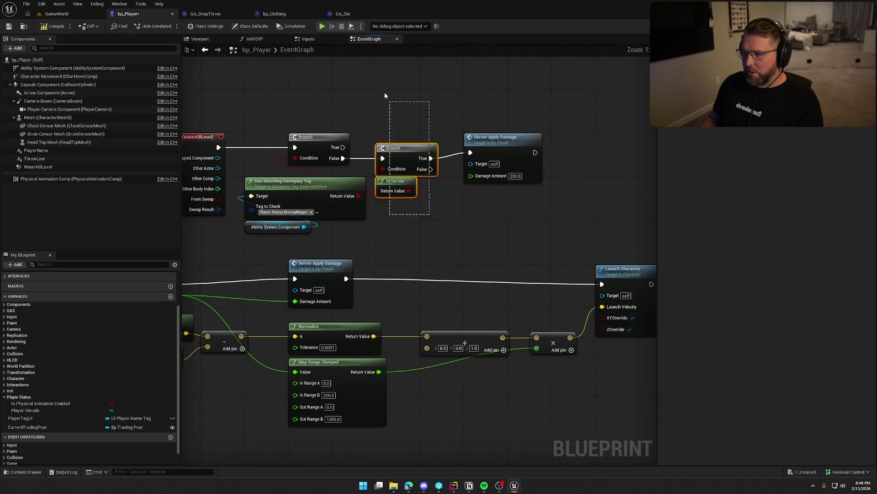
left_click_drag(498, 137, 498, 143)
left_click(475, 115)
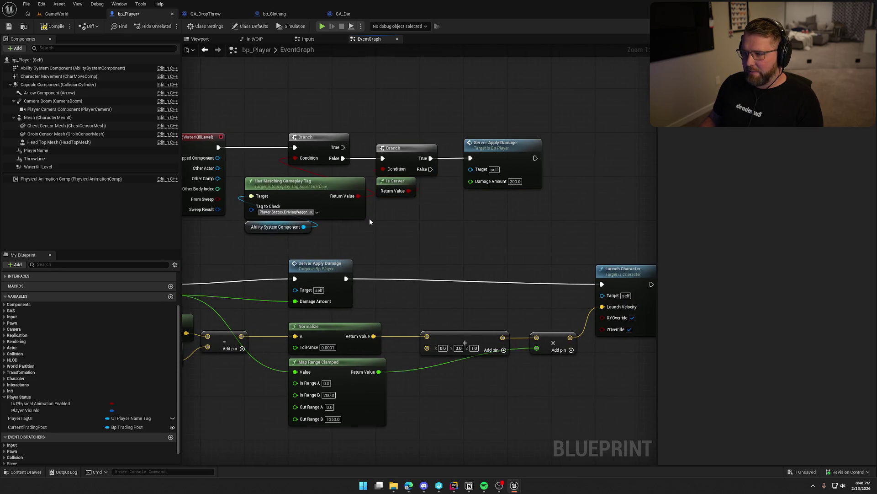
- Find ApplyDamage references by name across all blueprints, then return to bp_Player
mouse_move(369, 222)
left_mouse_down()
mouse_move(476, 224)
mouse_move(492, 234)
mouse_move(530, 130)
left_mouse_up()
left_click_drag(426, 166, 426, 172)
left_click(280, 182)
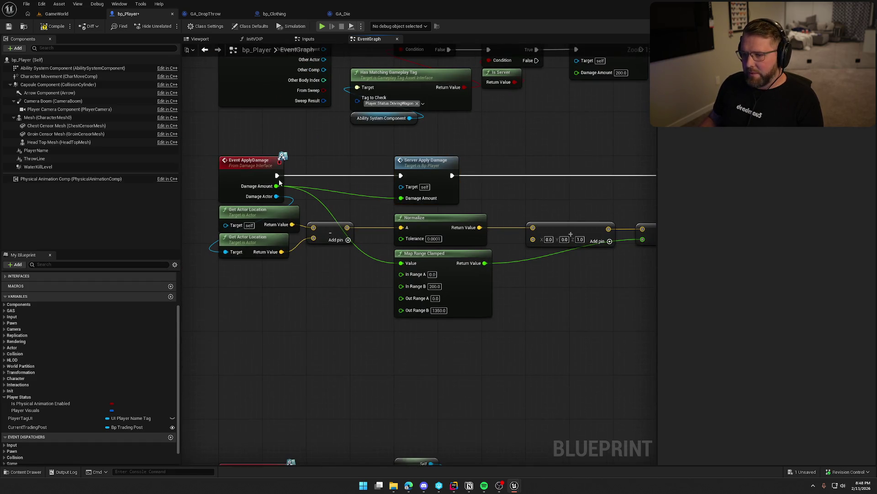
right_click(235, 161)
mouse_move(274, 233)
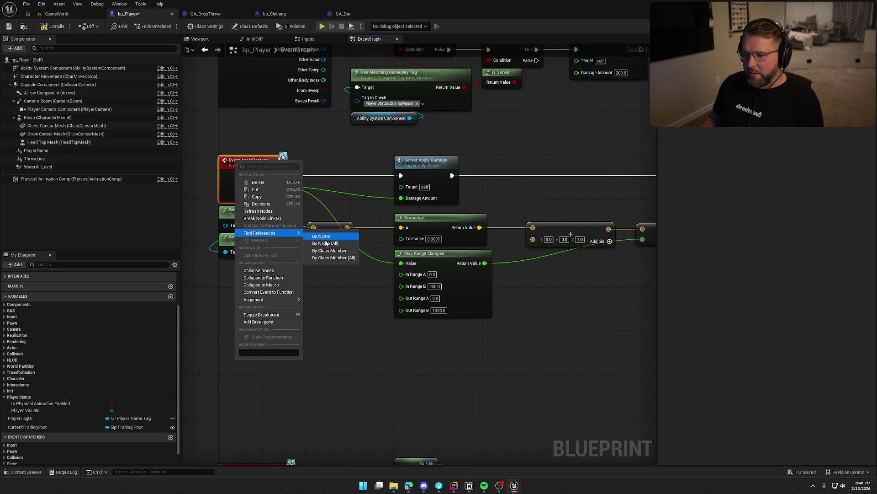
left_click(340, 256)
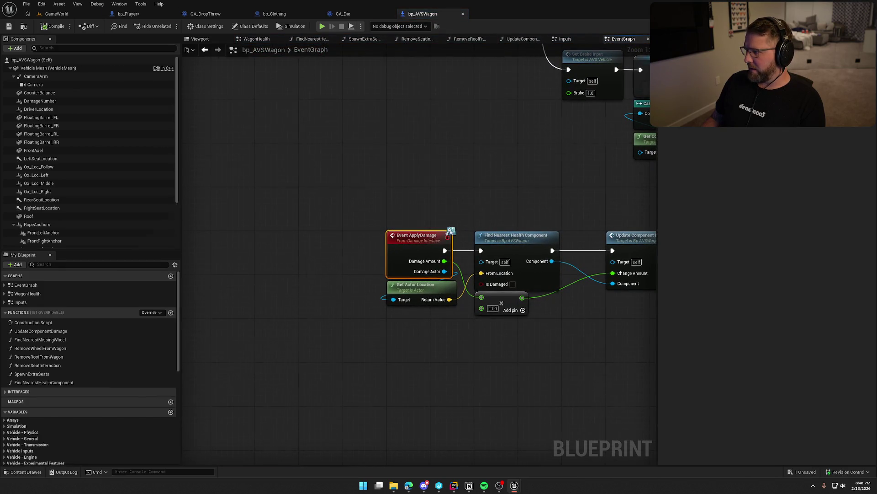
key("ctrl+Tab")
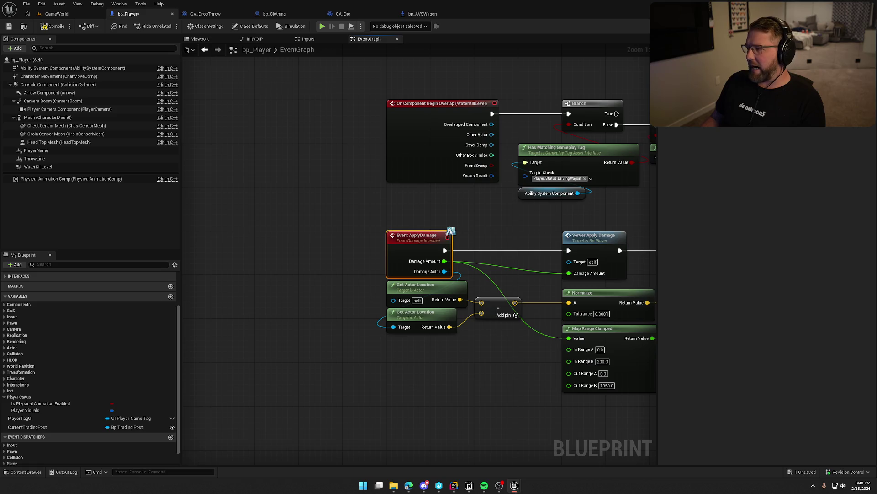
- Search the node list for 'call apply', dismiss it, and expand the Events category
left_click(276, 256)
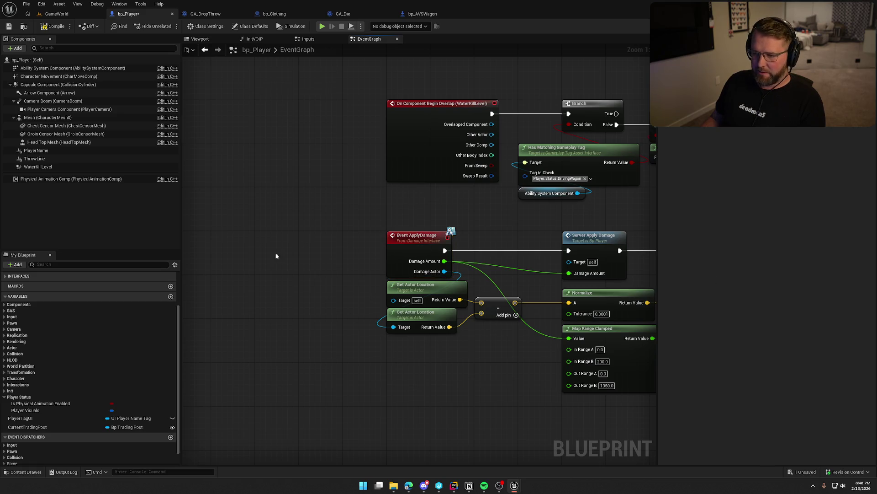
right_click(286, 229)
type("call apply")
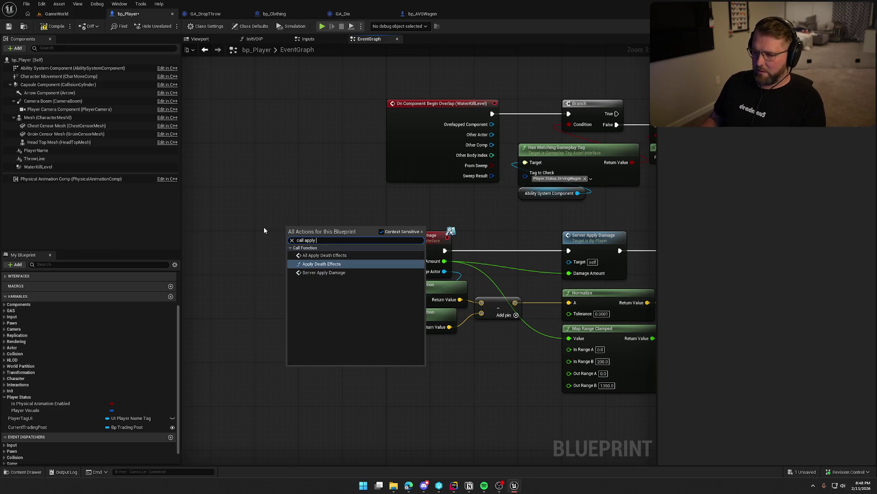
left_click(264, 226)
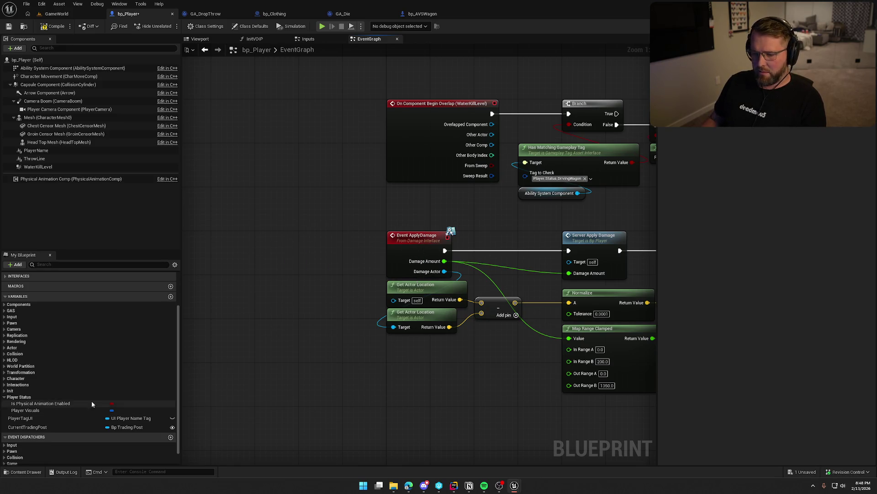
scroll(68, 425, "down", 1)
left_click(5, 461)
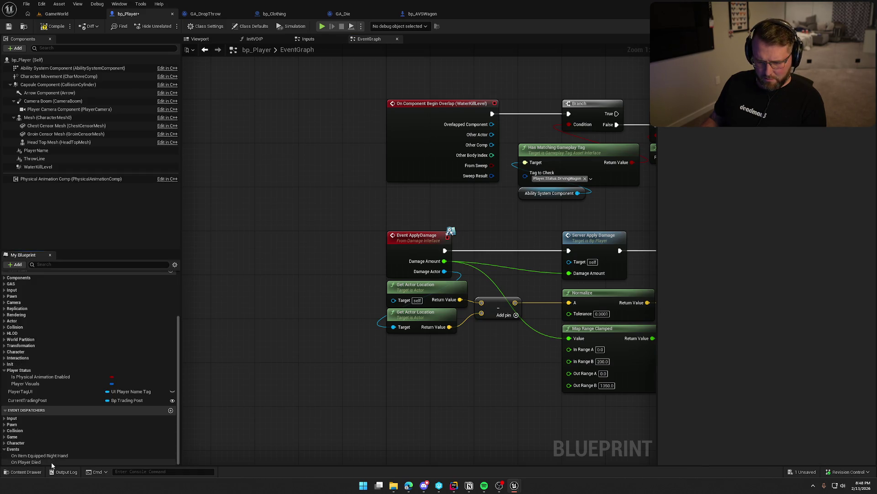
- Add the Damage Interface Apply Damage call node and look up its references
right_click(281, 207)
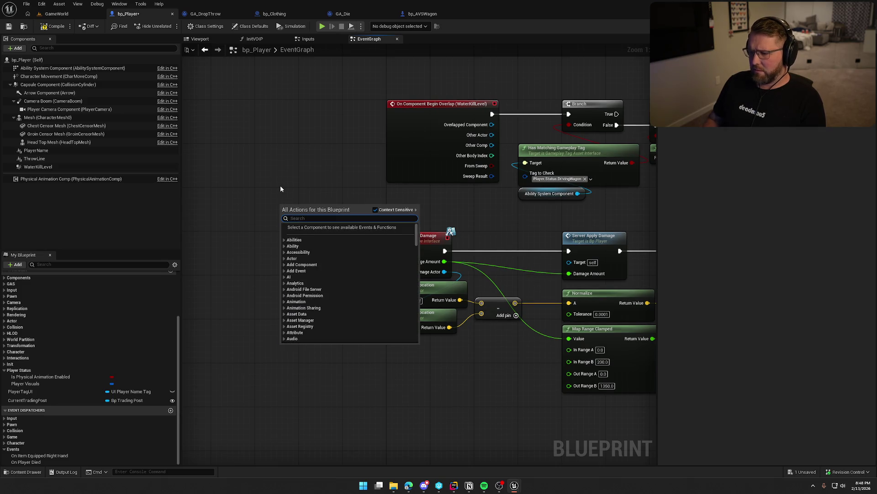
type("apply damage")
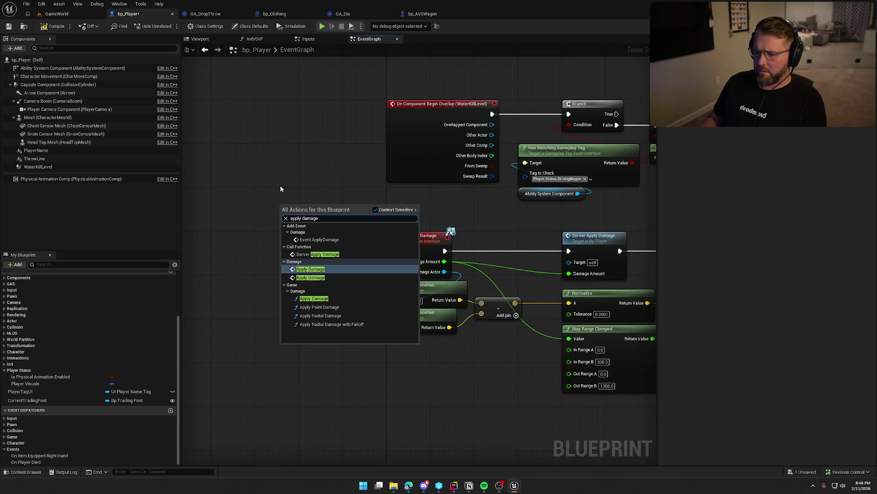
left_click(317, 269)
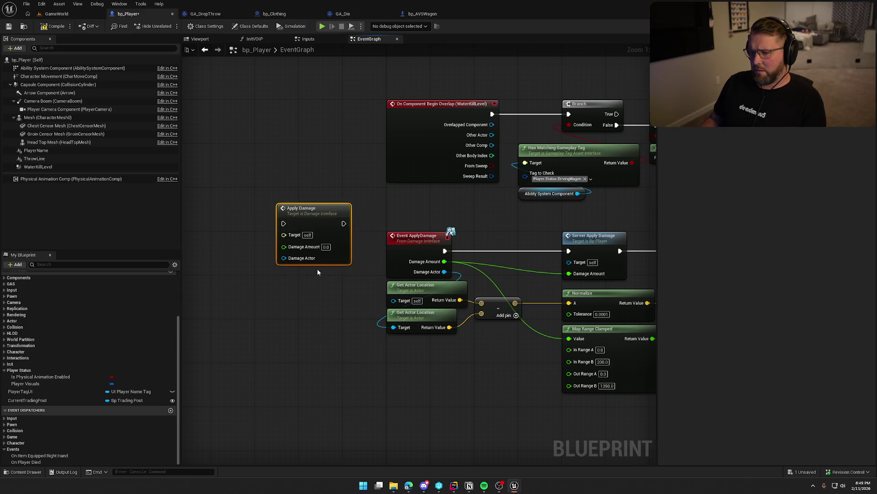
right_click(318, 215)
mouse_move(357, 287)
left_click(411, 305)
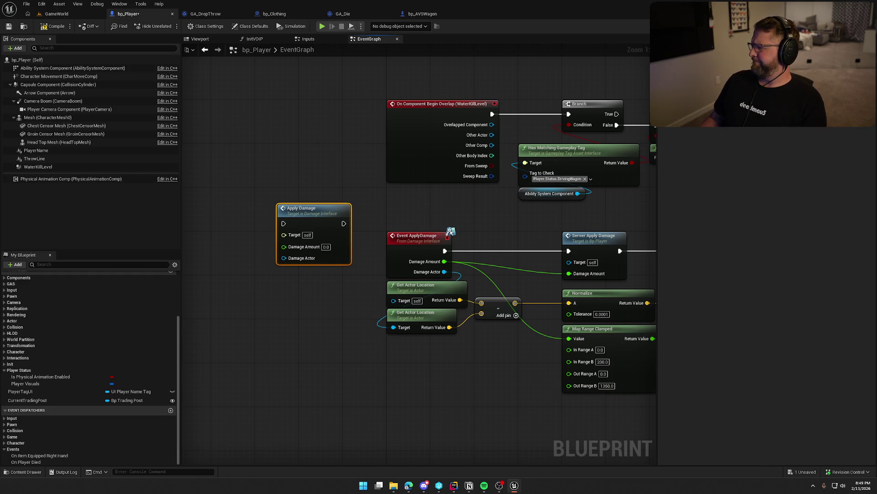
- Glance at bp_AVSWagon, then move bp_Player's Apply Damage node up and left
left_click(451, 231)
key("ctrl+Tab")
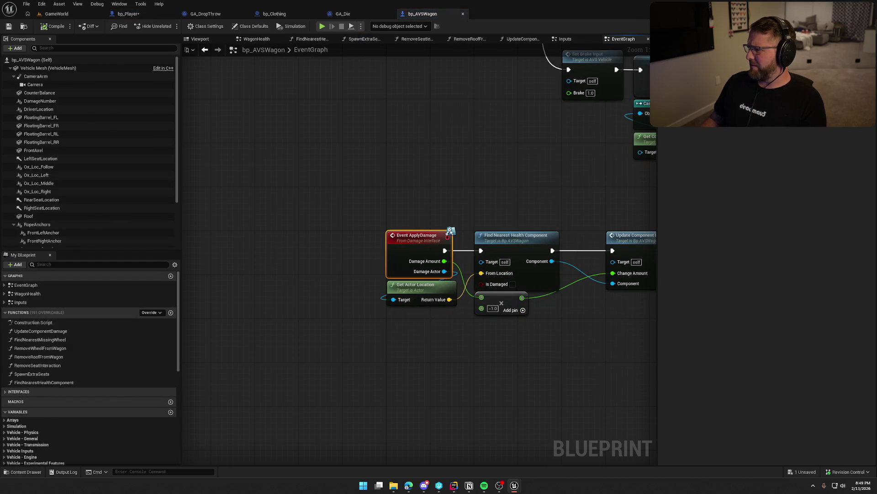
key("ctrl+Tab")
left_click(293, 228)
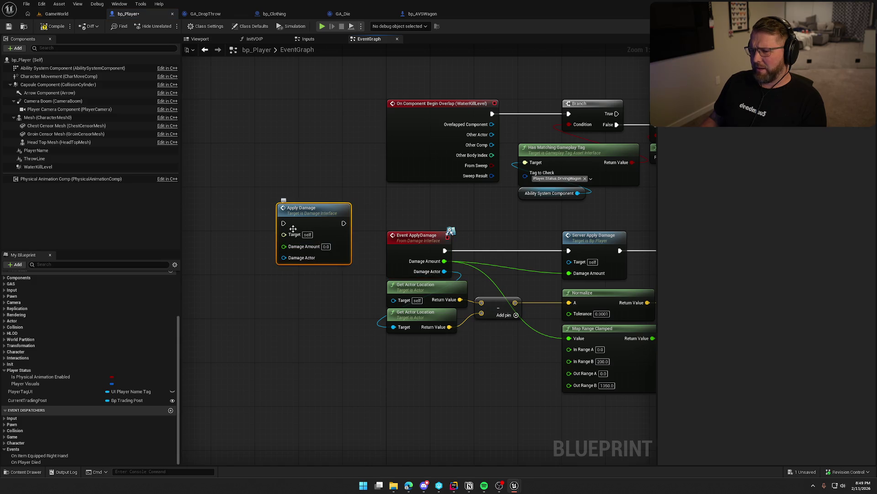
left_click_drag(327, 214, 306, 198)
- Compare bp_AVSWagon's damage event, then return to bp_Player's Fall Damage Server Apply Damage call
right_click(305, 199)
mouse_move(355, 271)
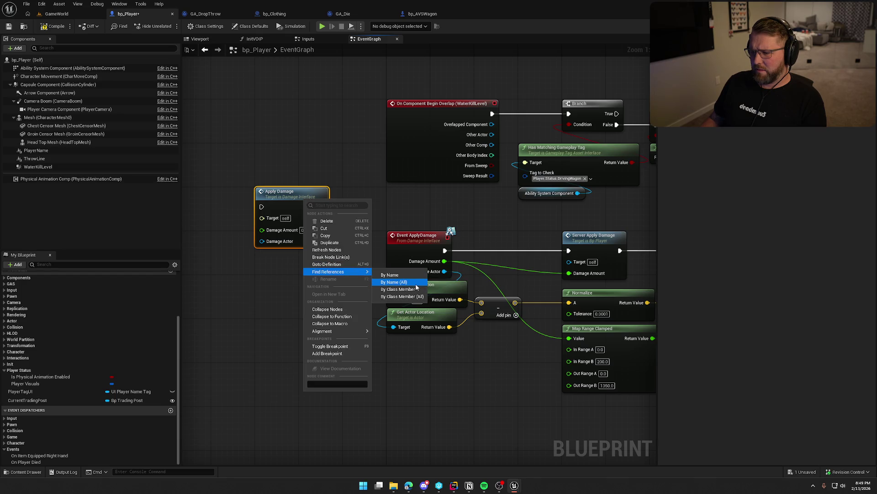
left_click(303, 332)
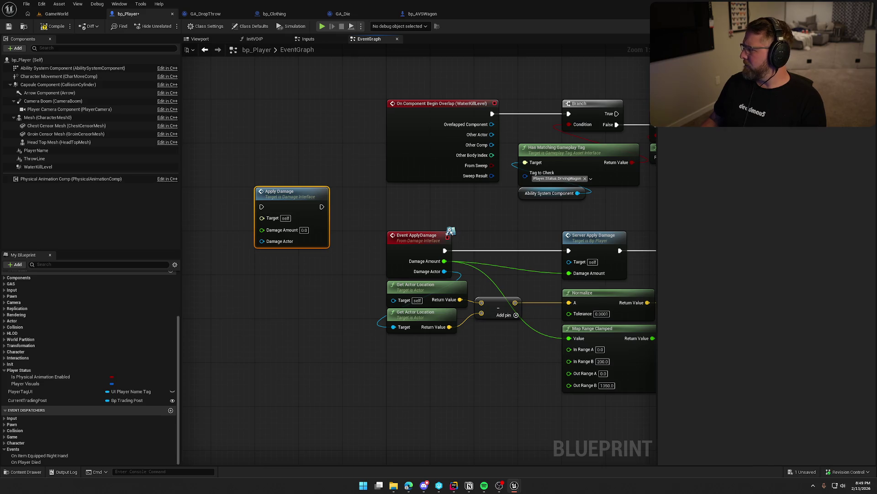
left_click(423, 14)
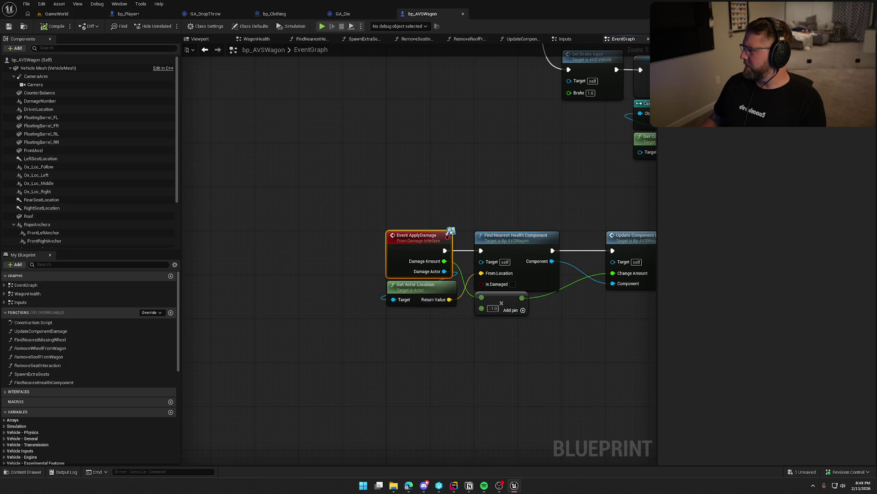
key("ctrl+Tab")
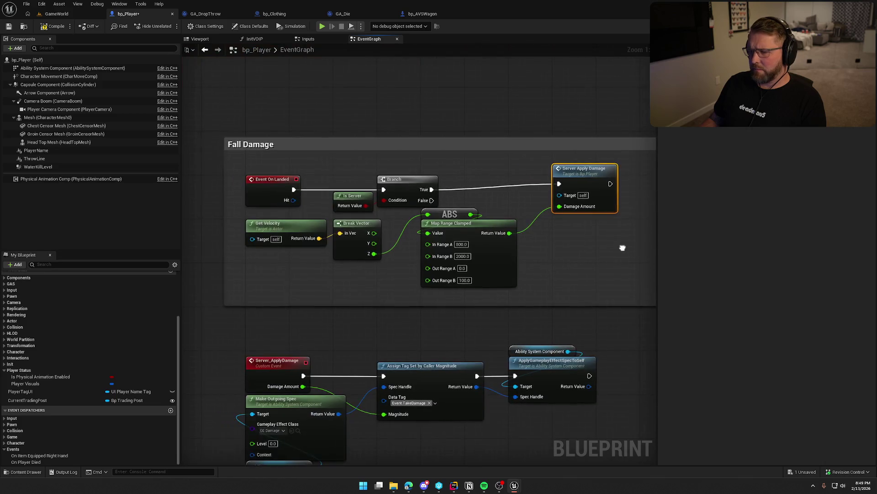
- Nudge Server Apply Damage left and move ABS and Map Range Clamped left and down
left_click_drag(548, 189, 542, 189)
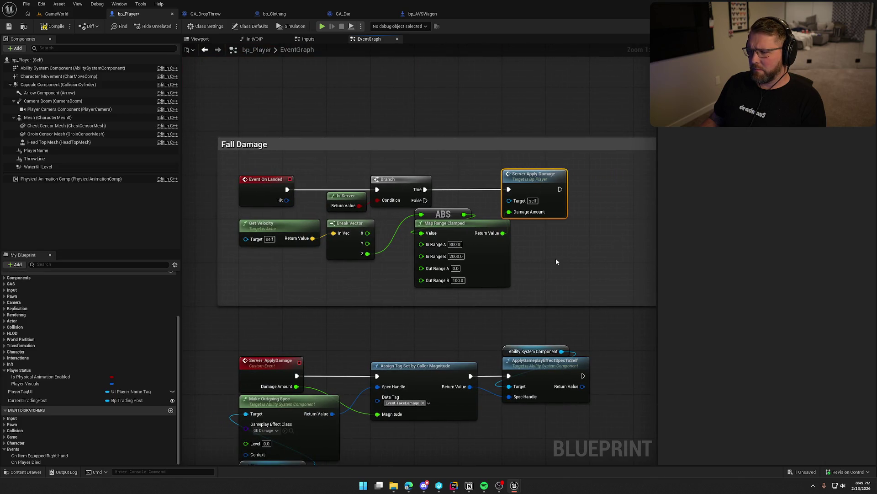
left_click(556, 255)
left_click(455, 211)
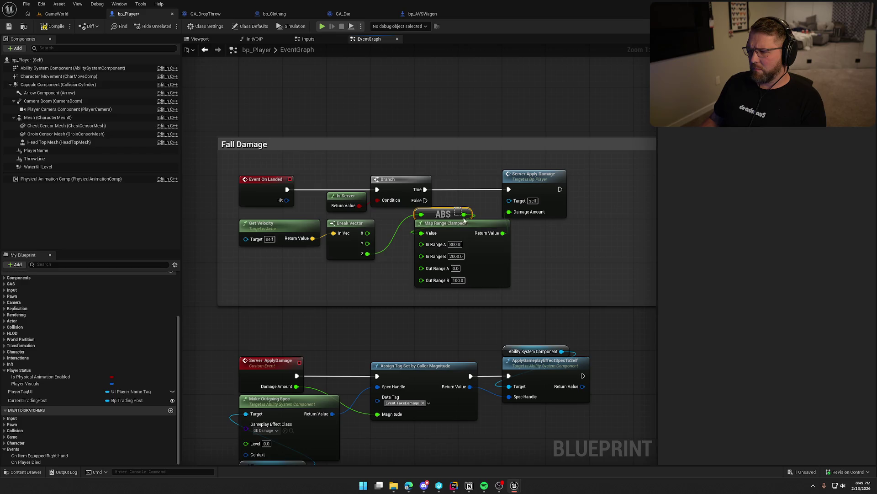
left_click(459, 225, "ctrl")
left_click_drag(459, 225, 438, 230)
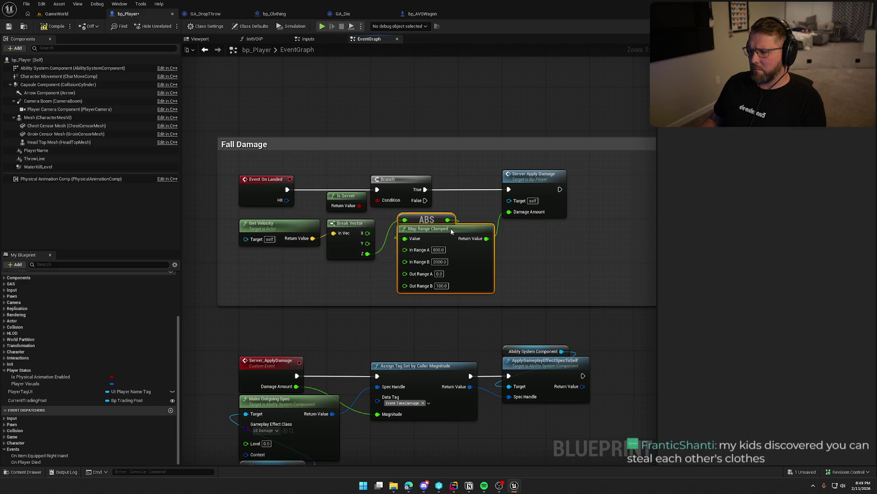
left_click(503, 236)
- Narrow the Fall Damage comment box and move it up
mouse_move(603, 207)
left_mouse_down()
mouse_move(503, 207)
mouse_move(600, 222)
left_mouse_up()
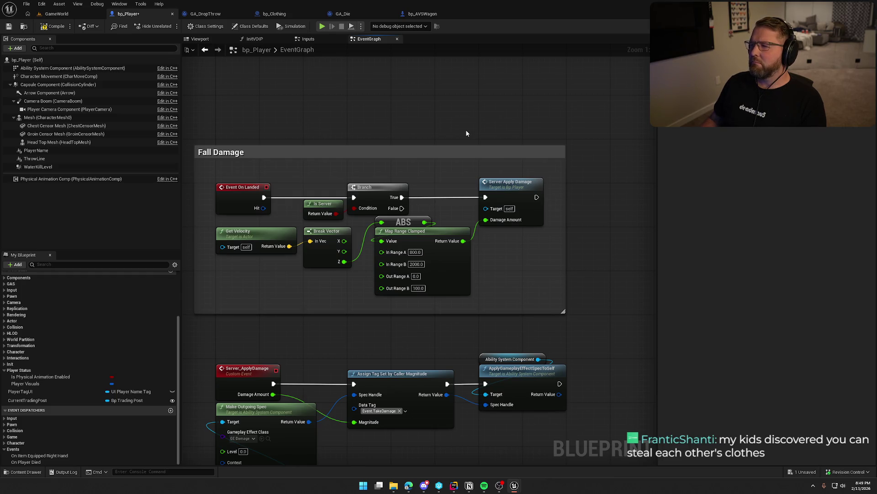
left_click_drag(475, 123, 491, 124)
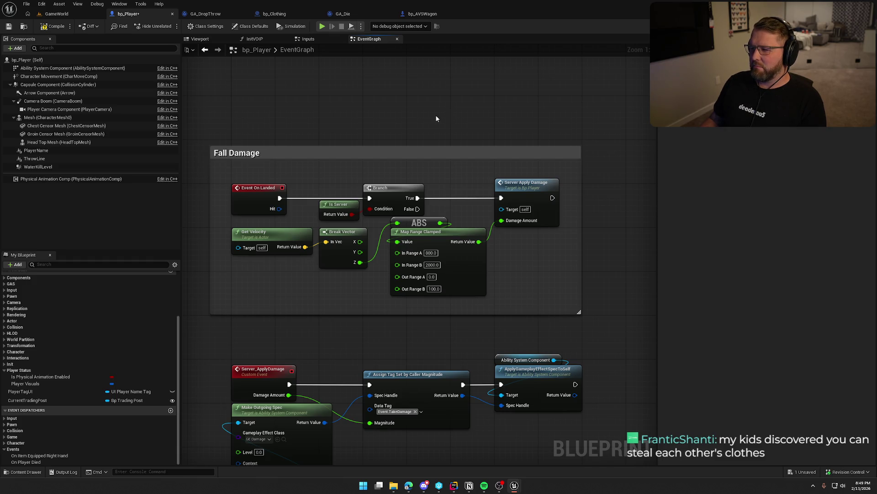
scroll(404, 235, "down", 5)
mouse_move(415, 215)
left_mouse_down()
mouse_move(412, 393)
mouse_move(409, 169)
left_mouse_up()
scroll(409, 169, "up", 2)
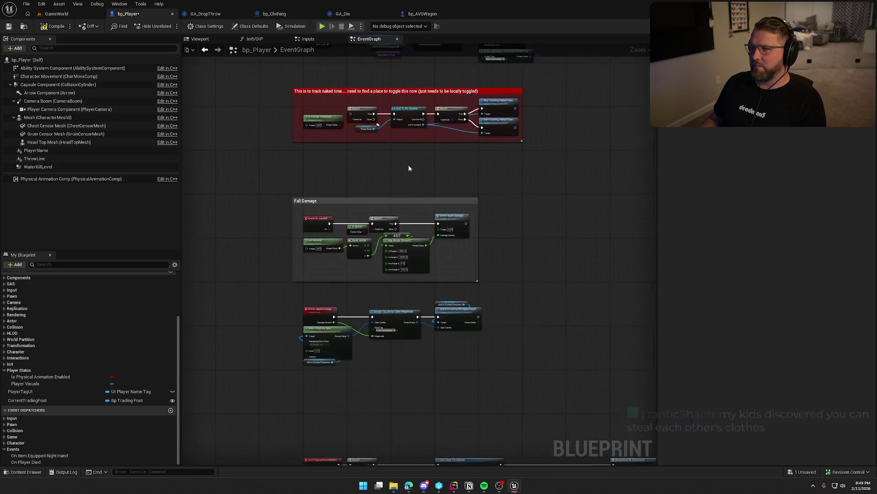
scroll(398, 271, "up", 1)
mouse_move(364, 310)
left_mouse_down()
mouse_move(364, 240)
mouse_move(392, 248)
left_mouse_up()
left_click(371, 234)
- Adjust the Fall Damage comment's height and trim its left and right sides to fit
left_click_drag(393, 365, 394, 357)
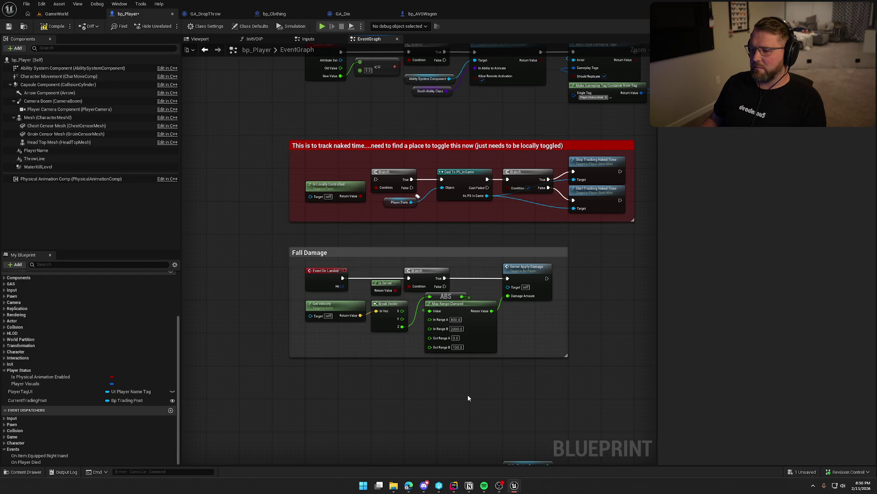
scroll(428, 405, "up", 2)
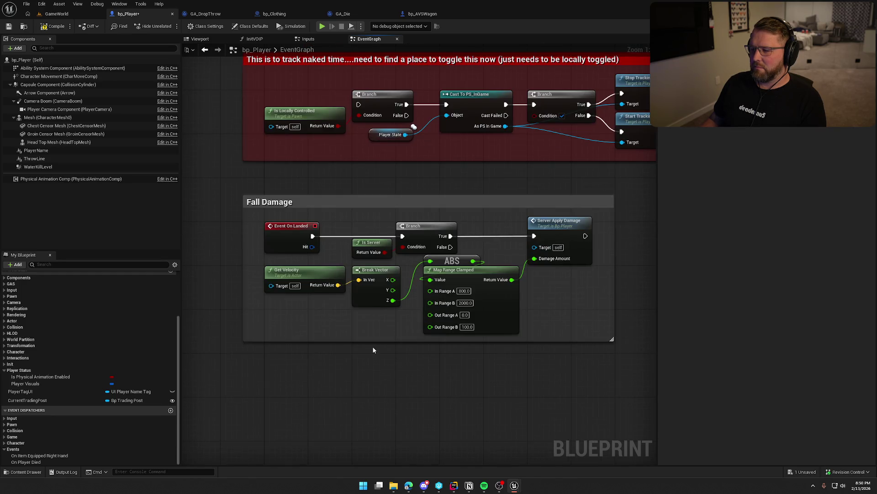
left_click_drag(375, 341, 378, 345)
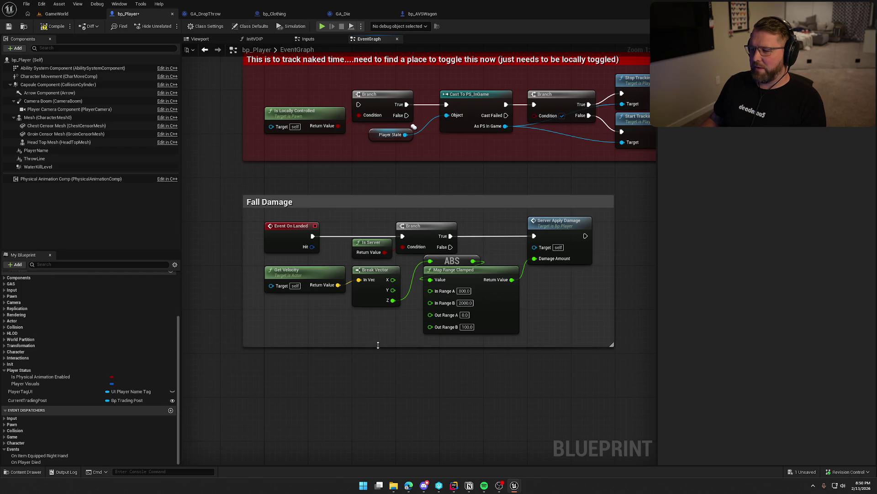
left_click_drag(244, 267, 260, 269)
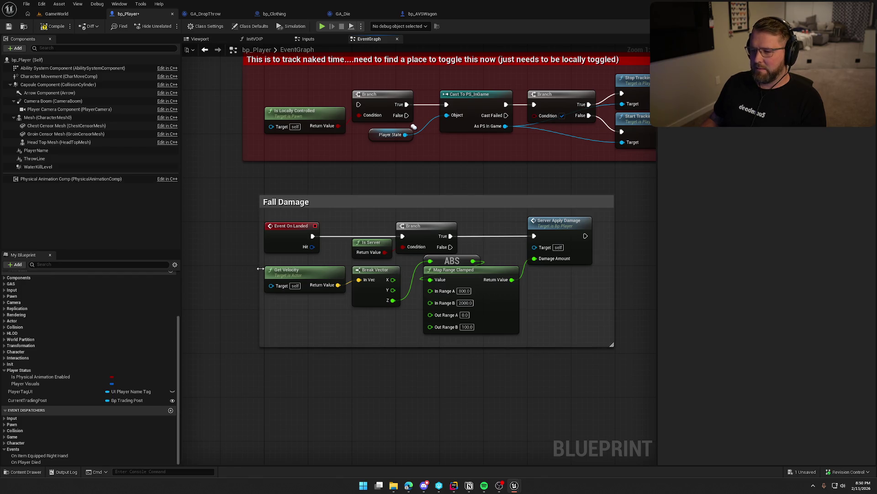
left_click_drag(609, 262, 593, 263)
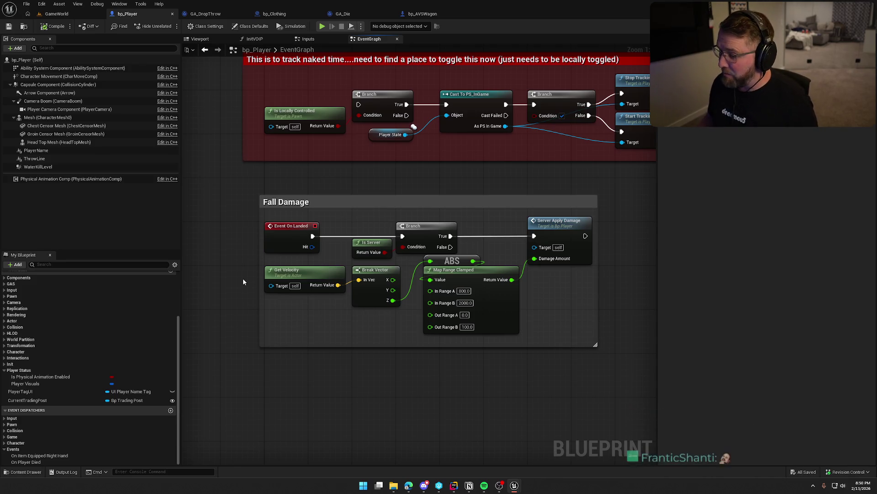
left_click_drag(506, 384, 487, 350)
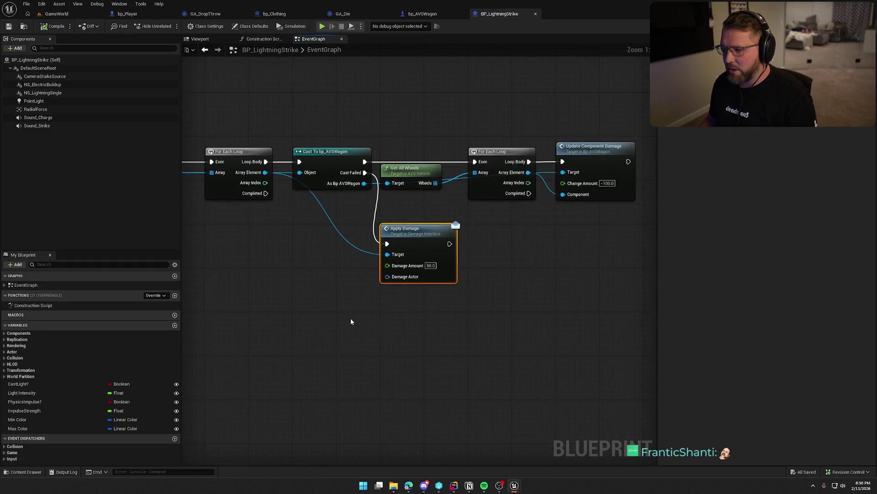
- Survey BP_LightningStrike's graph from Event BeginPlay and Strike Timeline to the Apply Damage section
mouse_move(276, 285)
left_mouse_down()
mouse_move(500, 287)
mouse_move(392, 266)
left_mouse_up()
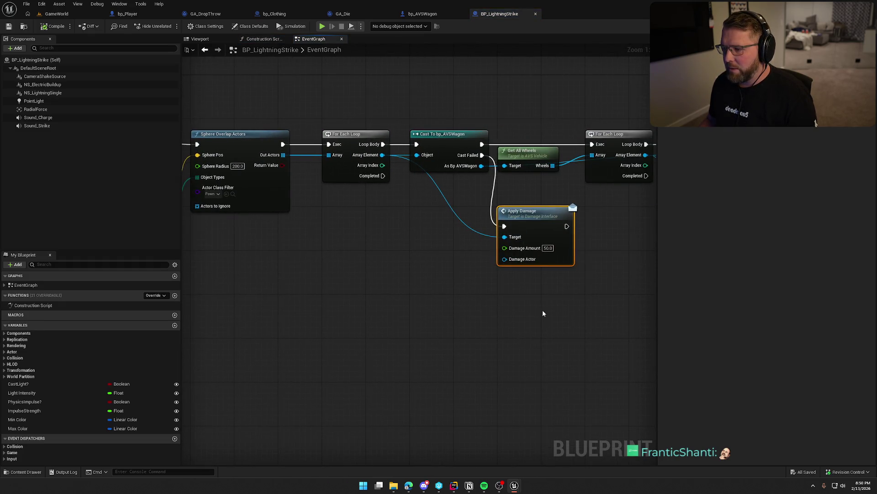
mouse_move(334, 281)
left_mouse_down()
mouse_move(836, 288)
mouse_move(481, 275)
mouse_move(553, 297)
left_mouse_up()
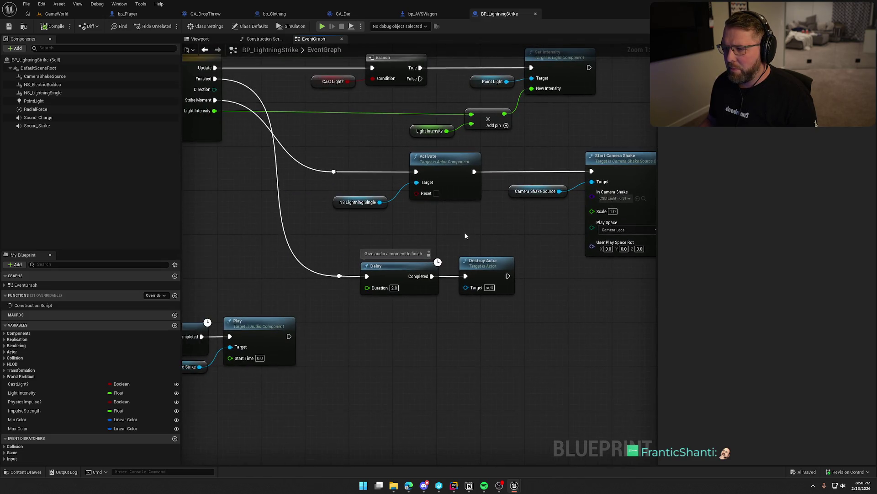
mouse_move(466, 235)
left_mouse_down()
mouse_move(617, 243)
mouse_move(711, 271)
mouse_move(810, 349)
left_mouse_up()
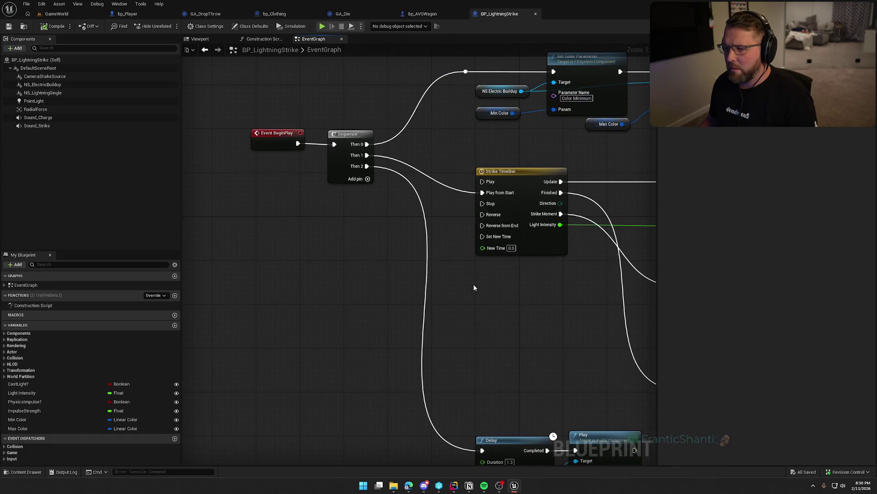
left_click_drag(377, 201, 184, 160)
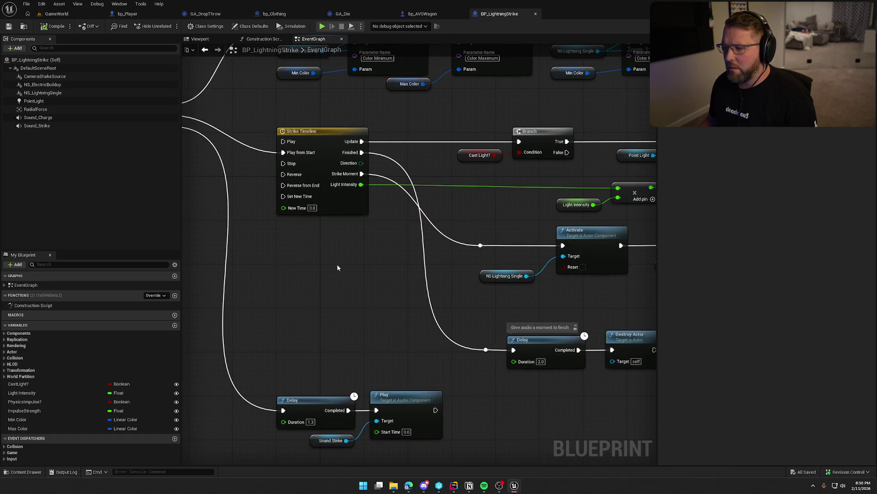
left_click_drag(336, 264, 149, 223)
left_click_drag(438, 265, 240, 246)
left_click_drag(466, 288, 241, 286)
left_click_drag(642, 360, 292, 332)
left_click_drag(449, 334, 341, 327)
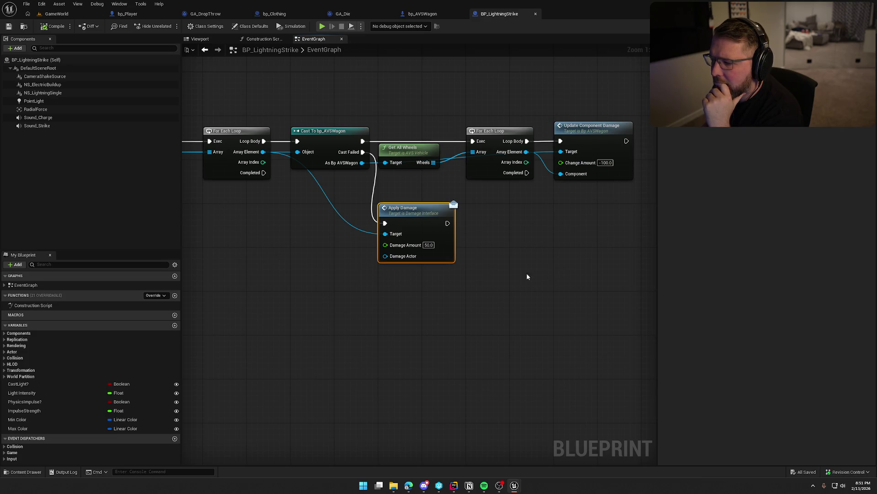
- Move the Apply Damage node right and review Fire Impulse, Make Array and camera shake nodes
left_click_drag(419, 216, 507, 217)
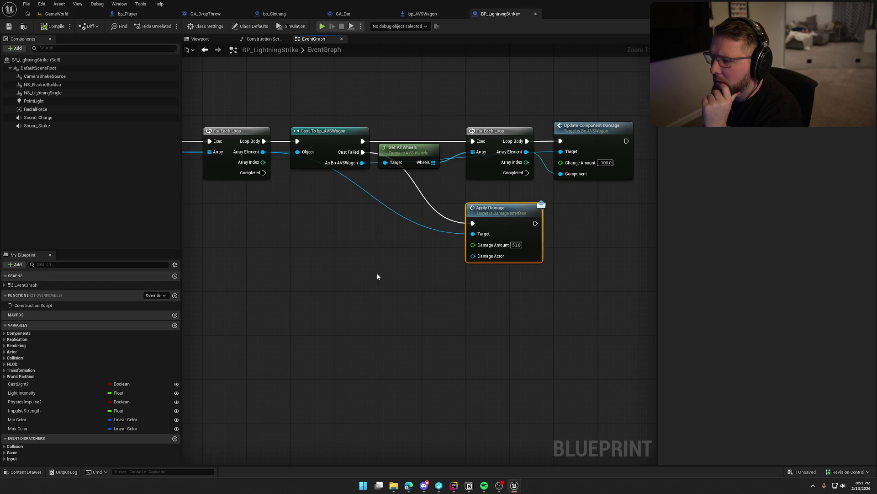
mouse_move(272, 278)
left_mouse_down()
mouse_move(454, 300)
mouse_move(441, 302)
left_mouse_up()
scroll(441, 302, "down", 2)
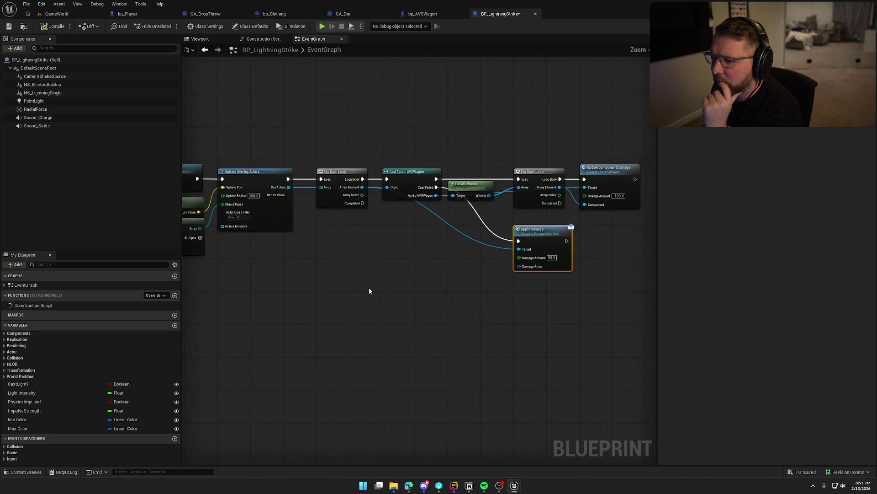
mouse_move(370, 290)
left_mouse_down()
mouse_move(427, 255)
mouse_move(371, 242)
left_mouse_up()
scroll(412, 317, "up", 2)
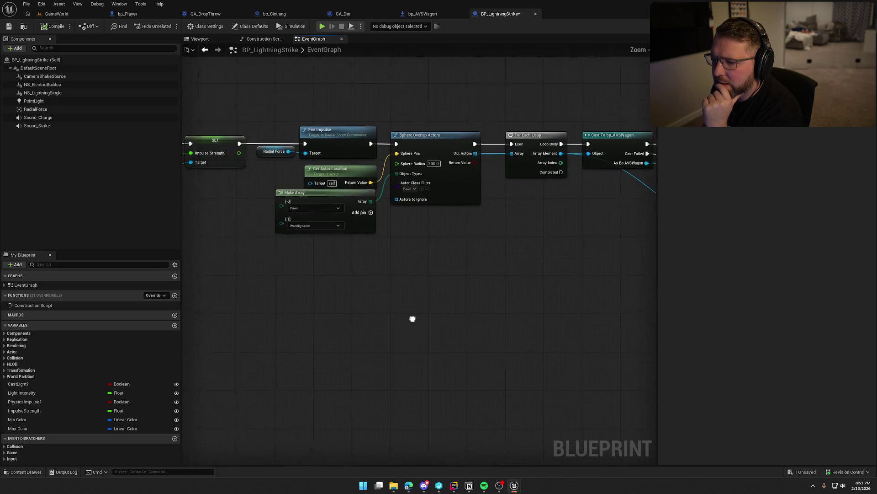
mouse_move(402, 305)
left_mouse_down()
mouse_move(476, 224)
mouse_move(470, 249)
mouse_move(434, 262)
mouse_move(322, 216)
left_mouse_up()
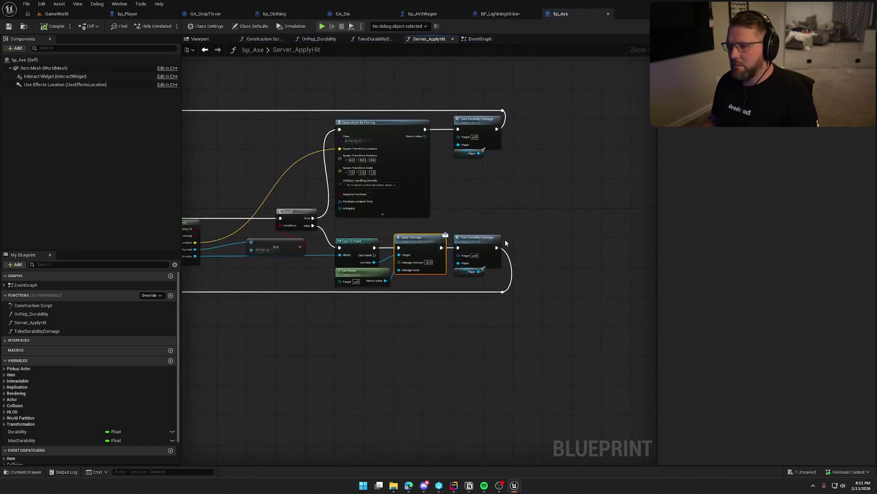
- Review bp_Axe's Server_ApplyHit graph from the trace setup through Cast To Pawn and Apply Damage
mouse_move(491, 323)
left_mouse_down()
mouse_move(456, 314)
mouse_move(558, 315)
mouse_move(587, 348)
mouse_move(621, 349)
left_mouse_up()
mouse_move(469, 369)
left_mouse_down()
mouse_move(377, 353)
mouse_move(378, 324)
left_mouse_up()
mouse_move(372, 252)
left_mouse_down()
mouse_move(418, 346)
mouse_move(436, 351)
left_mouse_up()
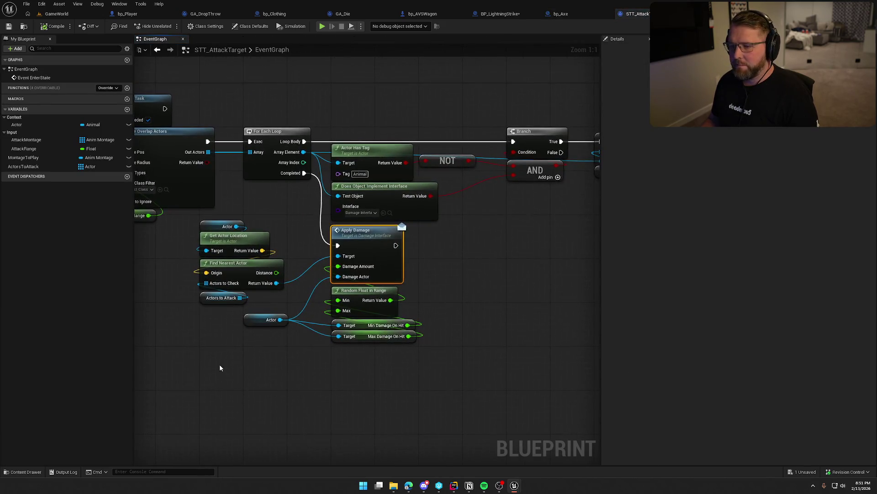
- Pan STT_AttackTarget's event graph past Play Montage to the overlap and Apply Damage section
scroll(219, 364, "up", 2)
left_click_drag(438, 370, 827, 391)
left_click_drag(671, 95, 573, 92)
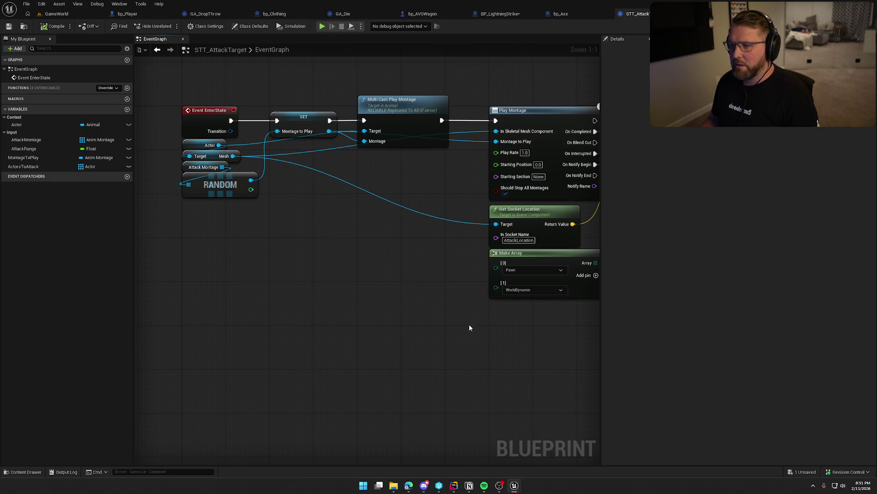
mouse_move(550, 349)
left_mouse_down()
mouse_move(457, 361)
mouse_move(280, 346)
mouse_move(474, 396)
left_mouse_up()
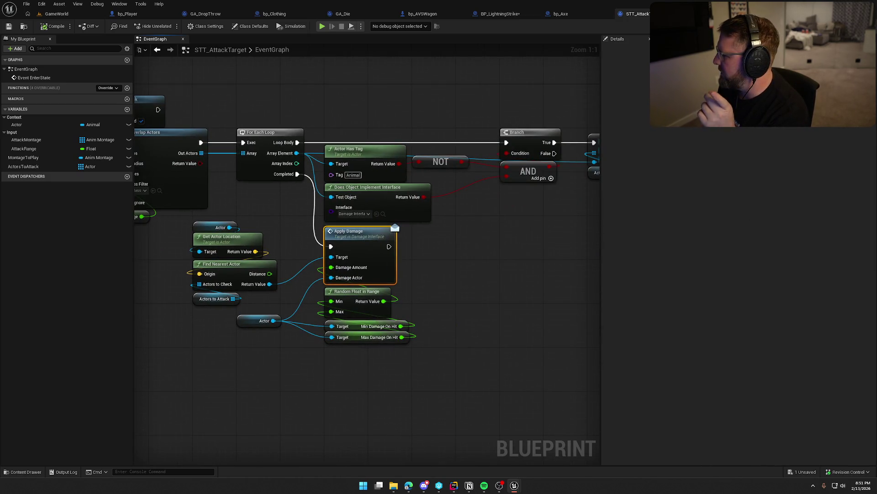
- In bp_Bullet, move the Apply Damage, Destroy Actor and Get Owner nodes right to make room
left_click(672, 14)
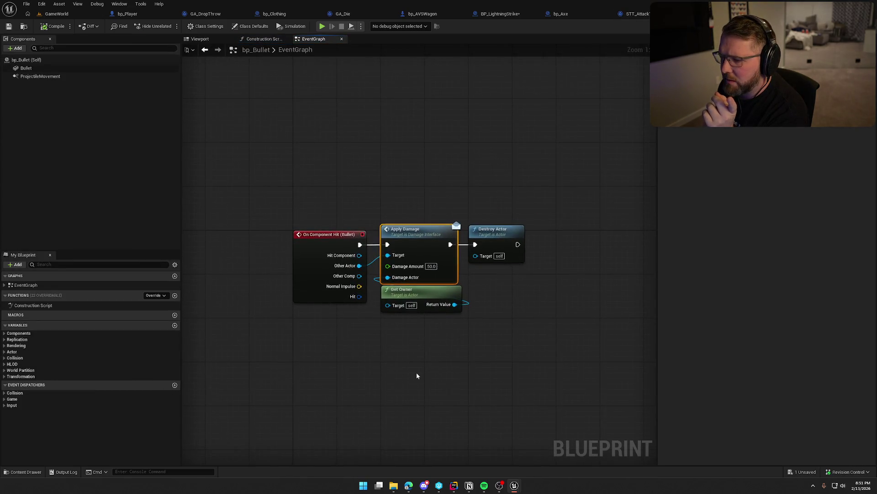
left_click_drag(446, 368, 379, 354)
left_click_drag(327, 165, 493, 302)
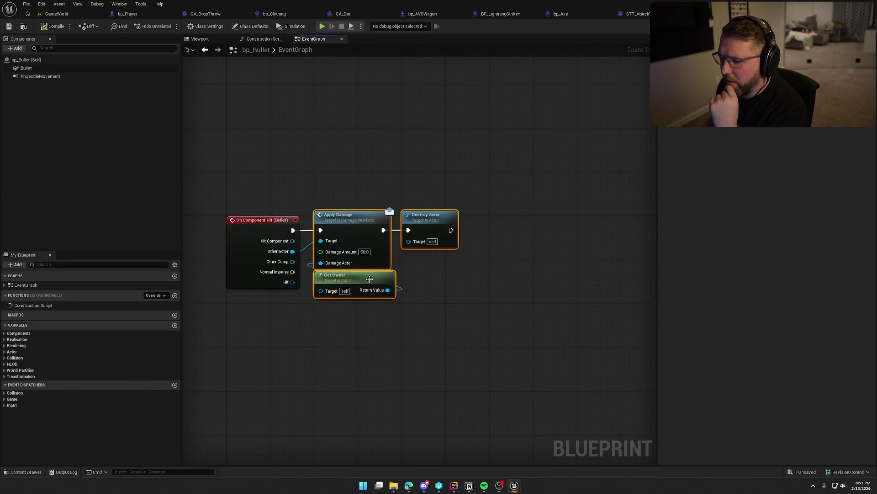
left_click_drag(368, 222, 500, 222)
left_click(256, 27)
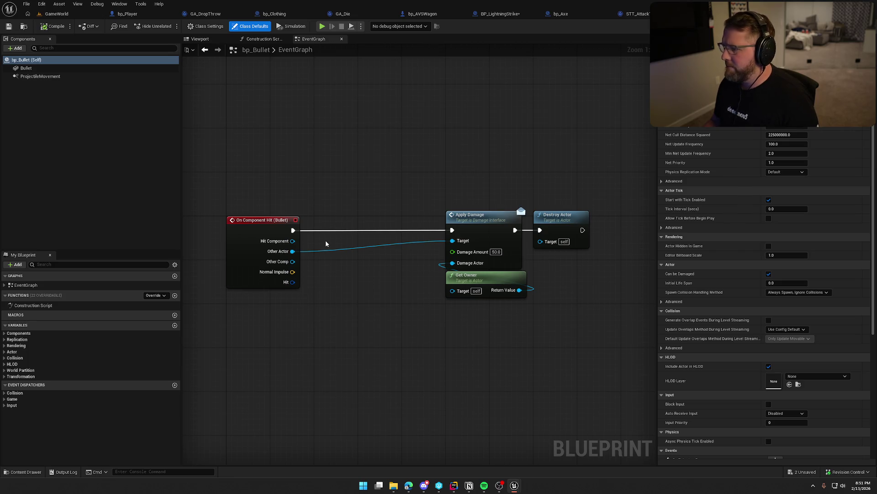
- Insert a Switch Has Authority node after On Component Hit, with the damage nodes beside it
left_click_drag(293, 230, 352, 237)
left_click(343, 188)
type("swith")
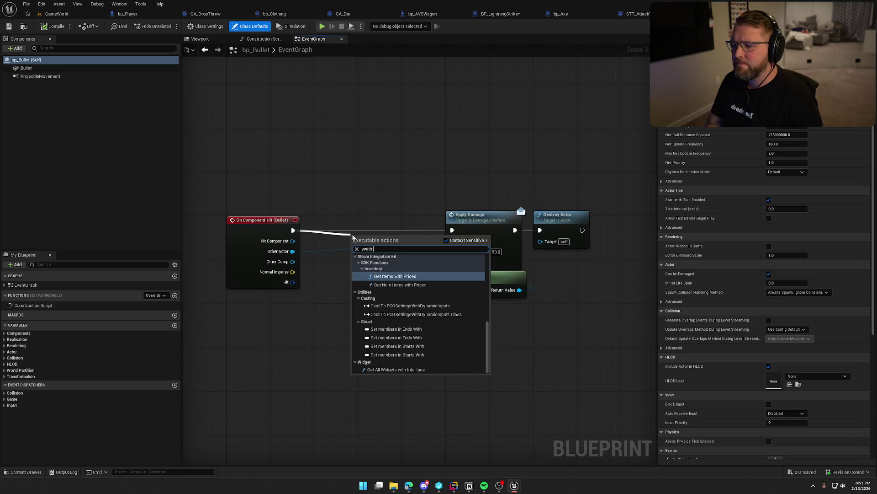
key("BackSpace")
type("ch ah")
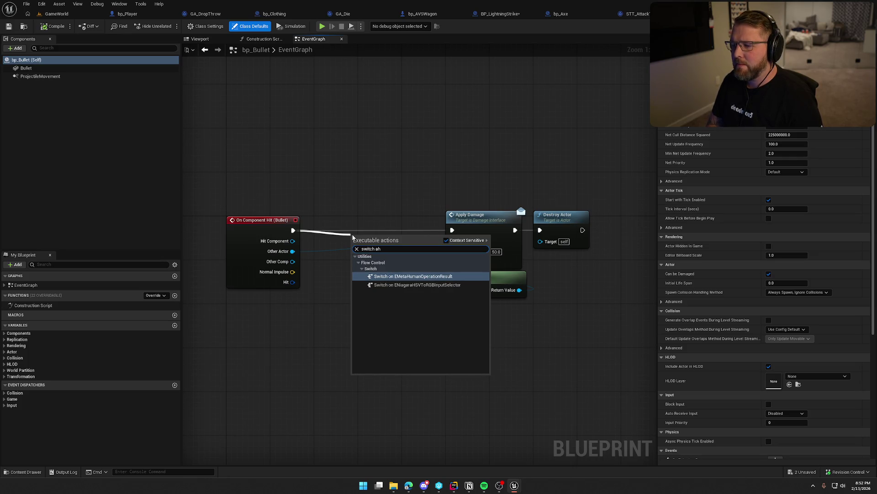
key("BackSpace")
key("BackSpace")
type("ha")
key("Return")
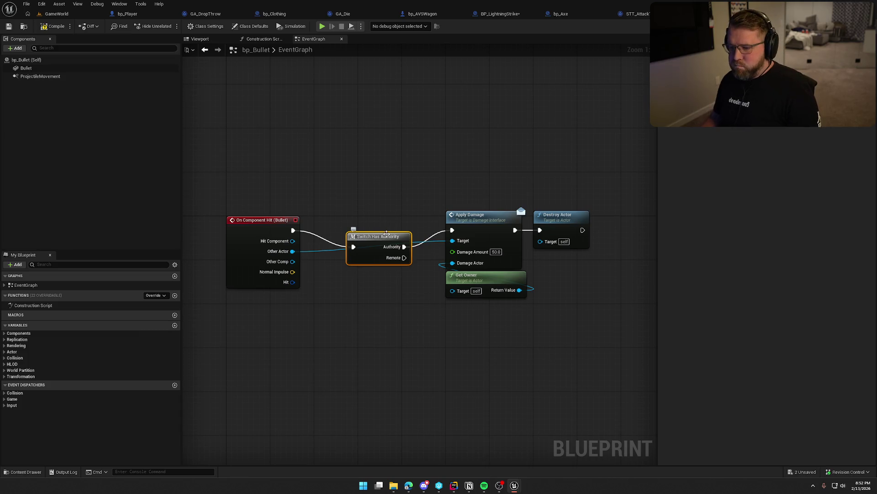
left_click_drag(387, 234, 353, 217)
left_click_drag(433, 167, 592, 298)
left_click_drag(481, 223, 449, 223)
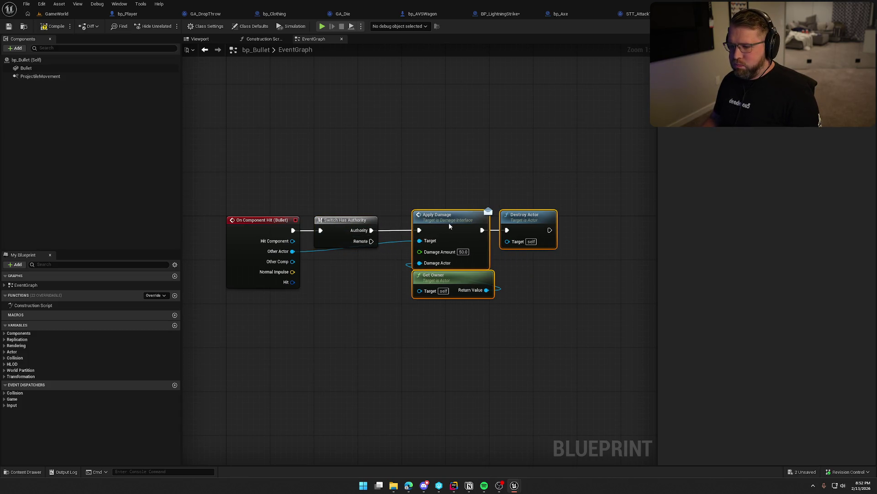
left_click_drag(412, 178, 445, 133)
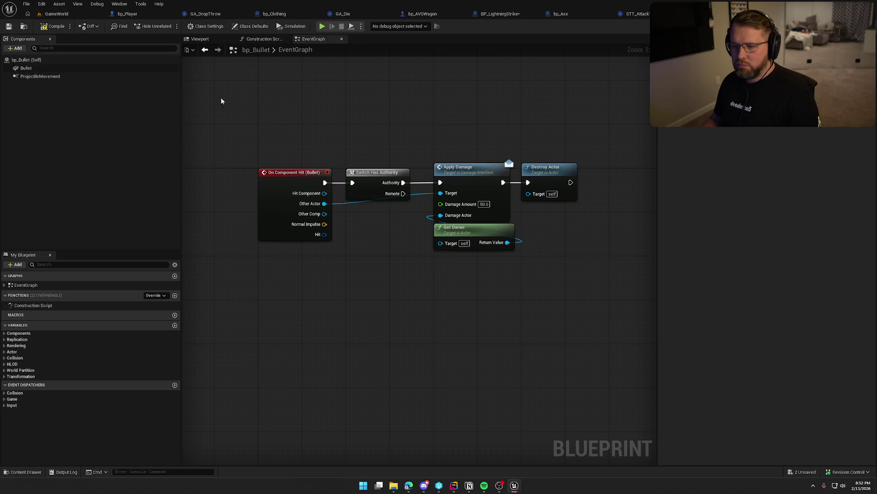
- Save bp_Bullet, checking it out so the save goes through
key("ctrl+s")
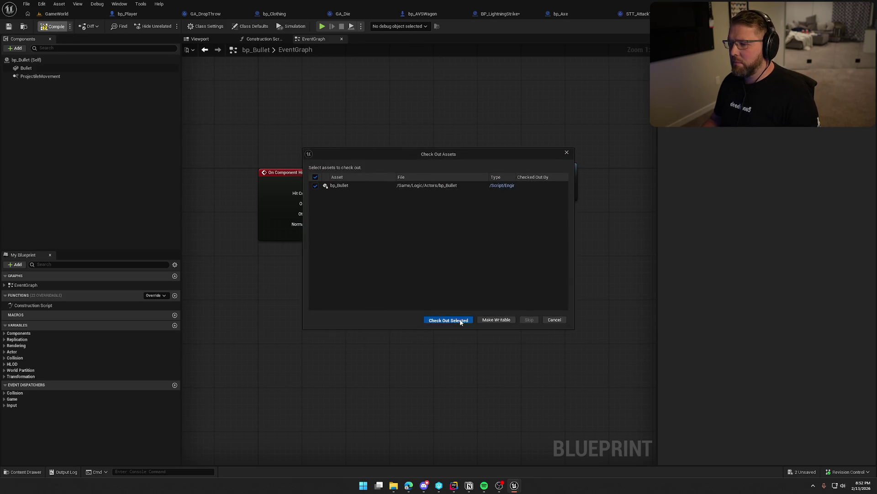
left_click(459, 319)
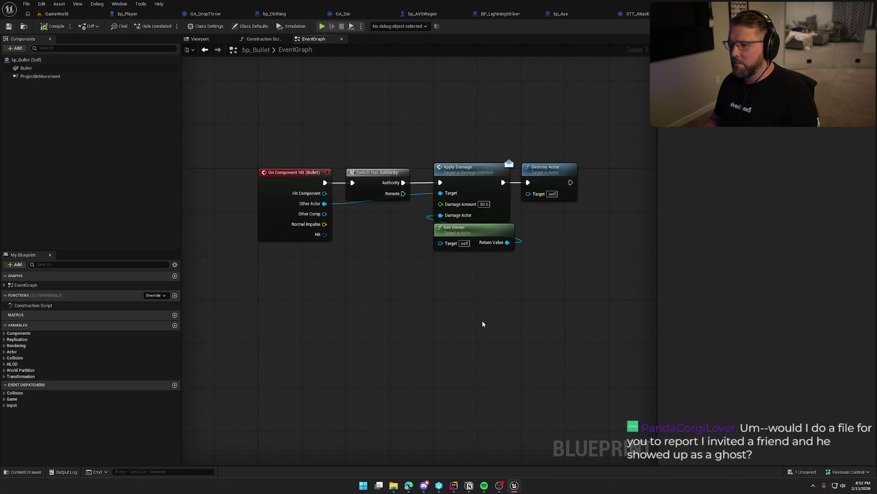
left_click_drag(459, 269, 436, 266)
left_click_drag(505, 250, 364, 152)
left_click(366, 120)
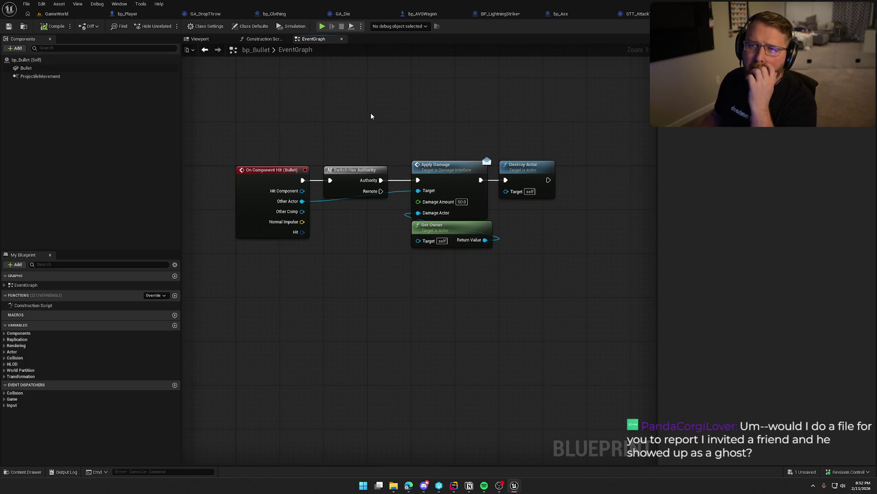
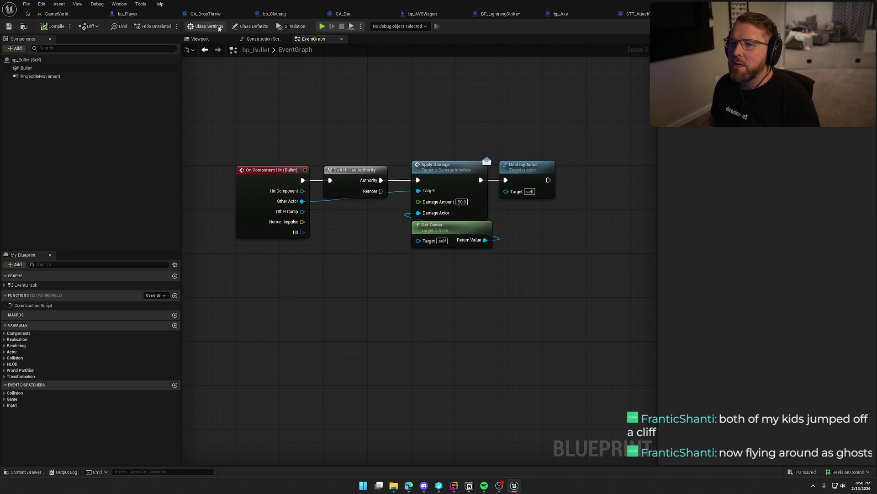
- Close the seven extra blueprint tabs so only bp_Player stays open
middle_click(227, 11)
middle_click(226, 11)
middle_click(226, 11)
middle_click(226, 11)
middle_click(226, 12)
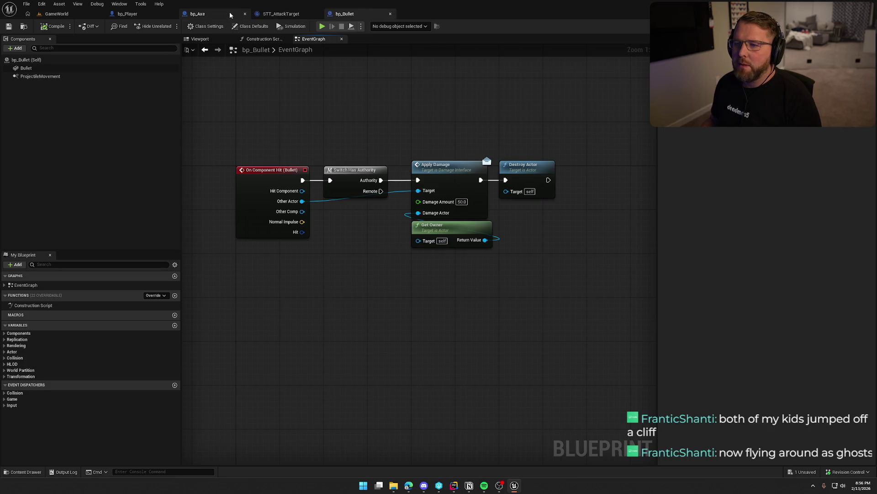
middle_click(227, 11)
middle_click(226, 11)
middle_click(226, 12)
- Check out bp_Player, delete the unused Apply Damage node, and save
key("ctrl+s")
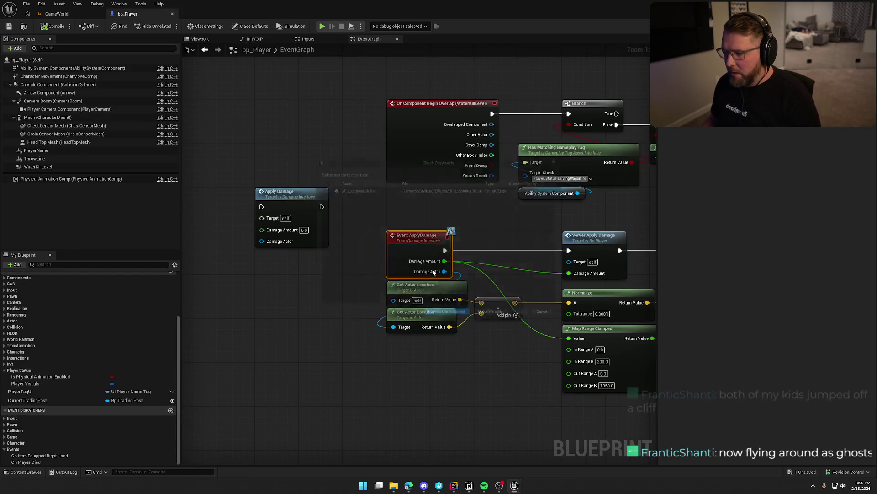
left_click(447, 334)
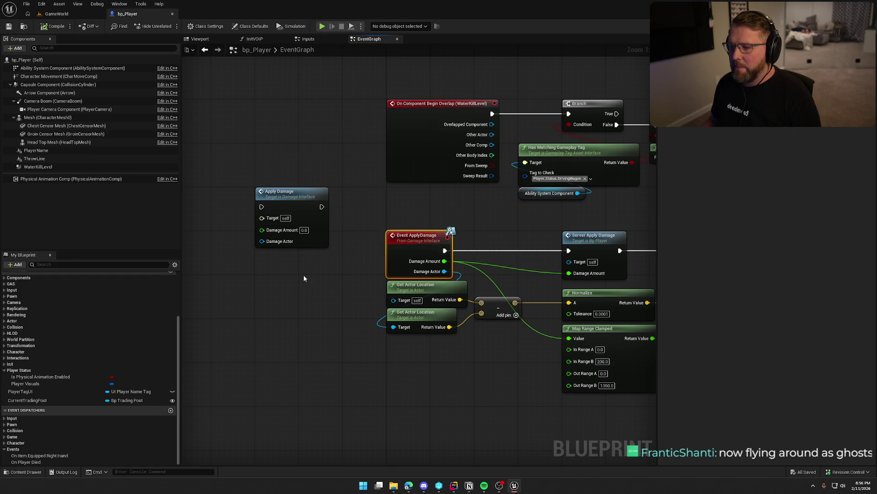
left_click(292, 215)
key("Delete")
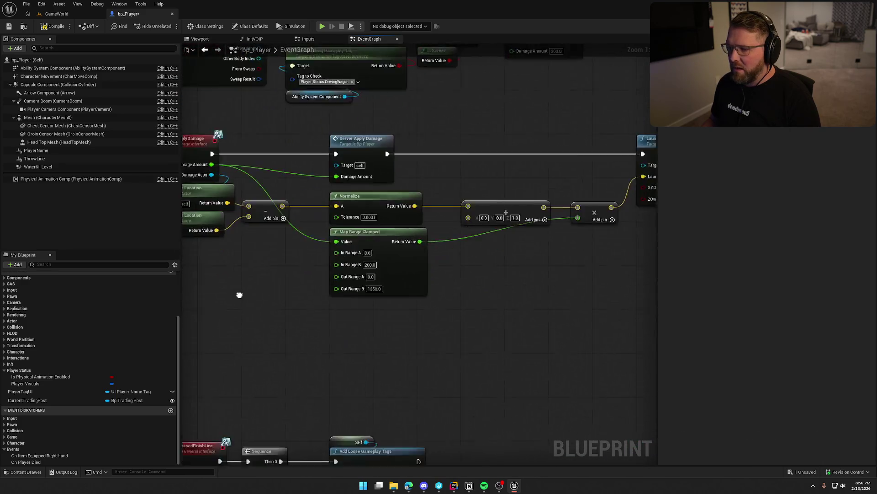
key("ctrl+s")
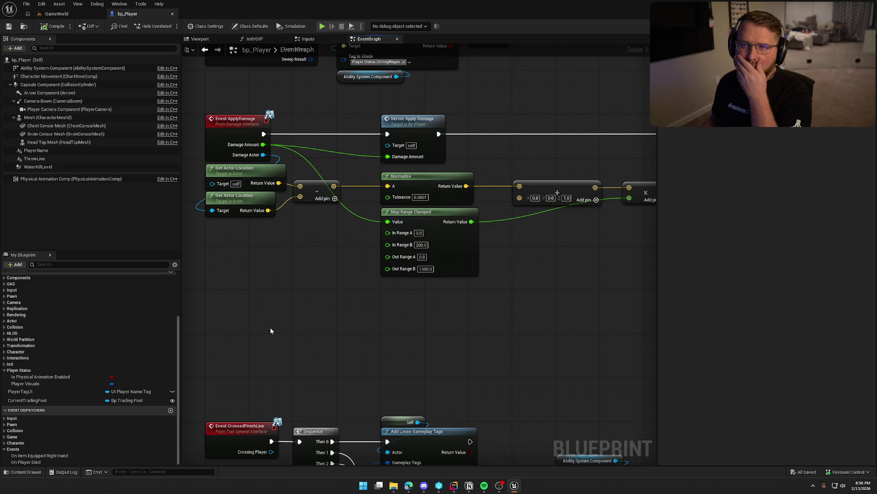
- Look over the Server_ApplyDamage, Health Changed, Fall Damage and SpawnGraveMarker node groups
mouse_move(311, 300)
left_mouse_down()
mouse_move(329, 164)
mouse_move(337, 221)
mouse_move(317, 415)
mouse_move(285, 217)
mouse_move(296, 385)
left_mouse_up()
scroll(319, 398, "down", 2)
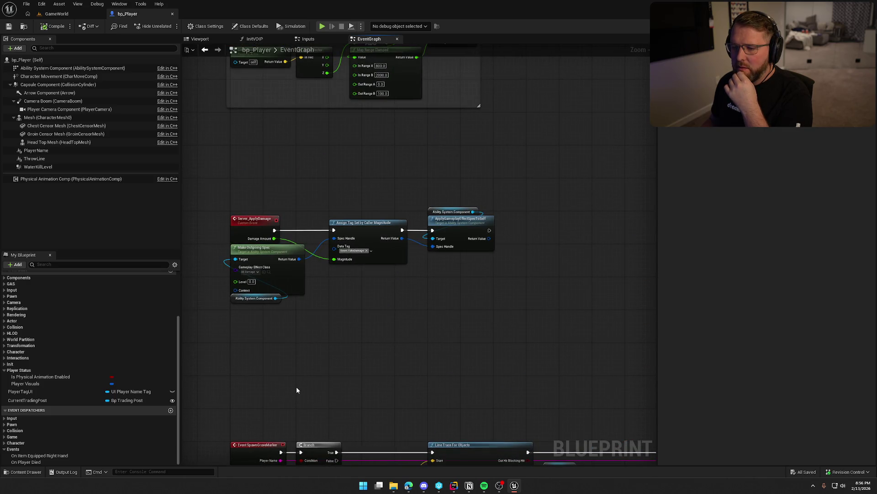
left_click_drag(422, 282, 228, 213)
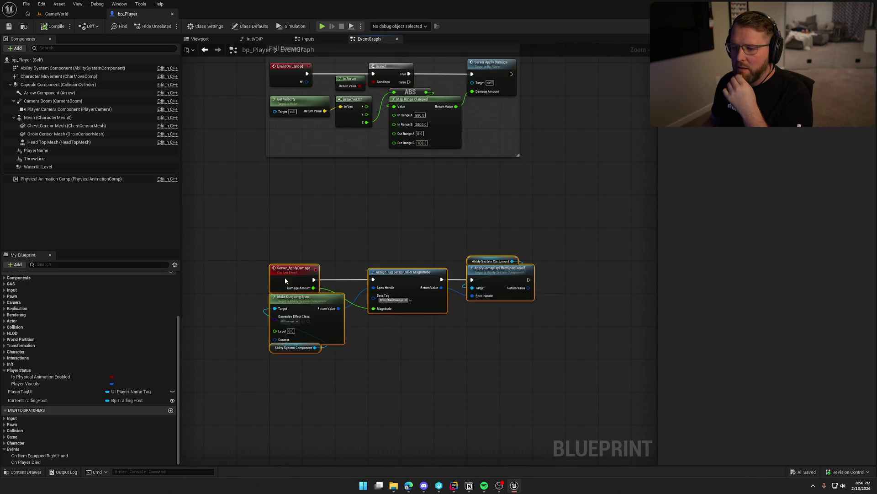
mouse_move(285, 277)
left_mouse_down()
mouse_move(285, 209)
mouse_move(305, 335)
mouse_move(291, 476)
left_mouse_up()
left_click(311, 185)
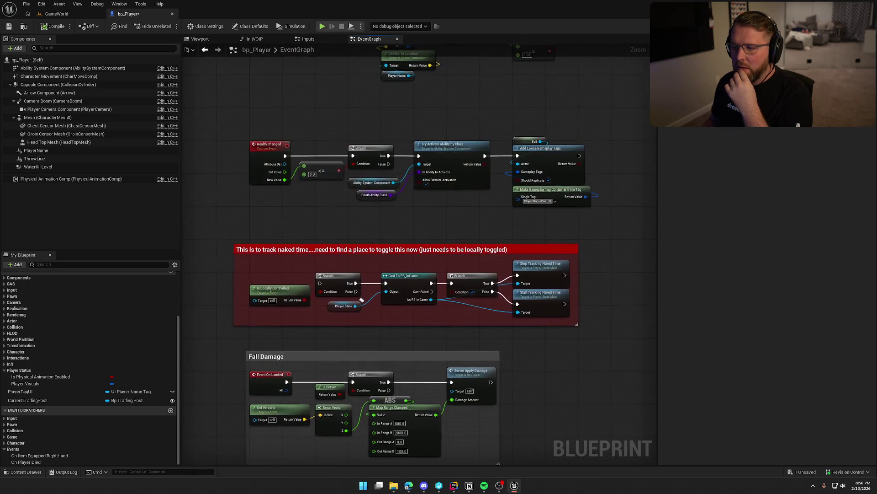
left_click_drag(292, 256, 295, 416)
left_click_drag(315, 464, 298, 262)
left_click_drag(298, 443, 331, 96)
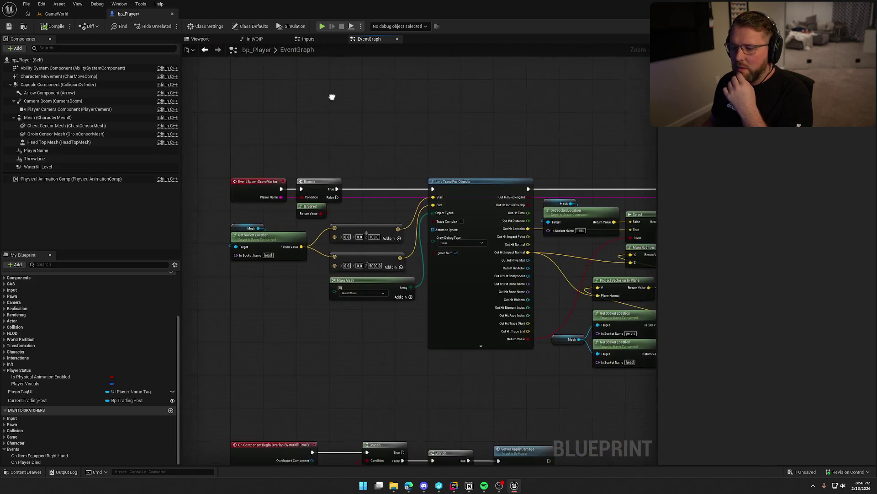
left_click_drag(314, 149, 310, 135)
scroll(339, 147, "up", 3)
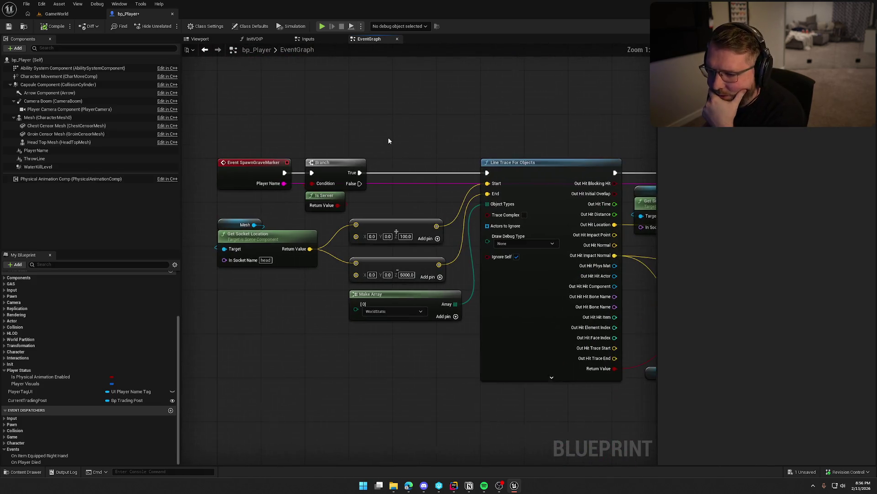
mouse_move(215, 214)
left_mouse_down()
mouse_move(366, 183)
mouse_move(381, 132)
left_mouse_up()
left_click(381, 132)
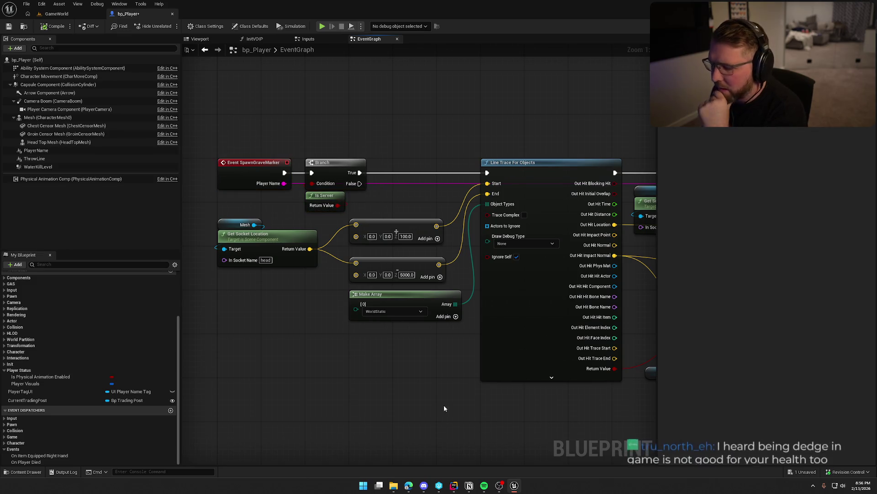
- In Rider, close the disassembly view and search PlayerCharacterMain.cpp for 'spawn'
left_click(455, 486)
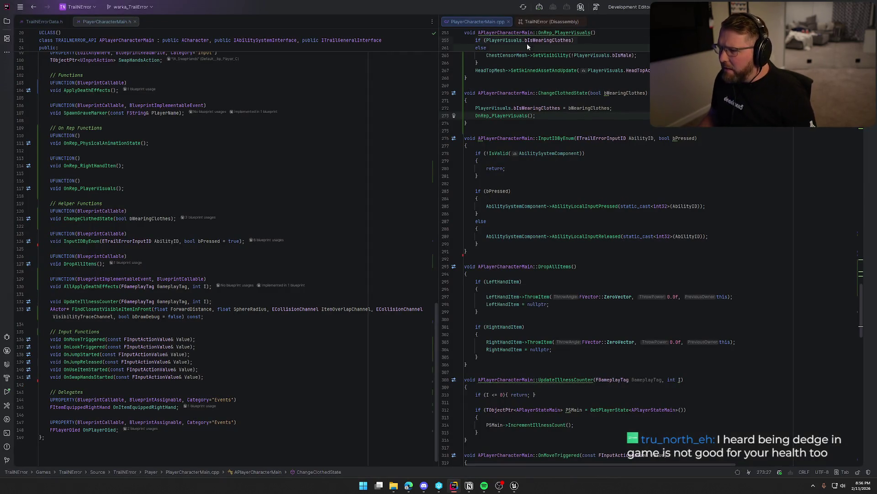
left_click(576, 21)
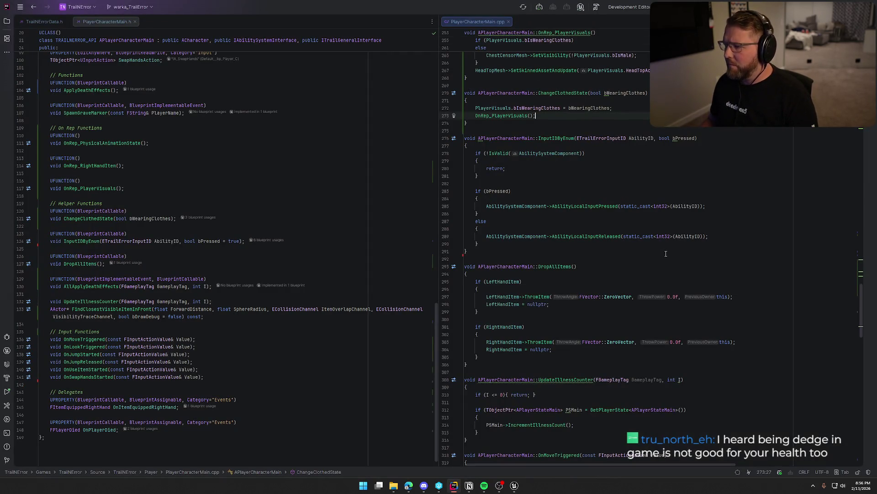
left_click(678, 173)
key("ctrl+f")
type("spawn")
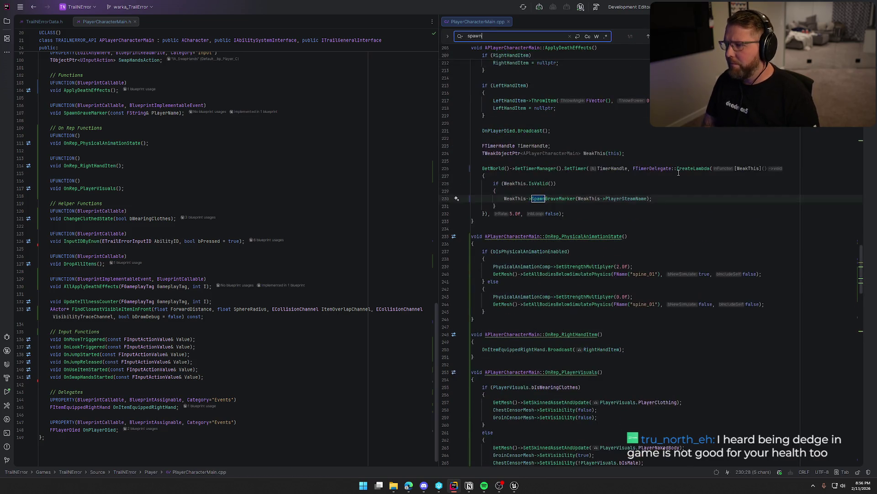
key("Escape")
key("End")
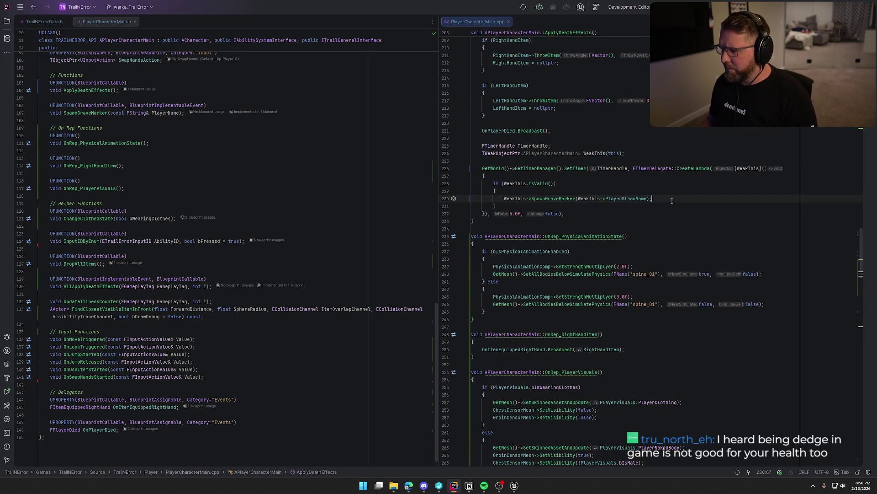
- Inspect ApplyDeathEffects' SpawnGraveMarker call, then return to the Unreal Editor
scroll(636, 219, "up", 3)
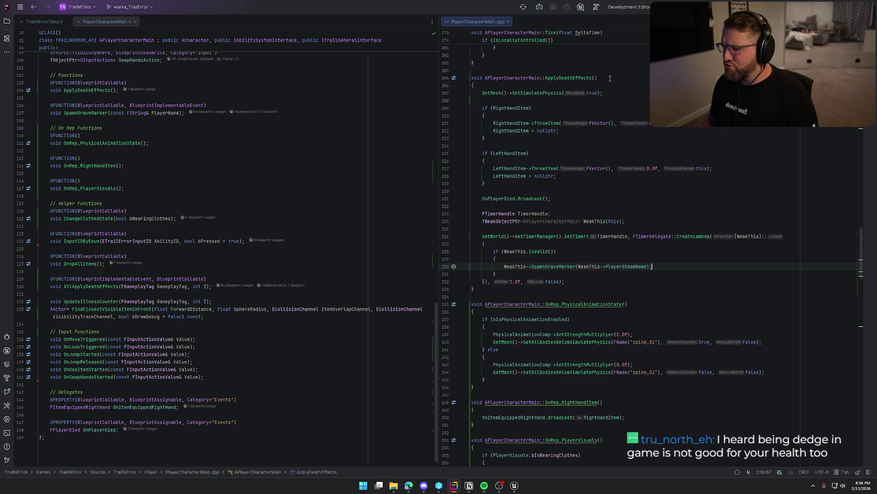
left_click(575, 77)
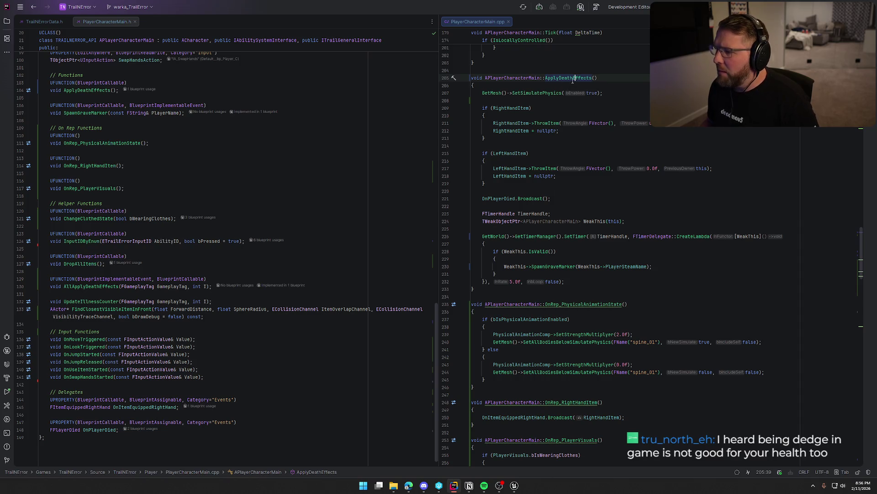
left_click(515, 486)
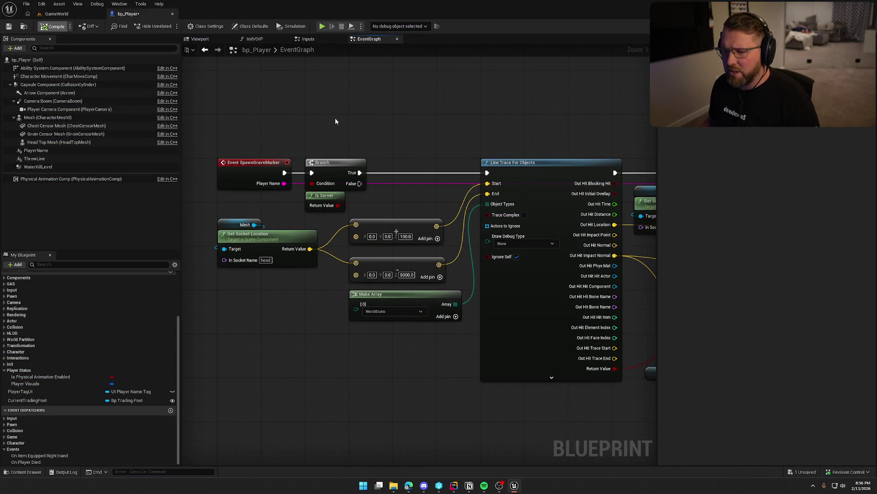
- Wire Event SpawnGraveMarker straight into Line Trace For Objects and delete the Branch and Is Server nodes
key("ctrl+s")
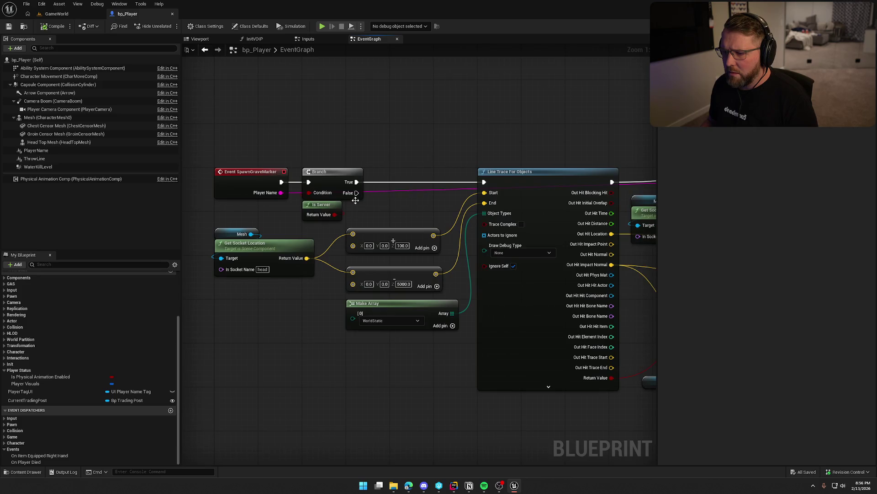
mouse_move(356, 200)
left_mouse_down()
mouse_move(302, 167)
mouse_move(361, 119)
left_mouse_up()
left_click_drag(282, 182, 486, 184)
key("Delete")
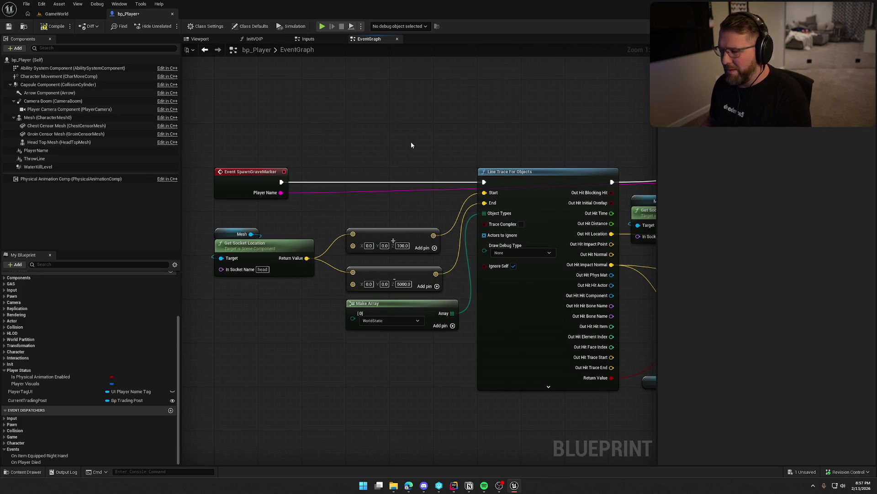
- Look over the nodes after Line Trace, through the SpawnActor to Destroy Actor chain
left_click_drag(411, 145, 417, 106)
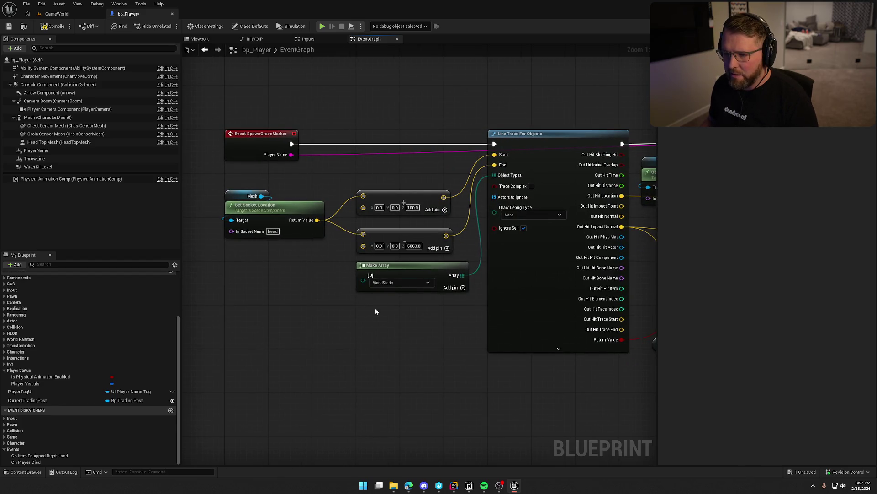
mouse_move(376, 311)
left_mouse_down()
mouse_move(364, 340)
mouse_move(304, 339)
left_mouse_up()
mouse_move(457, 393)
left_mouse_down()
mouse_move(347, 398)
mouse_move(287, 378)
mouse_move(379, 394)
left_mouse_up()
left_click_drag(513, 373, 409, 373)
left_click_drag(481, 148, 325, 140)
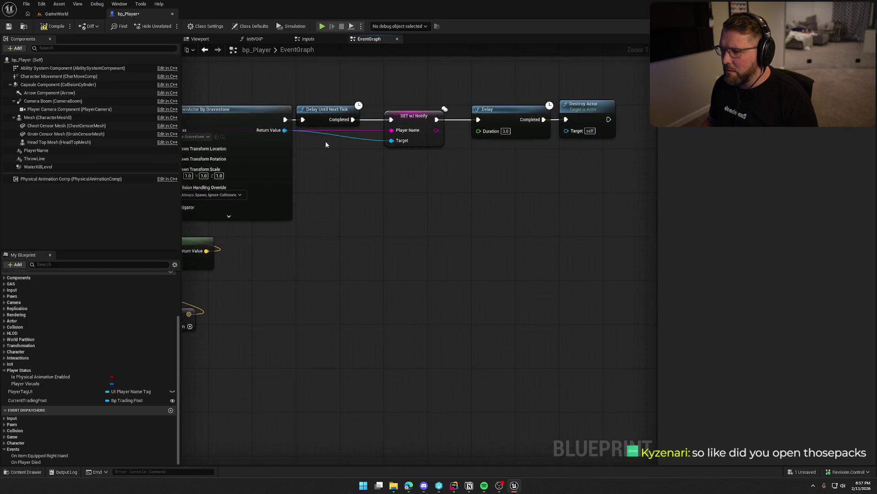
left_click_drag(191, 346, 648, 364)
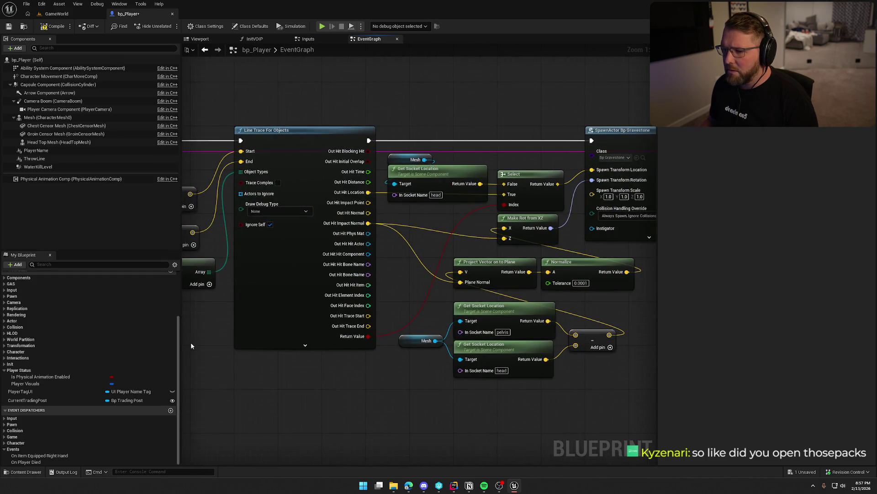
left_click_drag(191, 342, 494, 341)
scroll(388, 305, "down", 6)
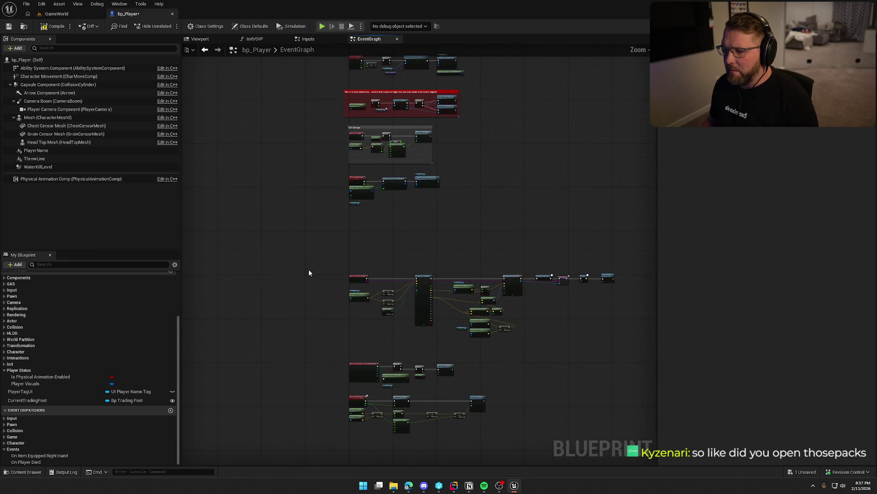
- Move the SpawnGraveMarker node group higher in the graph
left_click_drag(327, 251, 608, 341)
scroll(399, 282, "up", 5)
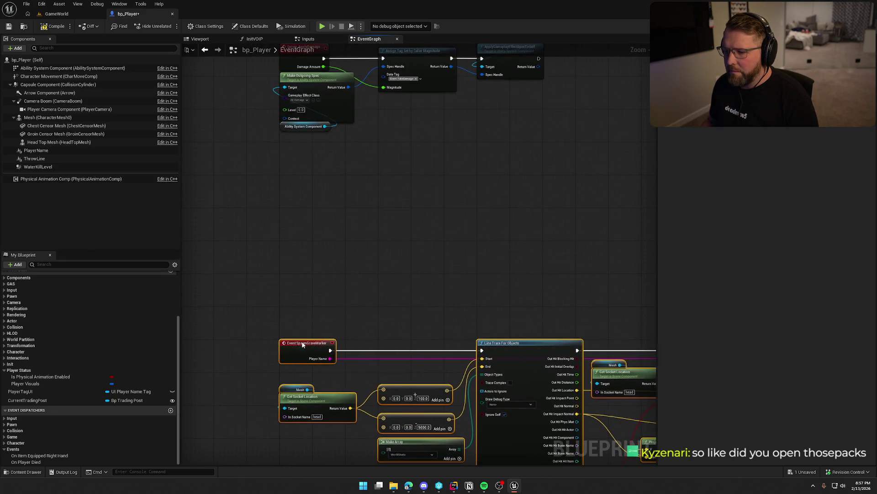
left_click_drag(302, 344, 300, 189)
left_click(344, 385)
scroll(361, 278, "down", 5)
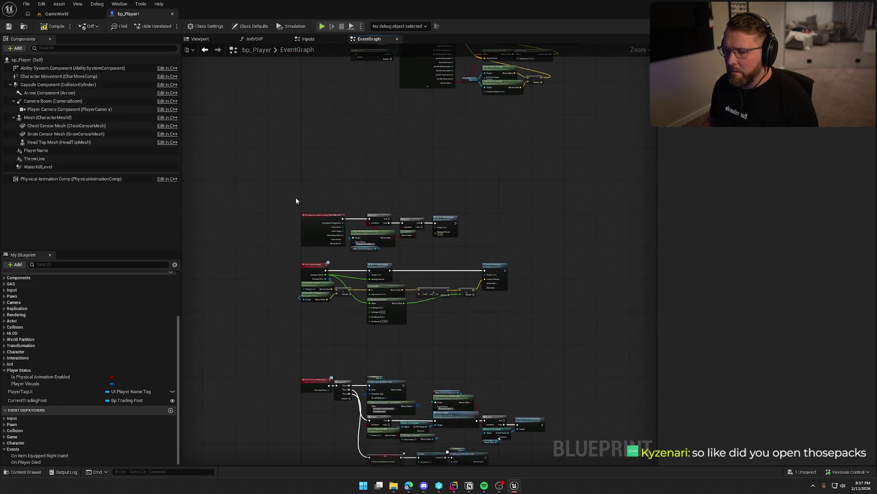
scroll(296, 201, "up", 5)
scroll(274, 187, "down", 1)
- Move the ApplyDamage row's overlap nodes up toward the upper group
mouse_move(270, 183)
left_mouse_down()
mouse_move(582, 306)
mouse_move(604, 305)
mouse_move(513, 278)
left_mouse_up()
scroll(457, 267, "up", 1)
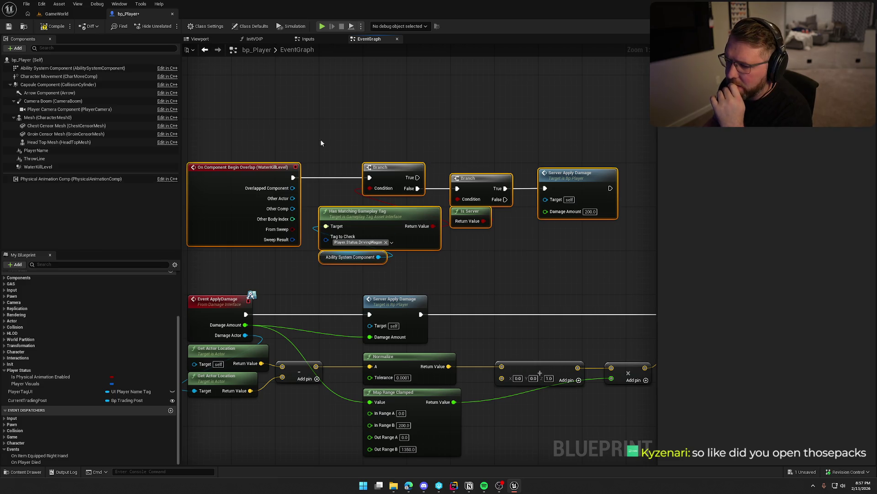
left_click_drag(241, 141, 572, 264)
scroll(505, 300, "down", 1)
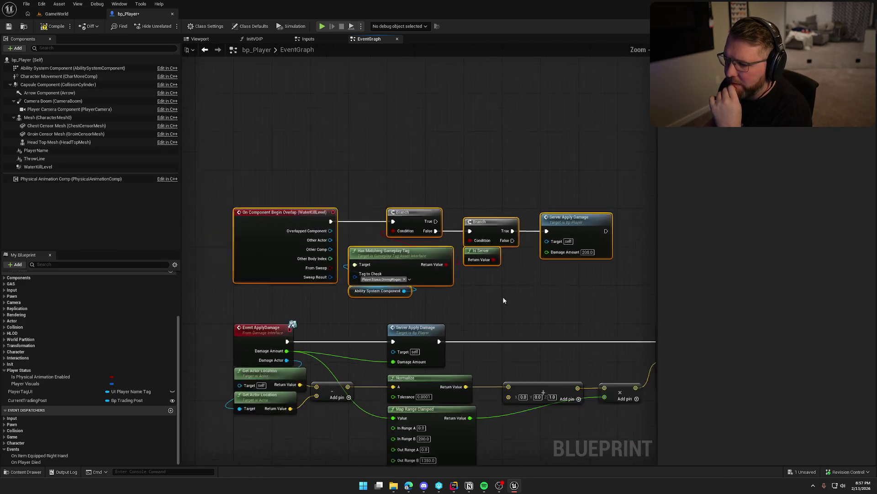
scroll(504, 300, "down", 2)
mouse_move(329, 297)
left_mouse_down()
mouse_move(297, 139)
mouse_move(354, 298)
left_mouse_up()
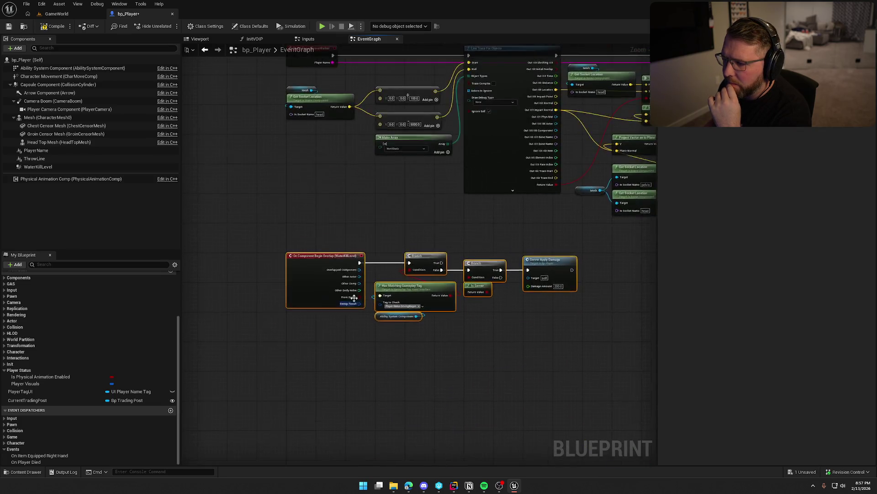
scroll(354, 298, "up", 2)
mouse_move(476, 354)
left_mouse_down()
mouse_move(327, 344)
mouse_move(429, 290)
mouse_move(432, 176)
left_mouse_up()
scroll(429, 290, "down", 1)
scroll(431, 176, "down", 1)
left_click_drag(285, 213, 579, 343)
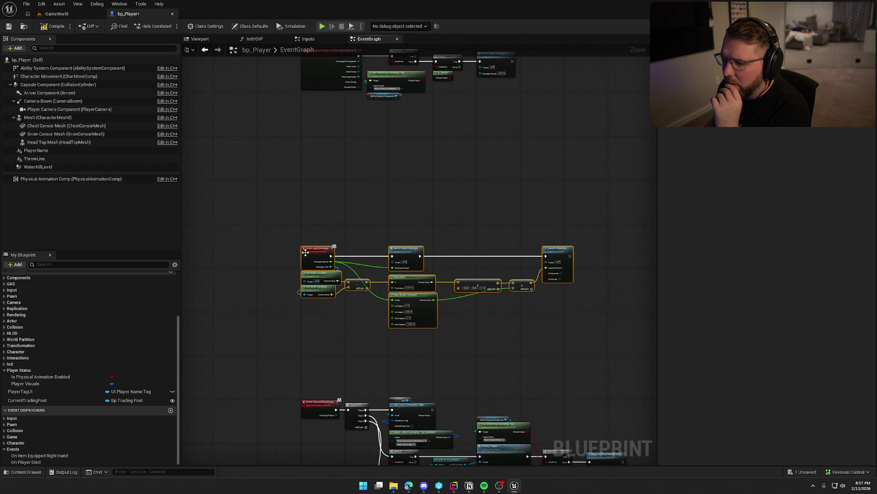
mouse_move(306, 253)
left_mouse_down()
mouse_move(319, 163)
mouse_move(315, 88)
left_mouse_up()
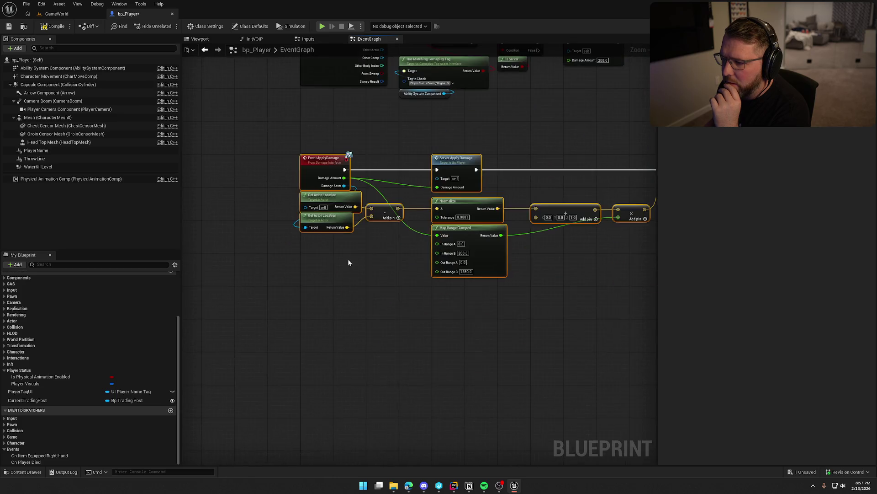
- Move the whole CrossedFinishLine node group up beneath the ApplyDamage nodes
scroll(349, 263, "down", 2)
mouse_move(391, 314)
left_mouse_down()
mouse_move(346, 232)
mouse_move(318, 119)
left_mouse_up()
left_click_drag(260, 114, 556, 279)
scroll(557, 278, "up", 3)
scroll(310, 360, "down", 1)
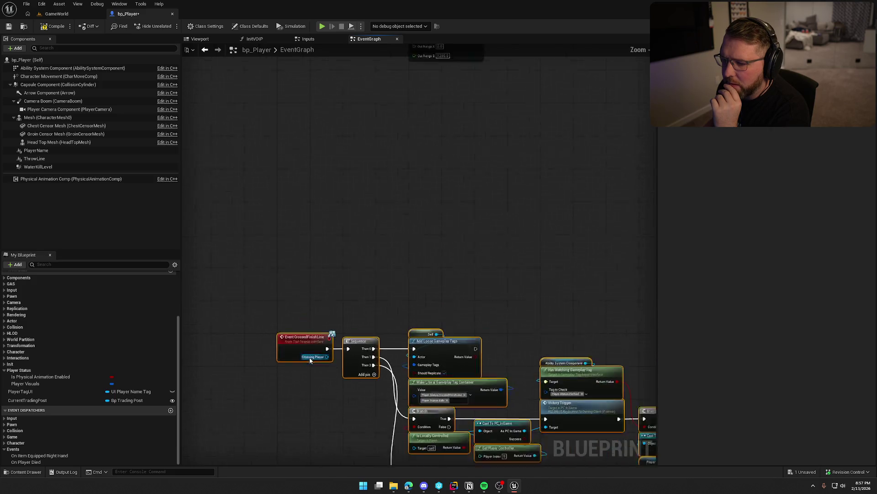
left_click_drag(304, 338, 294, 174)
scroll(302, 191, "up", 2)
left_click(335, 250)
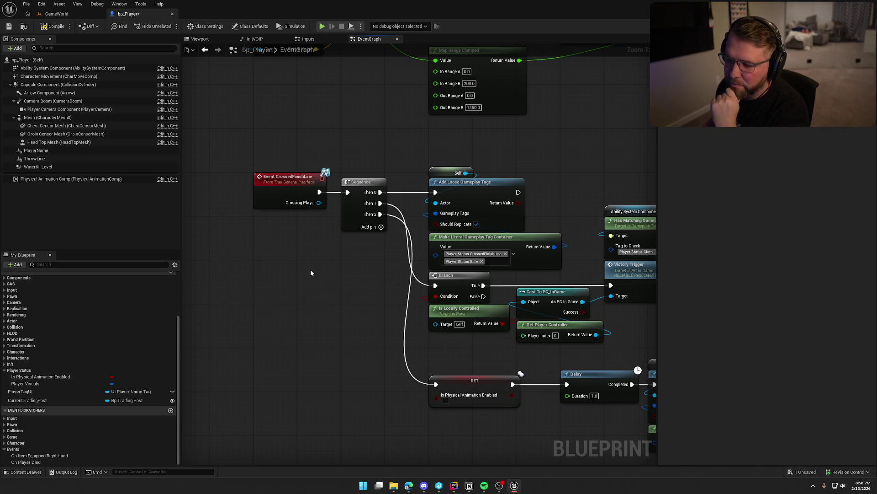
- Raise the Self and Add Loose Gameplay Tags nodes in the finish-line graph
left_click_drag(306, 270, 244, 305)
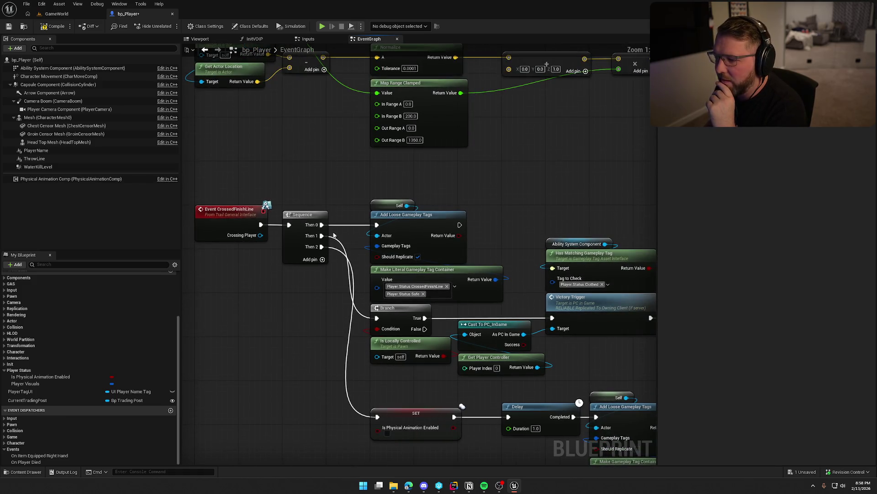
mouse_move(369, 180)
left_mouse_down()
mouse_move(470, 264)
mouse_move(457, 274)
left_mouse_up()
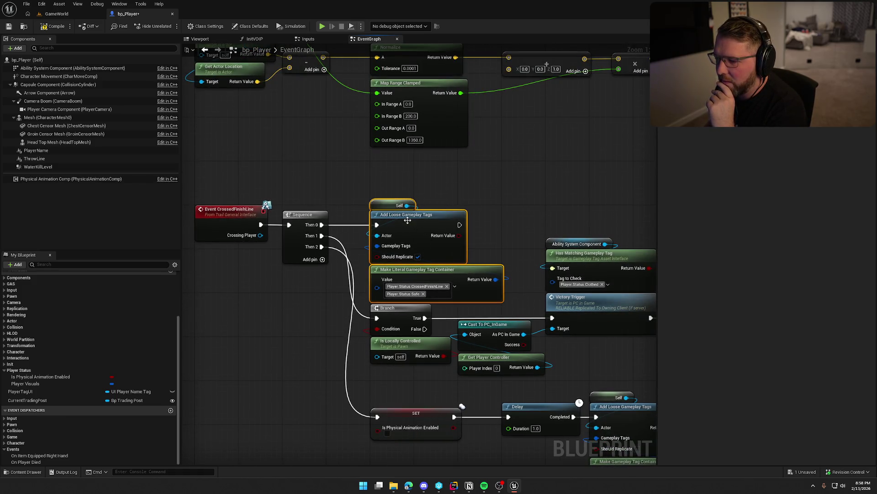
mouse_move(407, 221)
left_mouse_down()
mouse_move(407, 170)
mouse_move(331, 174)
mouse_move(329, 190)
mouse_move(319, 186)
left_mouse_up()
left_click(347, 184)
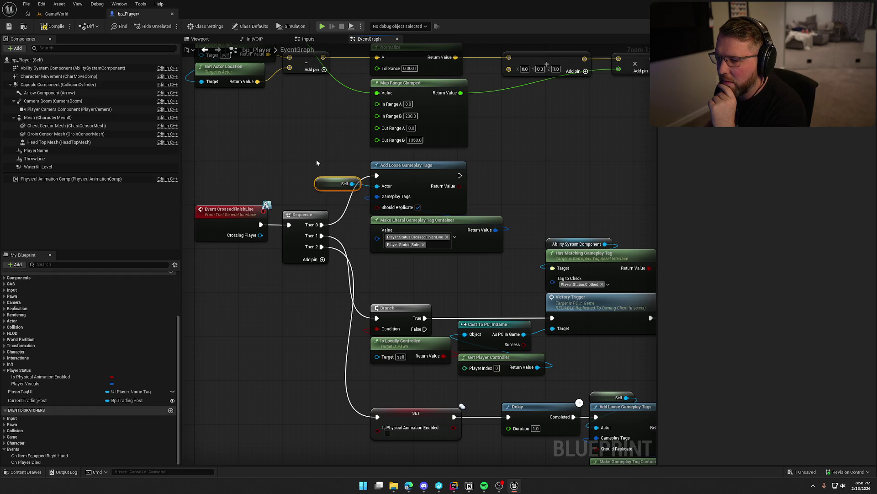
left_click(317, 163)
scroll(289, 328, "down", 2)
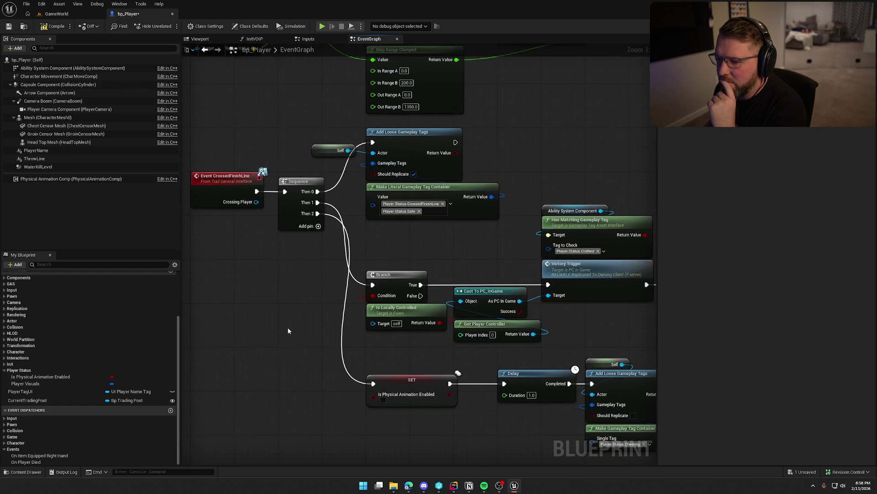
left_click_drag(294, 328, 235, 315)
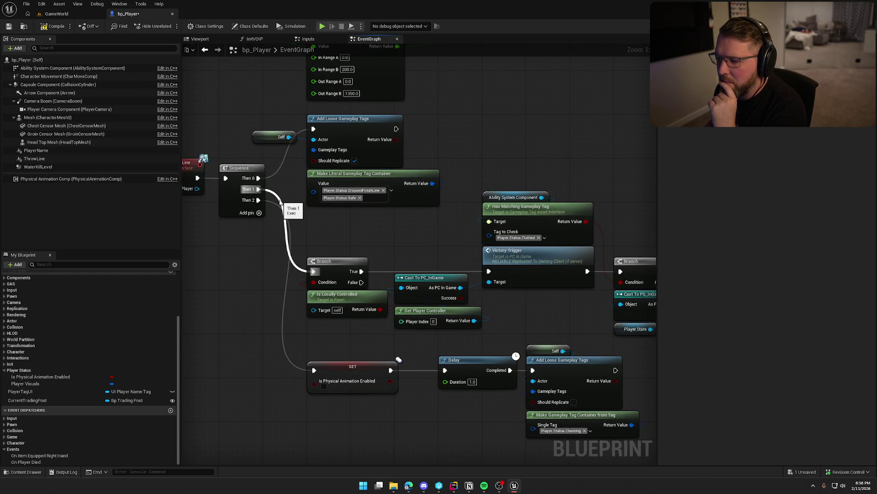
left_click_drag(437, 249, 424, 197)
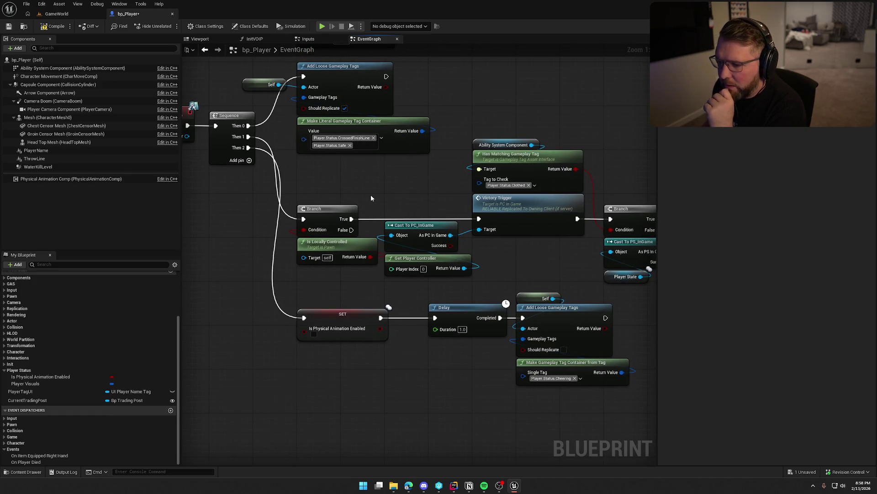
- Look over the Branch, cast and Stop Tracking Naked Time nodes along the Sequence outputs
mouse_move(359, 202)
left_mouse_down()
mouse_move(361, 231)
mouse_move(470, 274)
left_mouse_up()
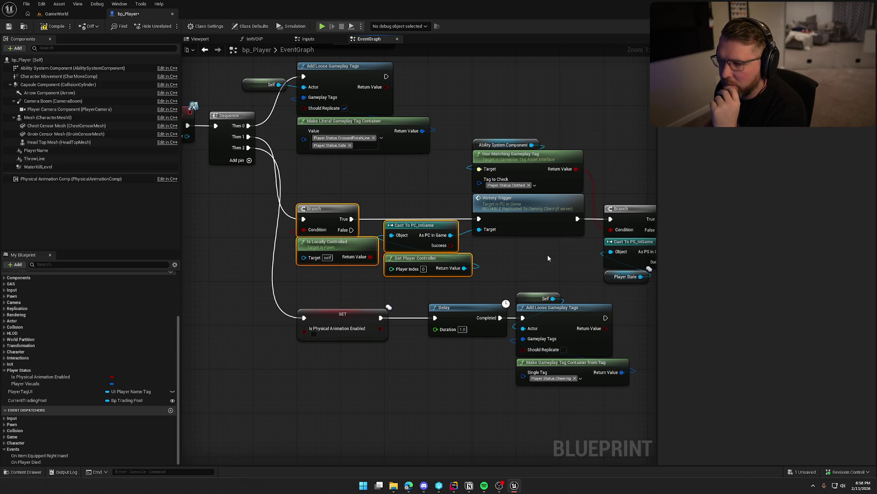
left_click_drag(548, 258, 413, 241)
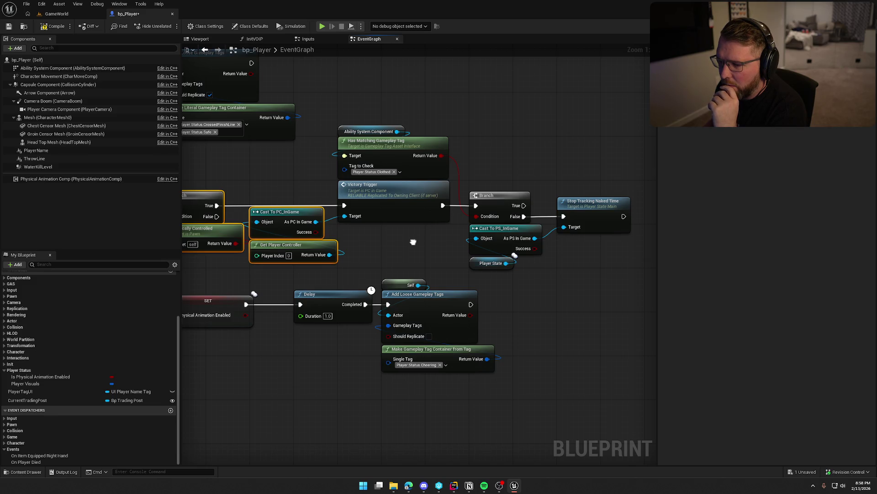
left_click_drag(414, 242, 450, 232)
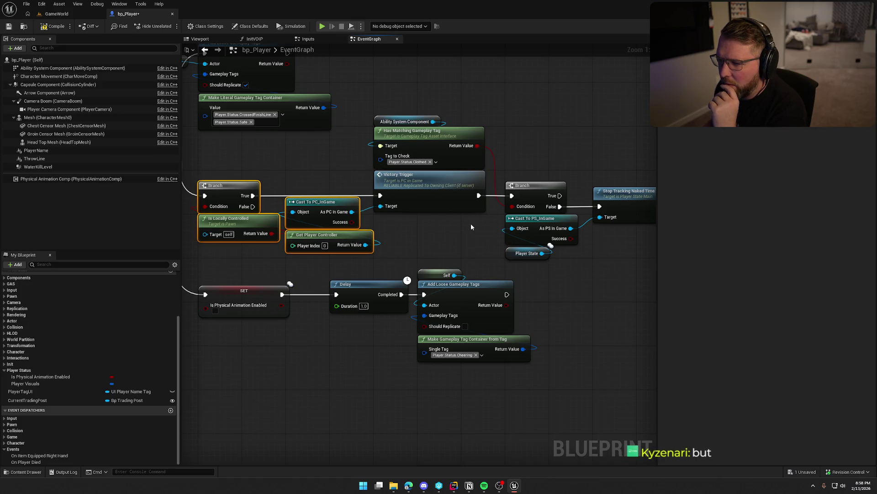
mouse_move(471, 227)
left_mouse_down()
mouse_move(382, 214)
mouse_move(541, 176)
mouse_move(519, 177)
left_mouse_up()
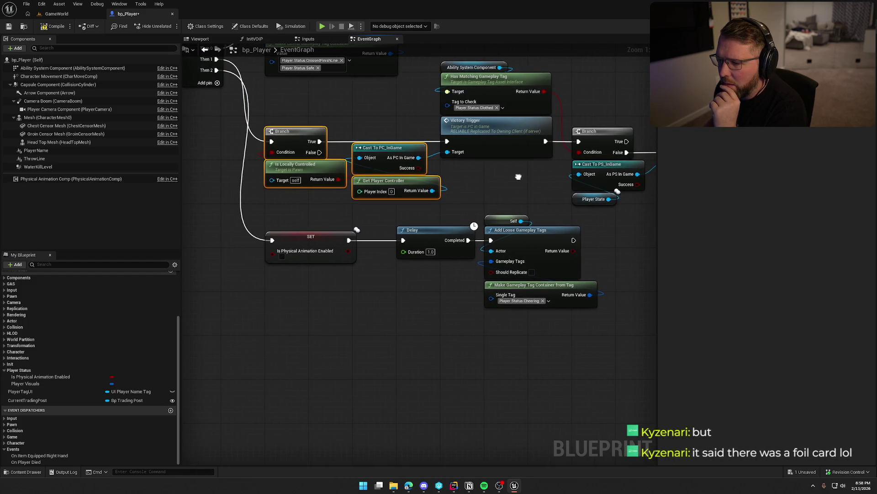
scroll(395, 235, "down", 3)
left_click(269, 164)
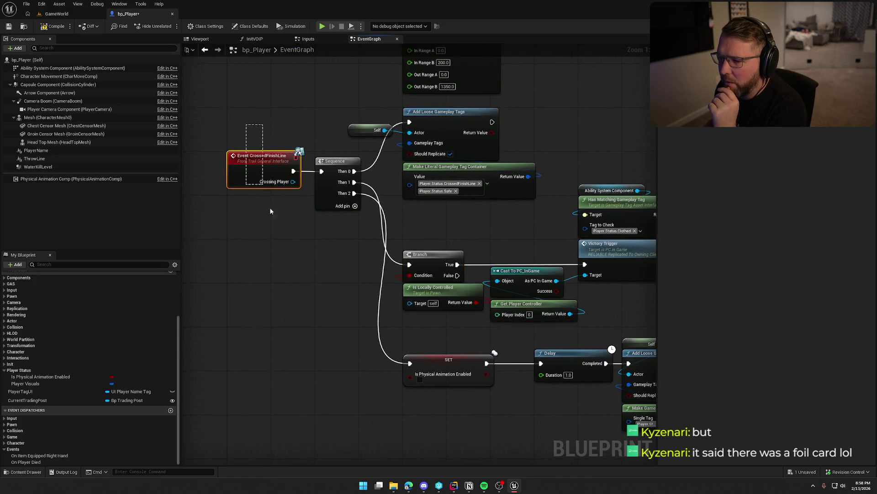
left_click_drag(302, 245, 301, 283)
scroll(302, 283, "up", 1)
left_click_drag(347, 264, 240, 255)
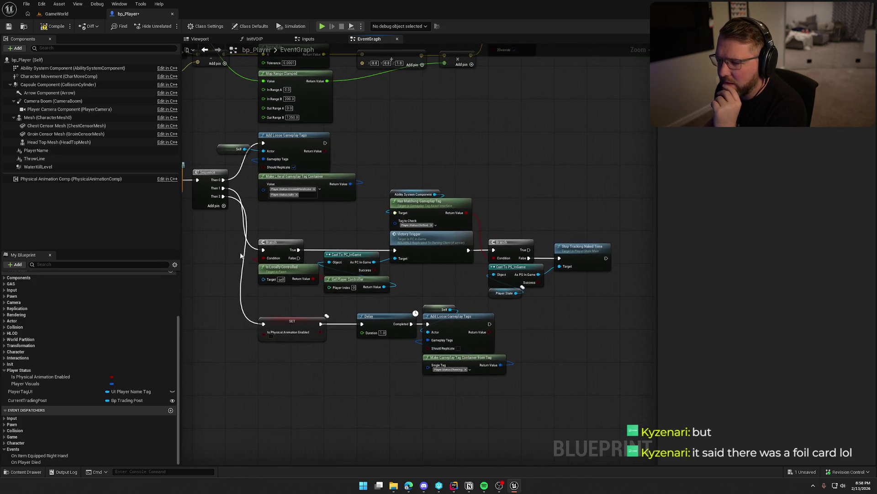
- Move the Branch and Victory Trigger chain and the SET and Delay chain up
mouse_move(278, 212)
left_mouse_down()
mouse_move(544, 298)
mouse_move(575, 297)
left_mouse_up()
left_click_drag(277, 242, 277, 205)
left_click_drag(277, 292, 500, 393)
left_click_drag(286, 323, 286, 269)
left_click(329, 332)
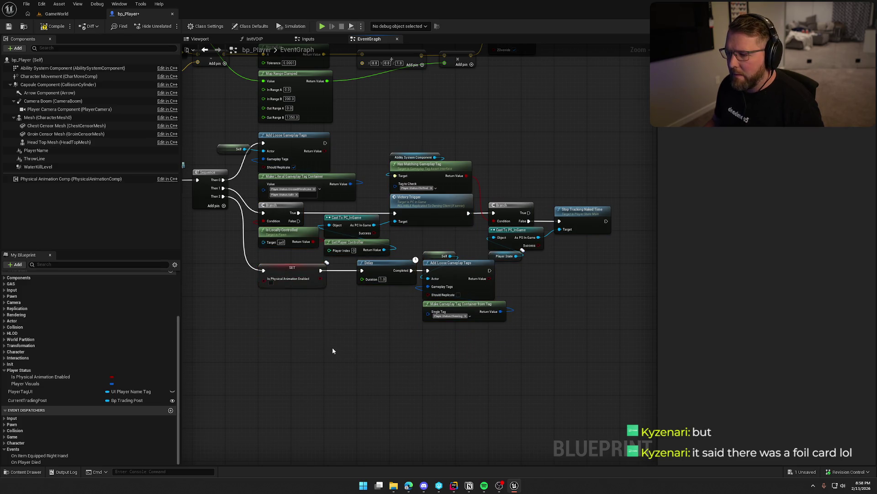
mouse_move(465, 339)
left_mouse_down()
mouse_move(404, 248)
mouse_move(275, 269)
left_mouse_up()
left_click_drag(274, 268, 274, 297)
left_click(291, 265)
- Align the Delay and Add Loose Gameplay Tags nodes beside the Is Physical Animation Enabled SET
scroll(290, 264, "down", 1)
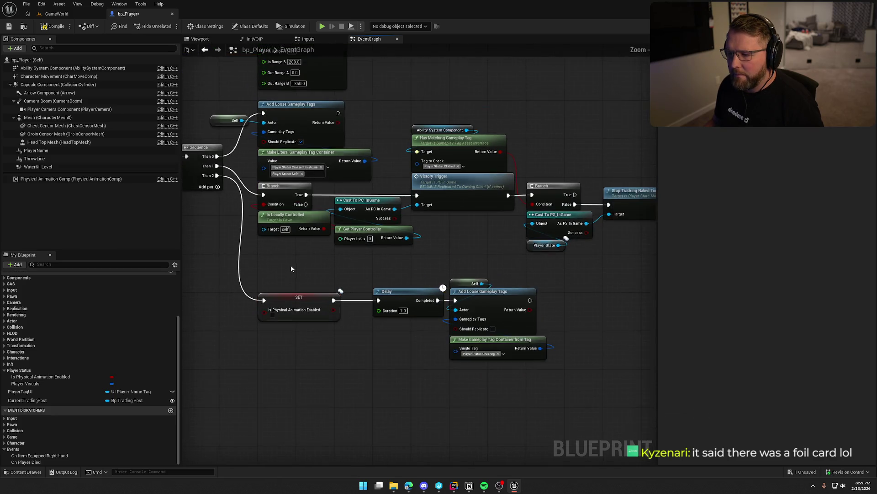
scroll(404, 256, "down", 1)
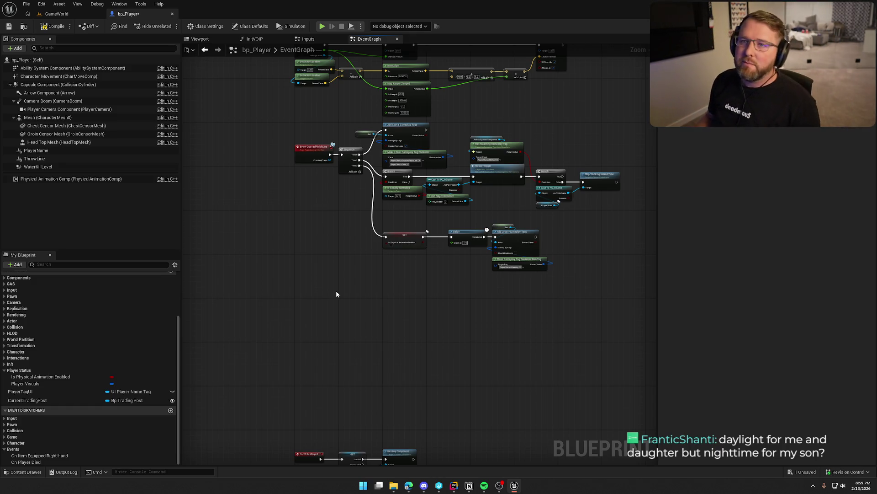
scroll(336, 292, "up", 5)
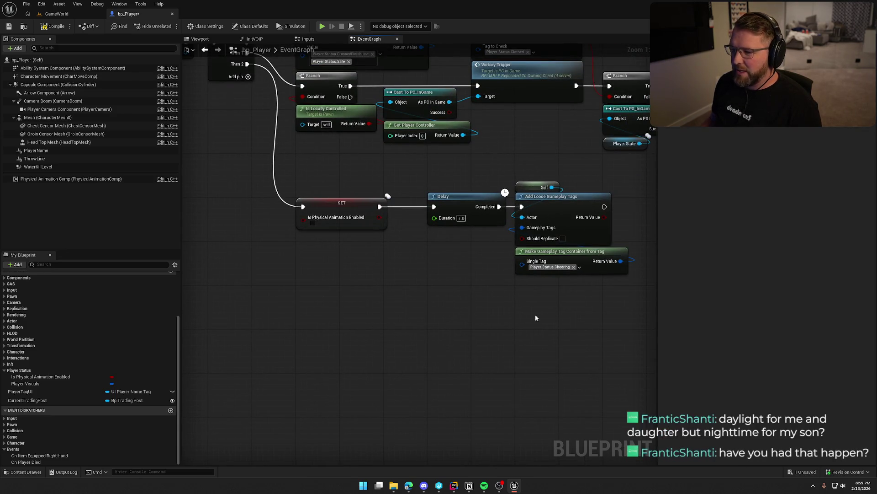
left_click_drag(517, 315, 448, 333)
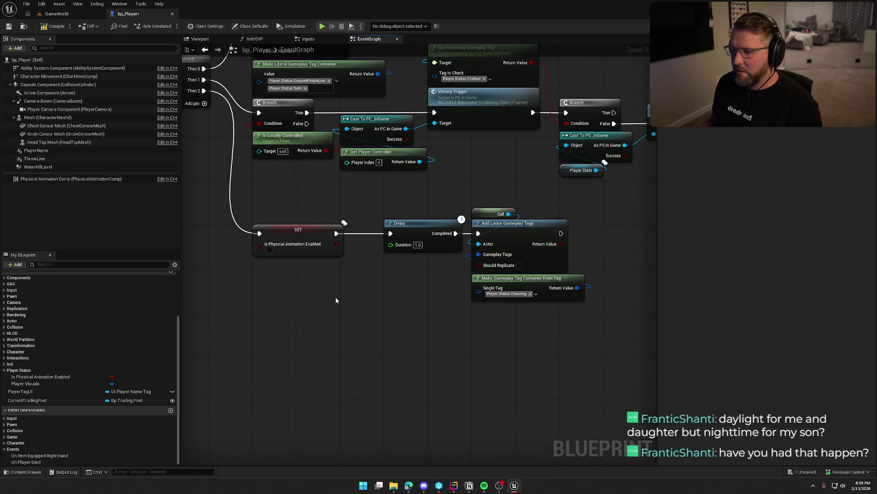
left_click_drag(286, 238, 284, 194)
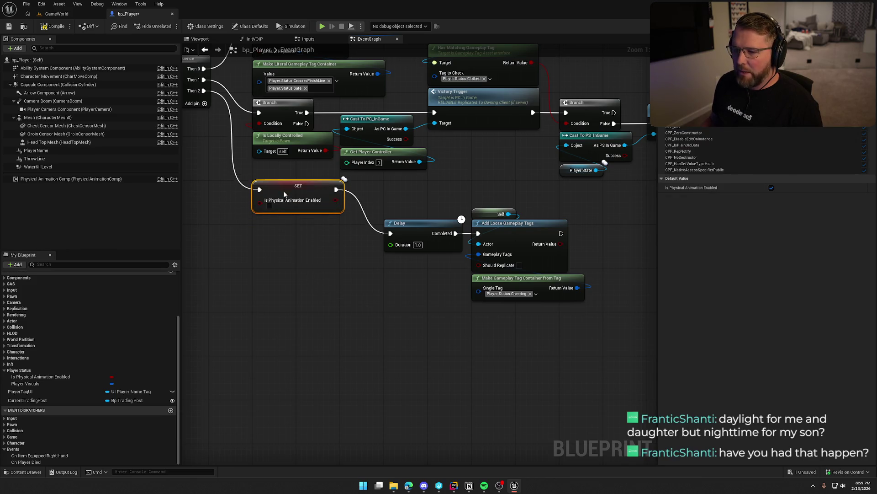
left_click_drag(405, 203, 587, 304)
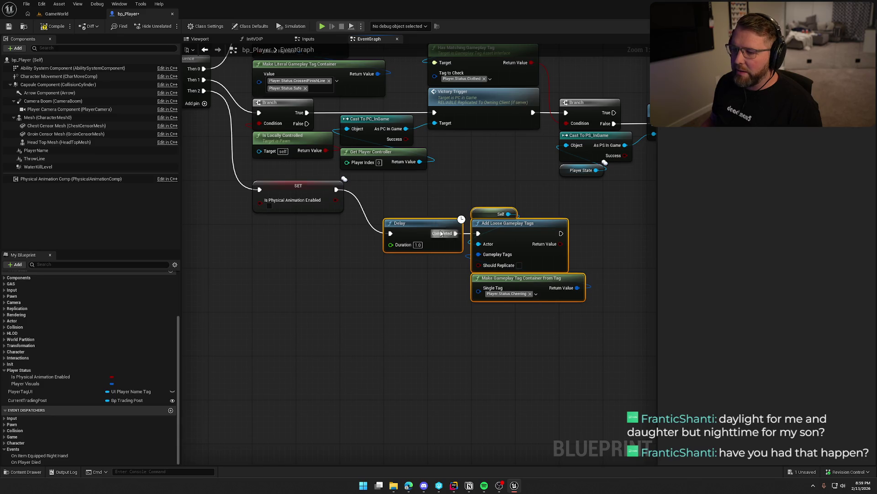
mouse_move(438, 227)
left_mouse_down()
mouse_move(393, 232)
mouse_move(404, 195)
mouse_move(422, 195)
left_mouse_up()
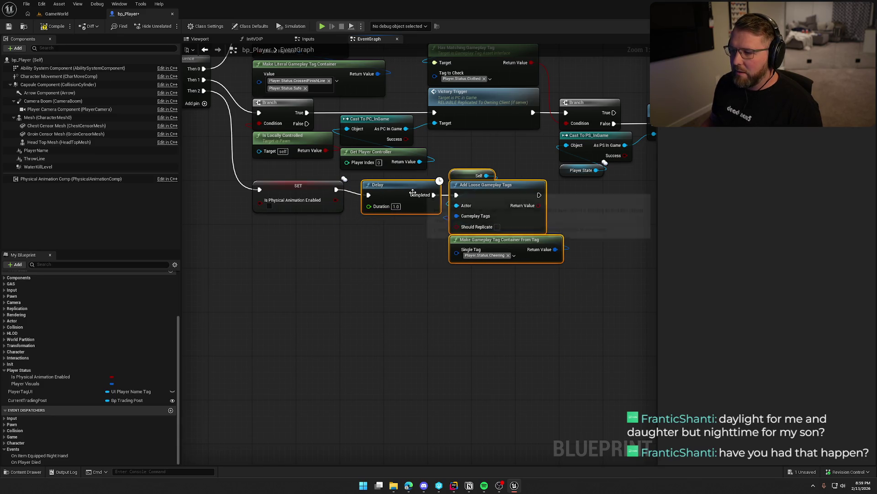
mouse_move(409, 279)
left_mouse_down()
mouse_move(403, 292)
mouse_move(342, 299)
left_mouse_up()
left_click_drag(334, 223, 358, 217)
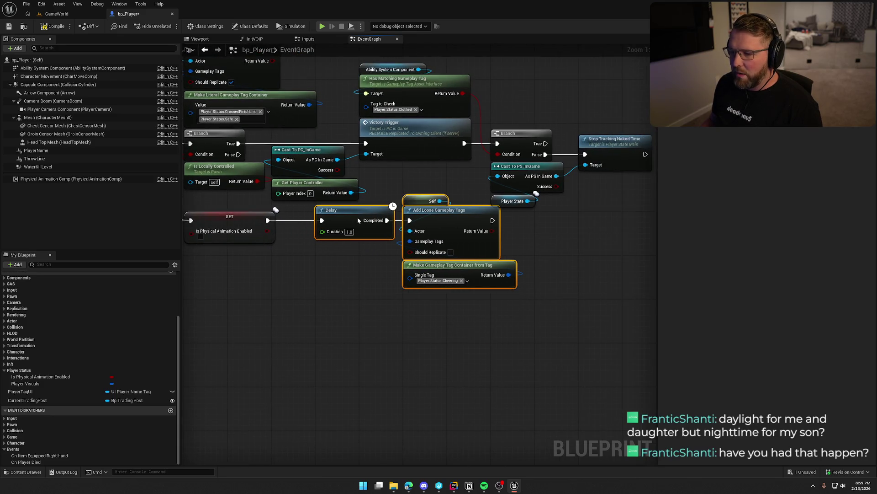
left_click(415, 306)
- Shift the second Branch, cast and Stop Tracking nodes further right
left_click_drag(584, 176, 509, 207)
mouse_move(415, 137)
left_mouse_down()
mouse_move(518, 212)
mouse_move(585, 215)
left_mouse_up()
left_click_drag(454, 146, 496, 146)
left_click(421, 193)
mouse_move(421, 194)
left_mouse_down()
mouse_move(434, 180)
mouse_move(512, 160)
left_mouse_up()
mouse_move(320, 274)
left_mouse_down()
mouse_move(358, 266)
mouse_move(378, 305)
mouse_move(441, 363)
mouse_move(424, 374)
left_mouse_up()
- Save, then move the two lower node groups up toward the rest of the graph
key("ctrl+s")
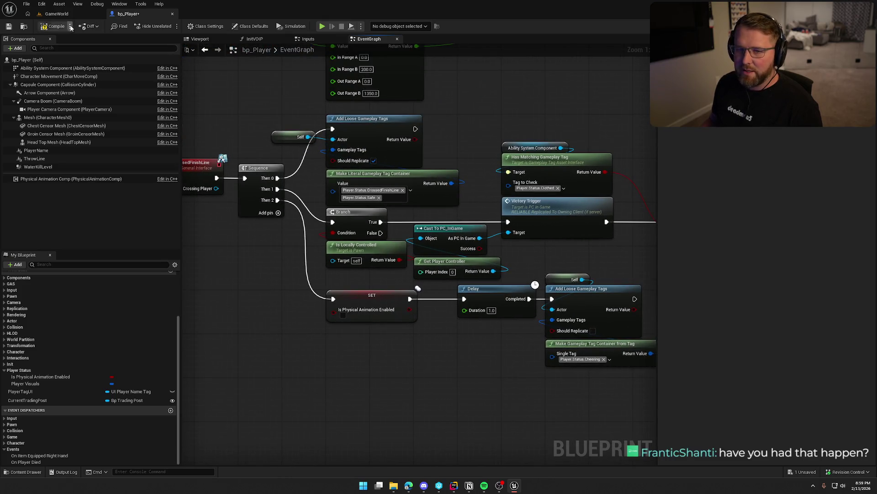
left_click_drag(266, 357, 359, 237)
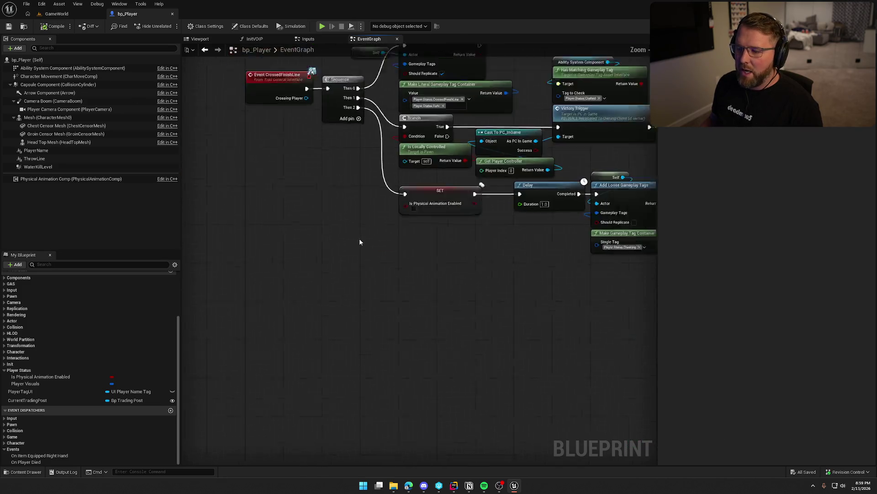
scroll(382, 153, "down", 3)
scroll(298, 228, "down", 2)
scroll(450, 347, "up", 2)
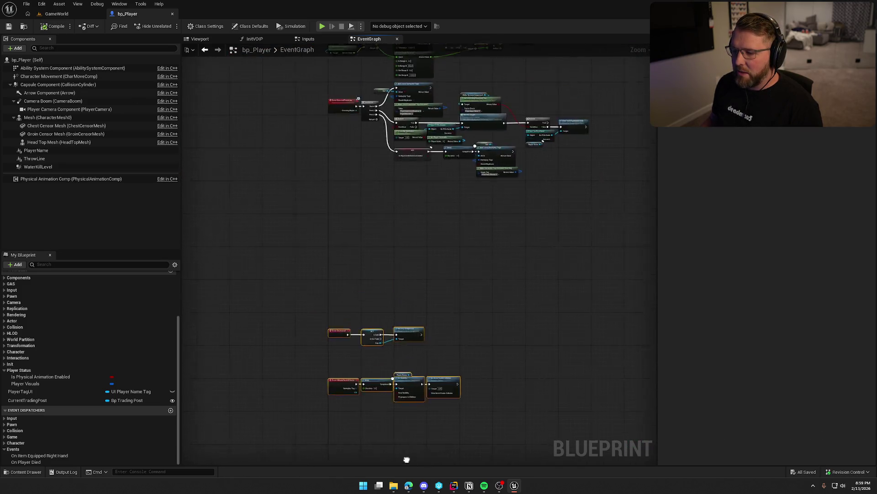
scroll(378, 298, "down", 2)
scroll(408, 425, "up", 2)
scroll(333, 338, "up", 1)
left_click_drag(324, 304, 324, 119)
scroll(497, 254, "up", 3)
- Place the Event Destroyed group under the death-effects row, then compile and save bp_Player
mouse_move(284, 174)
left_mouse_down()
mouse_move(292, 190)
mouse_move(303, 426)
mouse_move(458, 215)
left_mouse_up()
mouse_move(286, 191)
left_mouse_down()
mouse_move(336, 399)
mouse_move(335, 476)
left_mouse_up()
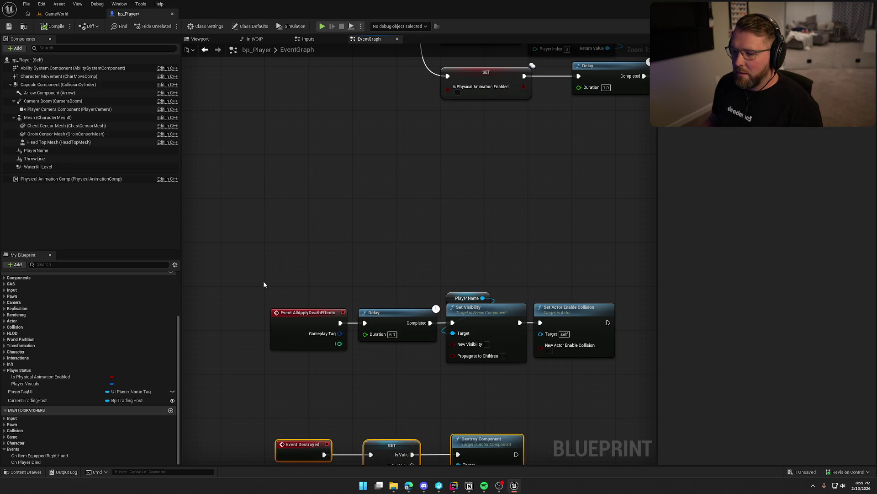
left_click_drag(263, 281, 548, 348)
left_click_drag(292, 317, 287, 158)
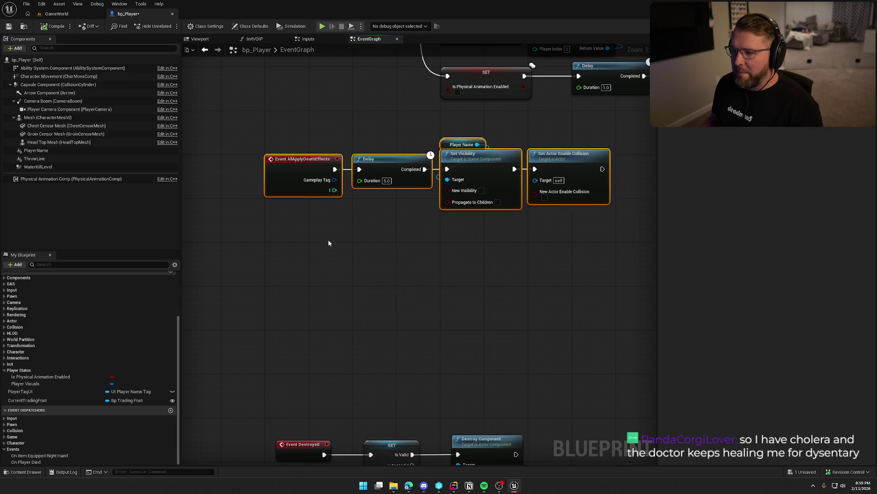
mouse_move(329, 240)
left_mouse_down()
mouse_move(322, 369)
mouse_move(322, 114)
left_mouse_up()
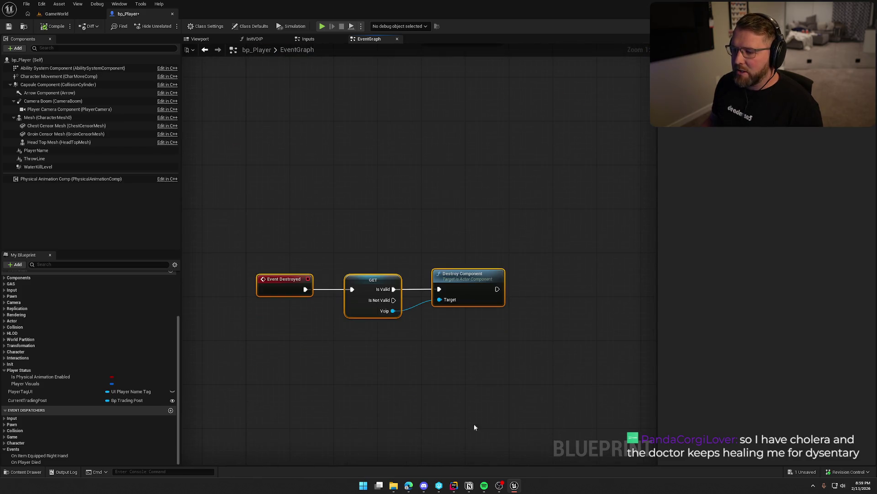
left_click_drag(315, 261, 316, 329)
left_click_drag(285, 358, 274, 174)
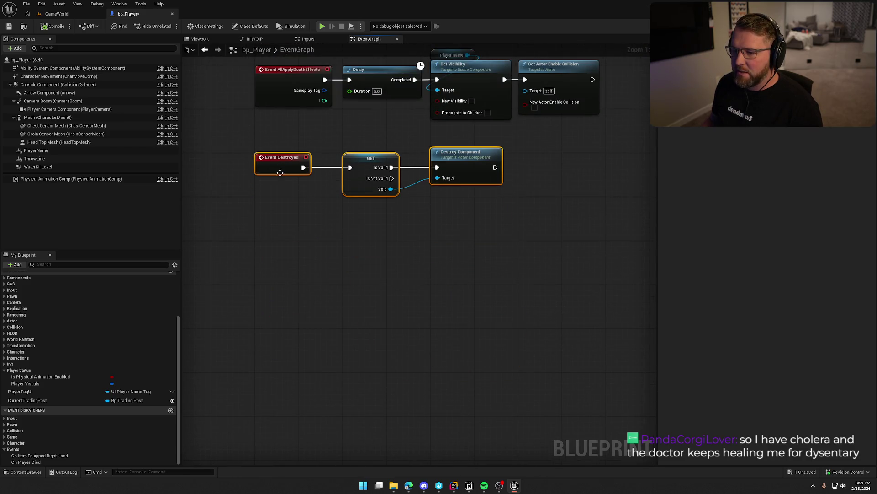
left_click_drag(339, 253, 314, 358)
left_click_drag(384, 232, 364, 245)
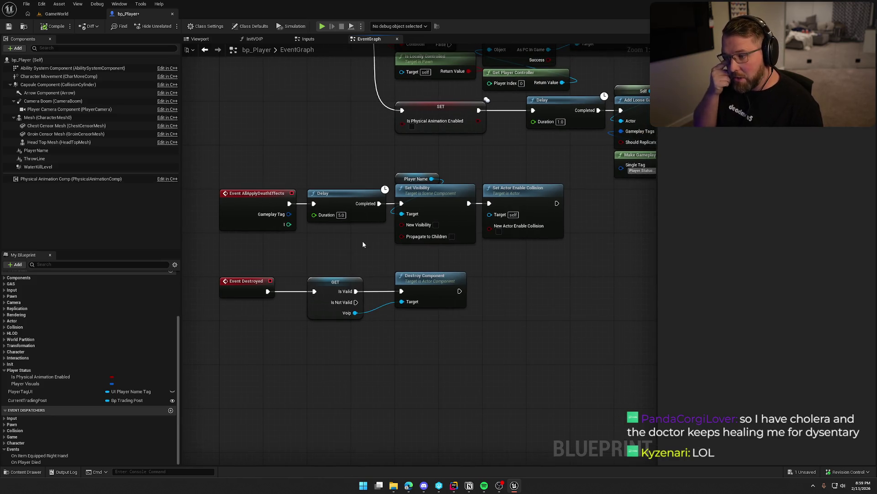
key("F7")
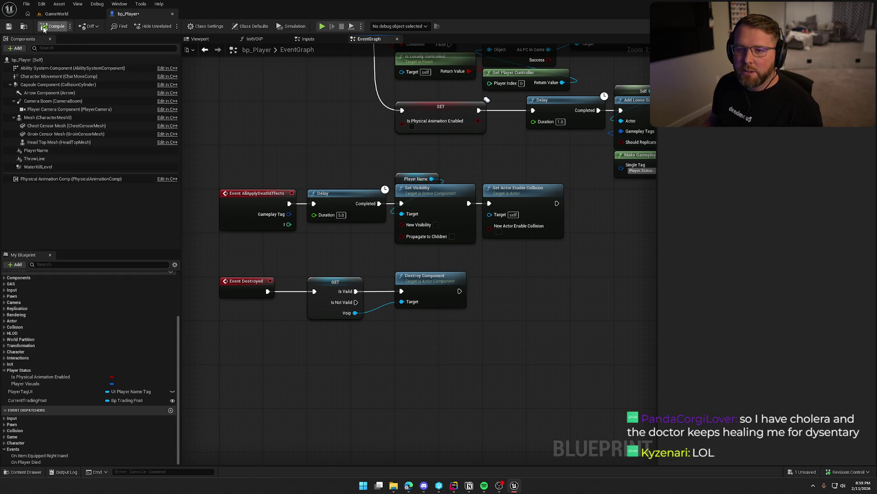
key("ctrl+s")
left_click_drag(280, 132, 295, 146)
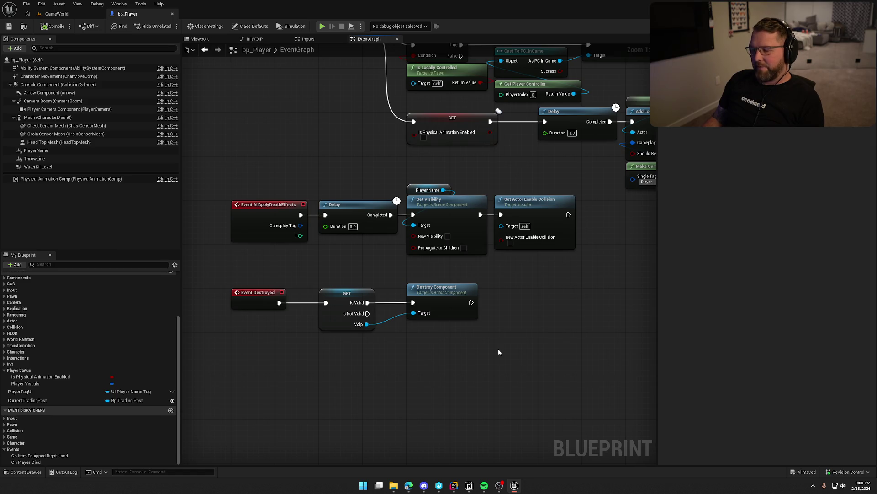
left_click_drag(499, 348, 500, 178)
scroll(506, 281, "down", 10)
key("Home")
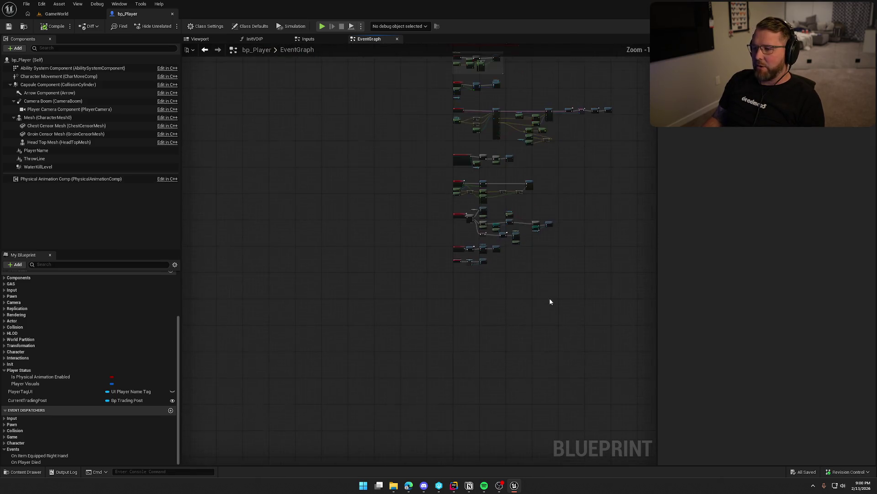
scroll(479, 242, "up", 6)
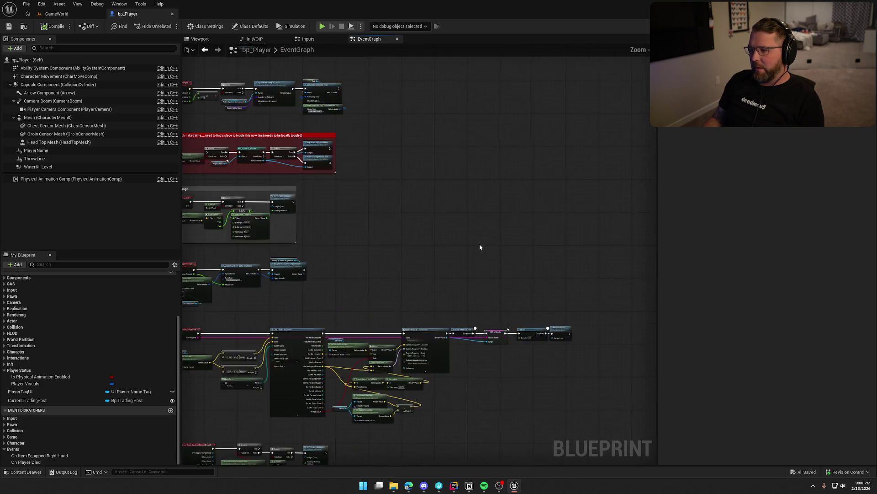
mouse_move(478, 237)
left_mouse_down()
mouse_move(478, 409)
mouse_move(443, 418)
left_mouse_up()
scroll(308, 342, "down", 2)
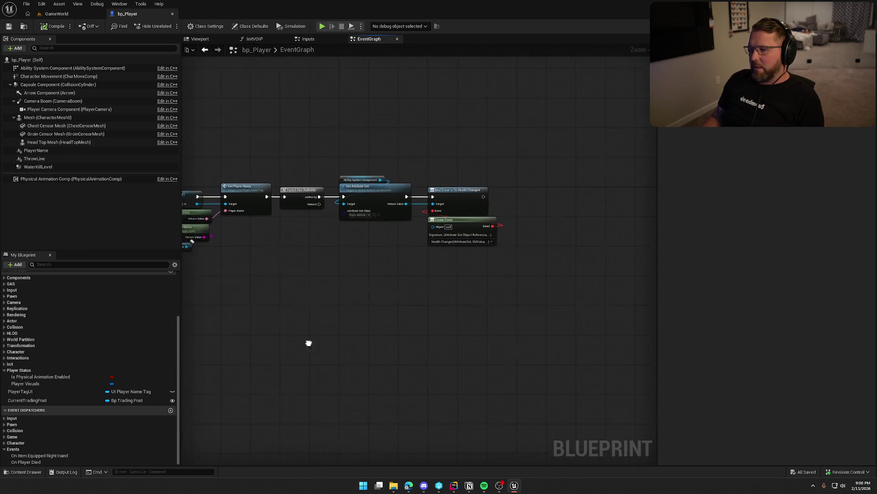
left_click_drag(303, 329, 660, 238)
scroll(472, 367, "down", 1)
scroll(472, 367, "up", 2)
mouse_move(473, 367)
left_mouse_down()
mouse_move(530, 166)
mouse_move(537, 56)
left_mouse_up()
scroll(486, 94, "down", 2)
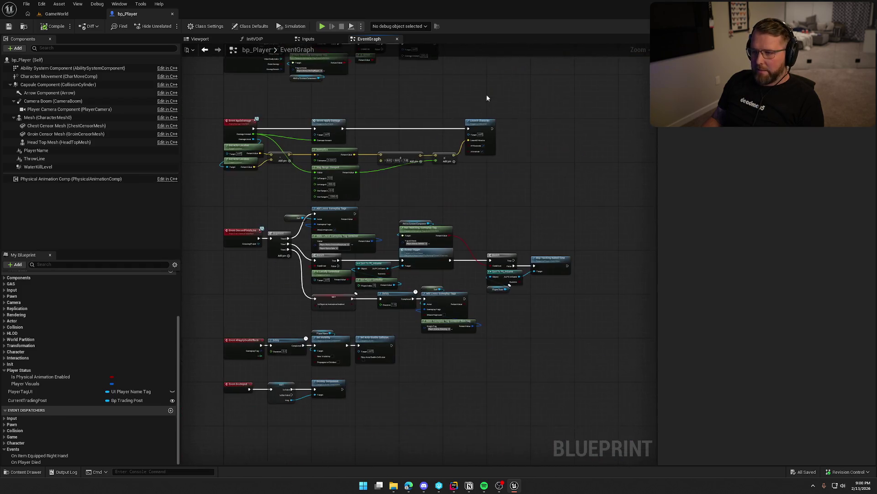
- Wrap the dance and montage nodes in the Inputs graph in a green comment
left_click(307, 39)
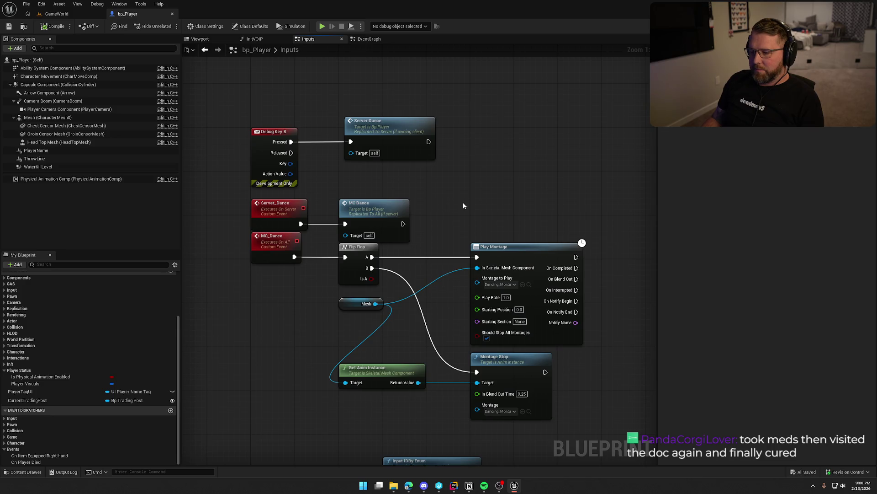
left_click_drag(462, 202, 453, 162)
left_click_drag(230, 82, 577, 343)
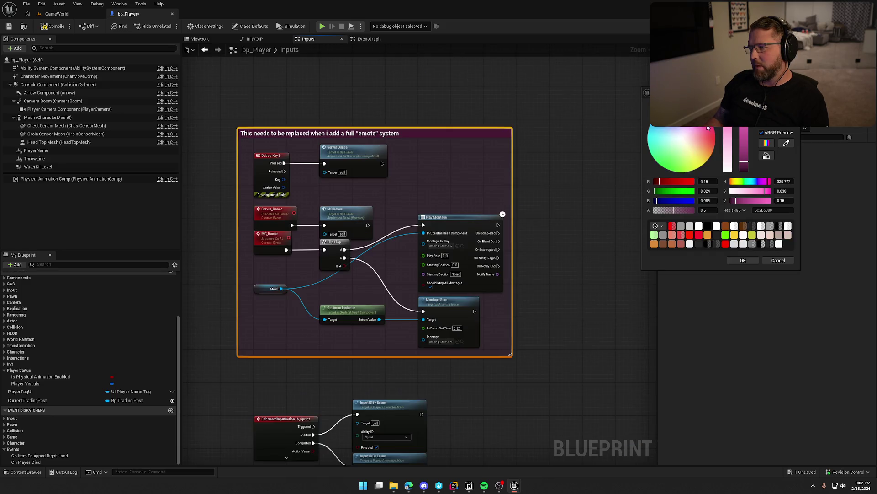
left_click(668, 168)
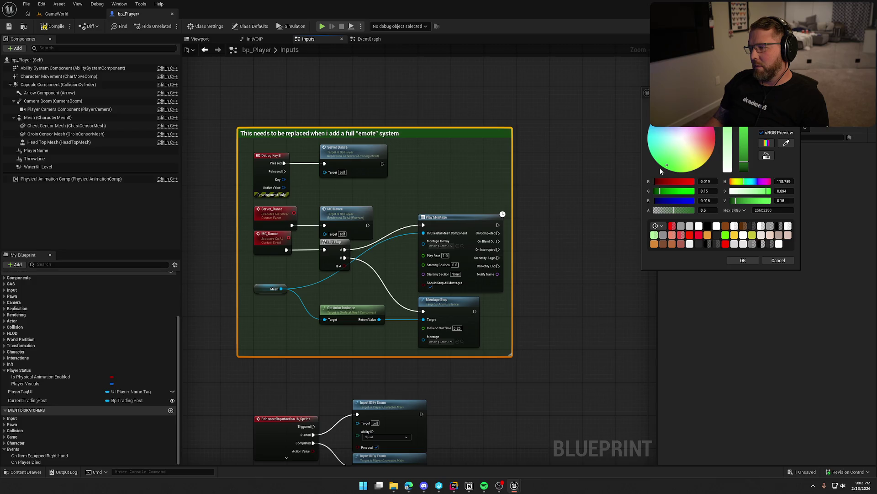
left_click(743, 261)
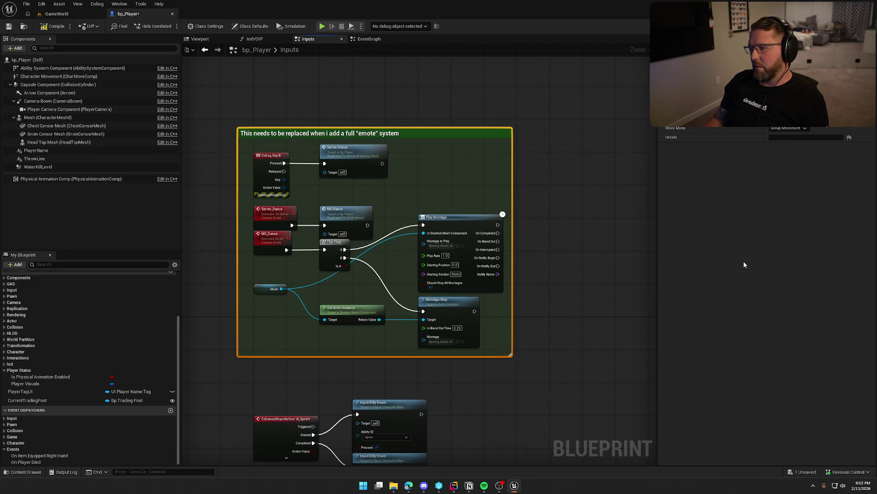
left_click(547, 227)
- Look over the Sprint, Interact and DropItem node groups in the Inputs graph
left_click_drag(547, 227, 577, 239)
scroll(578, 310, "down", 5)
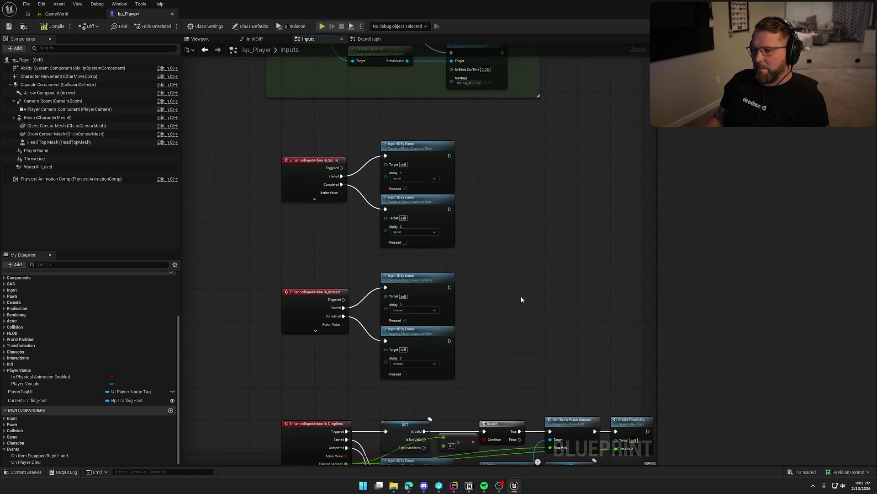
scroll(521, 300, "down", 5)
scroll(478, 175, "up", 2)
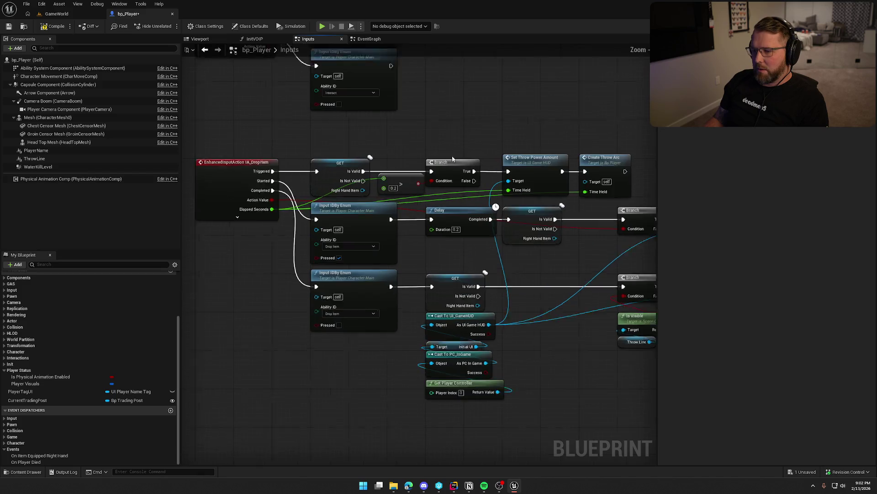
scroll(452, 159, "up", 1)
mouse_move(500, 101)
left_mouse_down()
mouse_move(373, 97)
mouse_move(583, 81)
left_mouse_up()
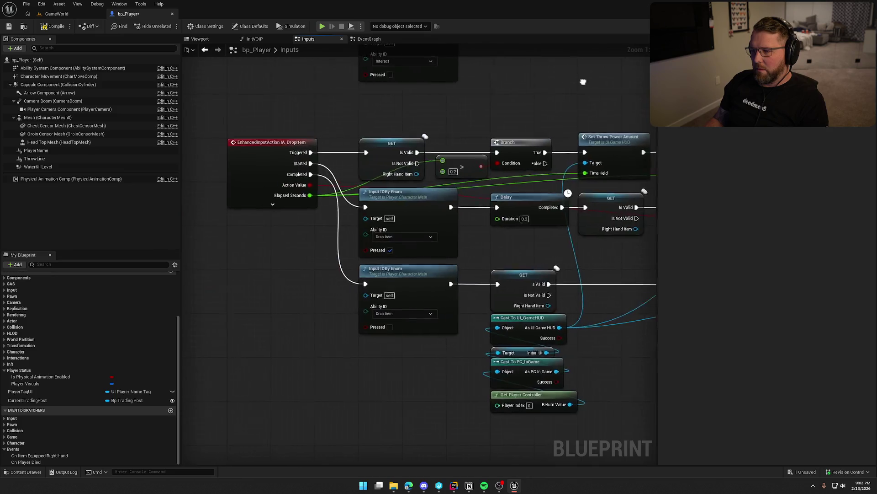
scroll(583, 82, "down", 6)
left_click_drag(476, 184, 431, 284)
scroll(431, 284, "up", 2)
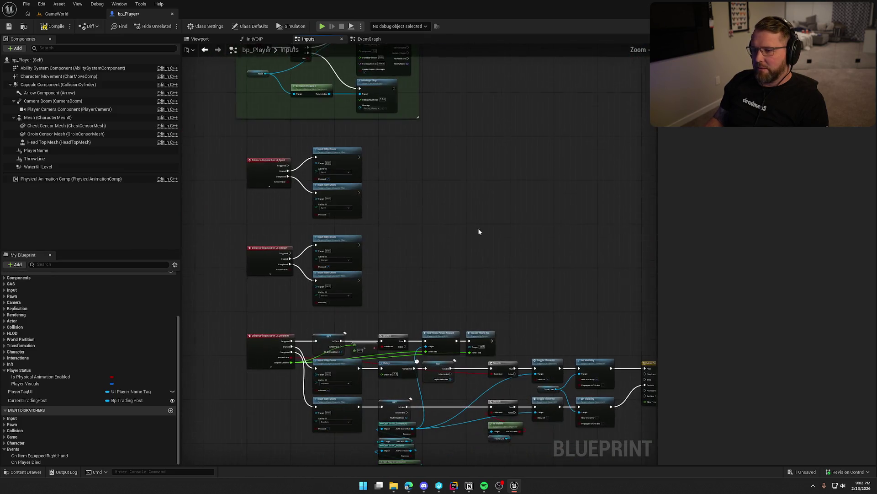
scroll(64, 319, "up", 5)
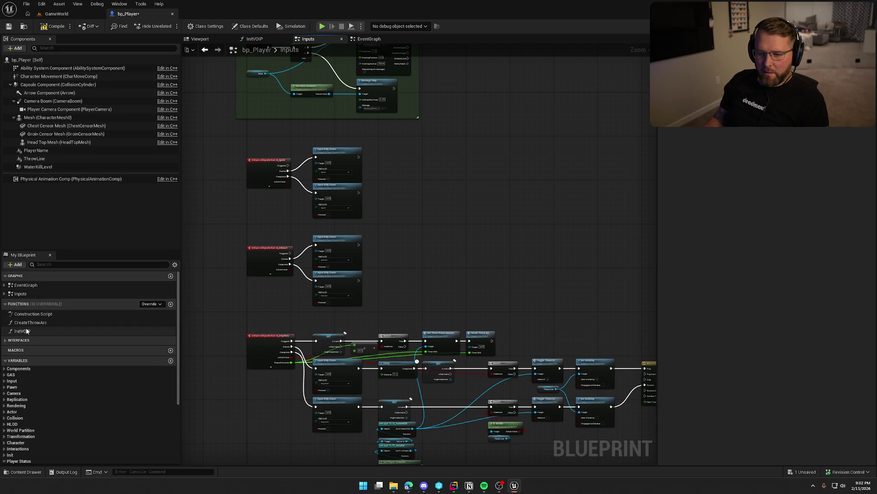
- Save and close the bp_Player blueprint
left_click(5, 340)
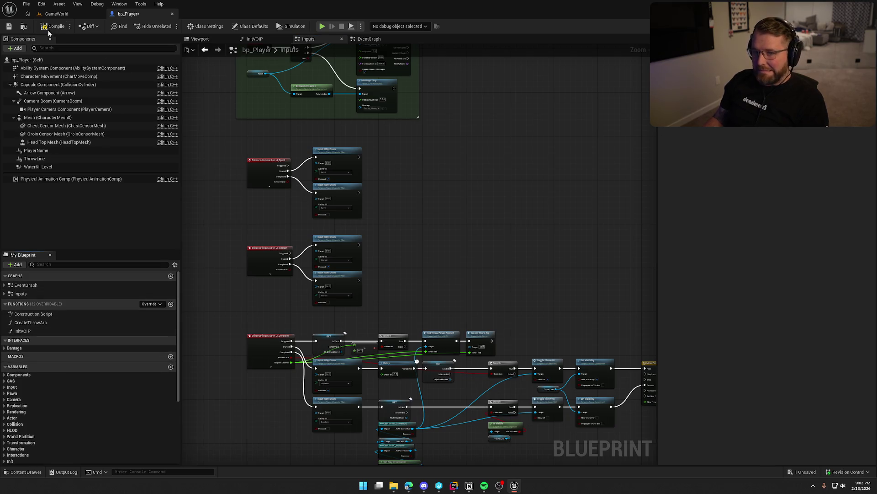
left_click(52, 26)
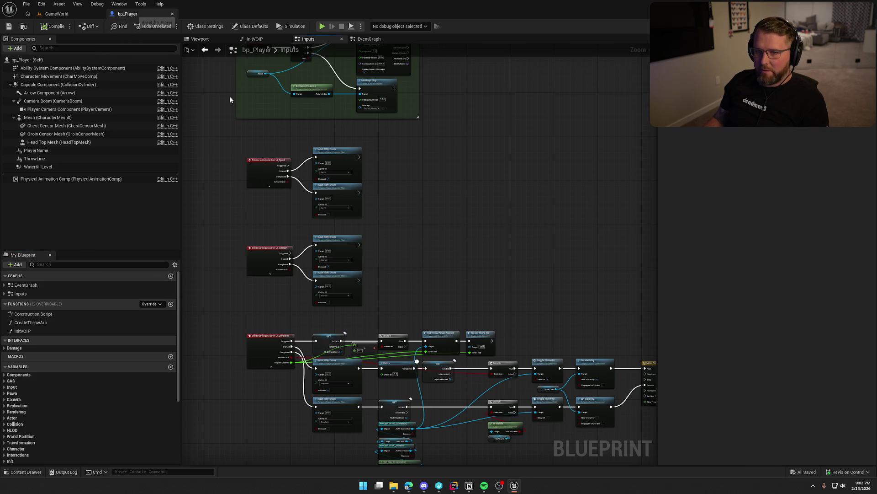
left_click(172, 13)
left_click(26, 472)
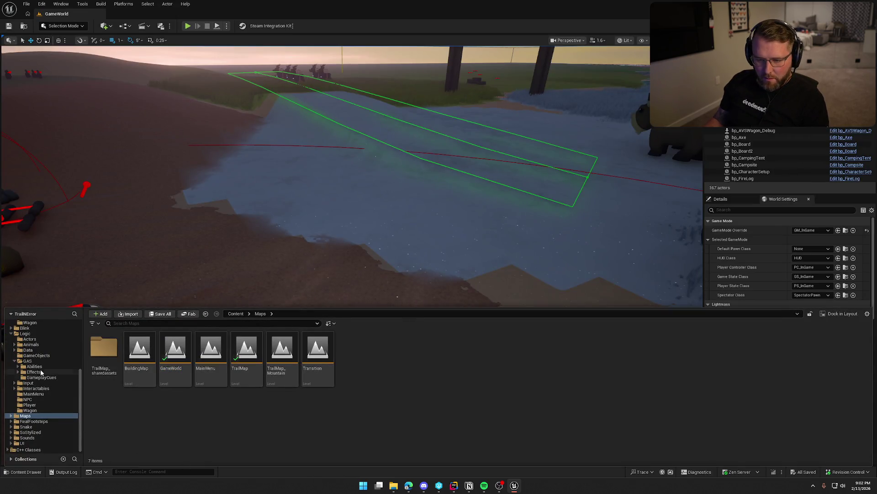
- Open GA_Die from the GAS Abilities folder
left_click(28, 361)
double_click(104, 349)
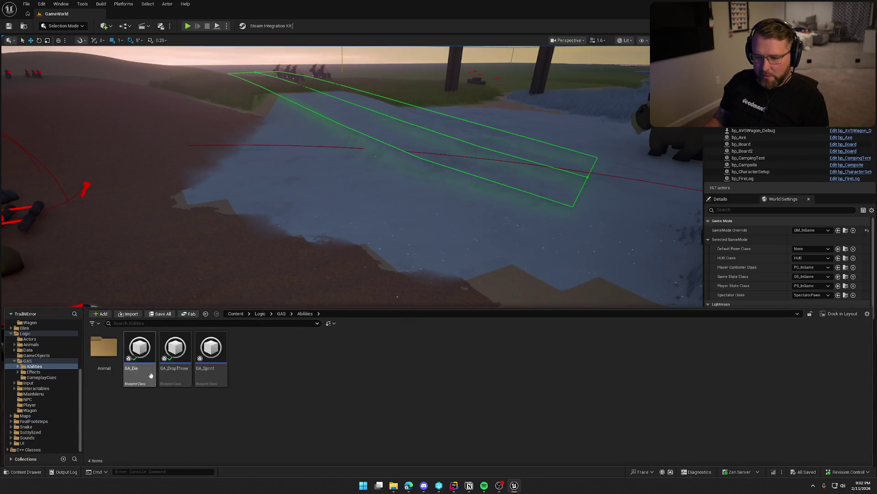
double_click(146, 351)
- Review GA_Die's EventGraph from the SpawnActor and Possess nodes to the death count and UI nodes
scroll(387, 327, "up", 3)
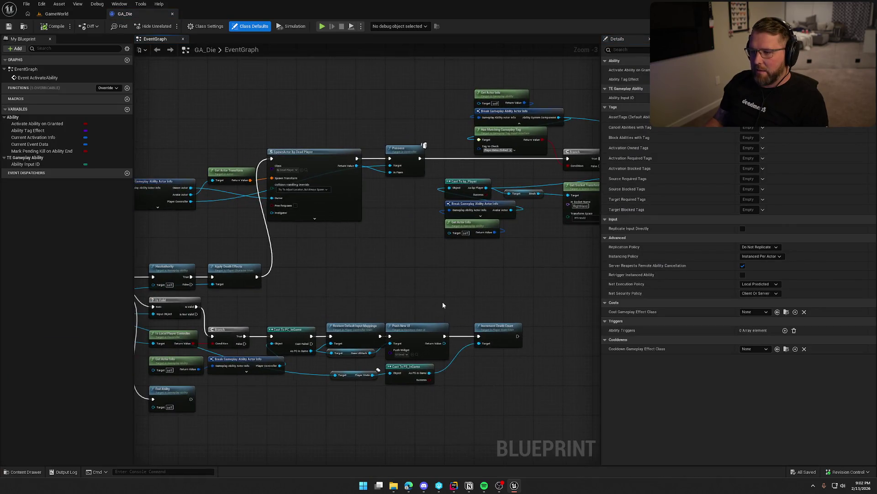
mouse_move(409, 199)
left_mouse_down()
mouse_move(199, 225)
mouse_move(200, 264)
left_mouse_up()
left_click_drag(433, 277, 350, 209)
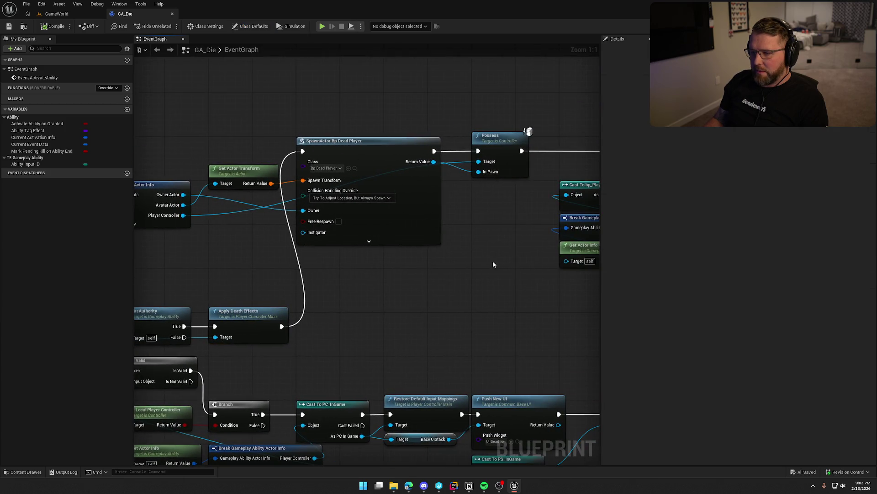
left_click(376, 176)
mouse_move(375, 176)
left_mouse_down()
mouse_move(354, 181)
mouse_move(251, 149)
mouse_move(179, 154)
left_mouse_up()
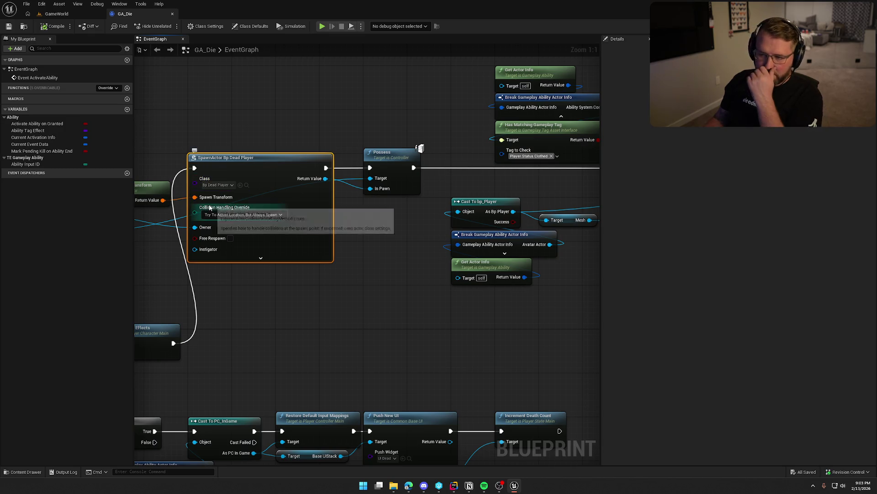
mouse_move(320, 310)
left_mouse_down()
mouse_move(368, 298)
mouse_move(307, 96)
mouse_move(237, 249)
mouse_move(187, 291)
left_mouse_up()
mouse_move(351, 333)
left_mouse_down()
mouse_move(243, 323)
mouse_move(259, 326)
left_mouse_up()
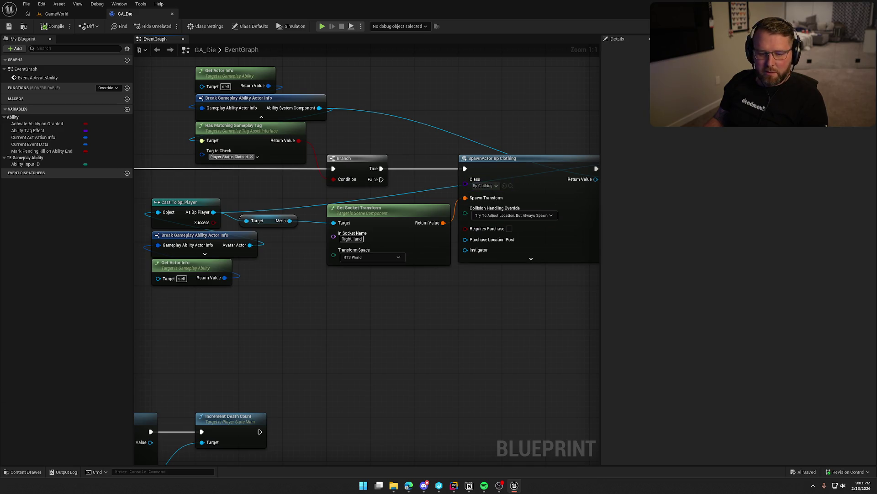
key("alt+Tab")
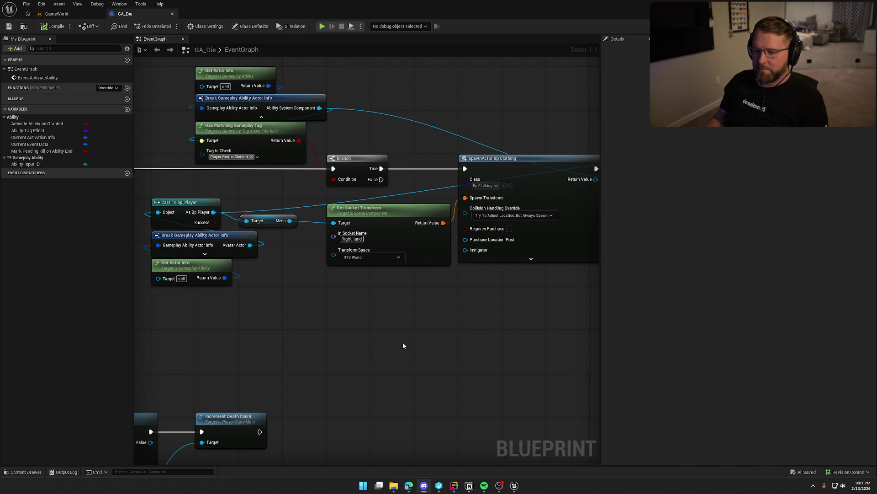
mouse_move(403, 346)
left_mouse_down()
mouse_move(384, 317)
mouse_move(415, 319)
mouse_move(264, 309)
mouse_move(535, 291)
mouse_move(421, 211)
mouse_move(577, 195)
left_mouse_up()
mouse_move(466, 388)
left_mouse_down()
mouse_move(138, 319)
mouse_move(431, 300)
mouse_move(462, 361)
left_mouse_up()
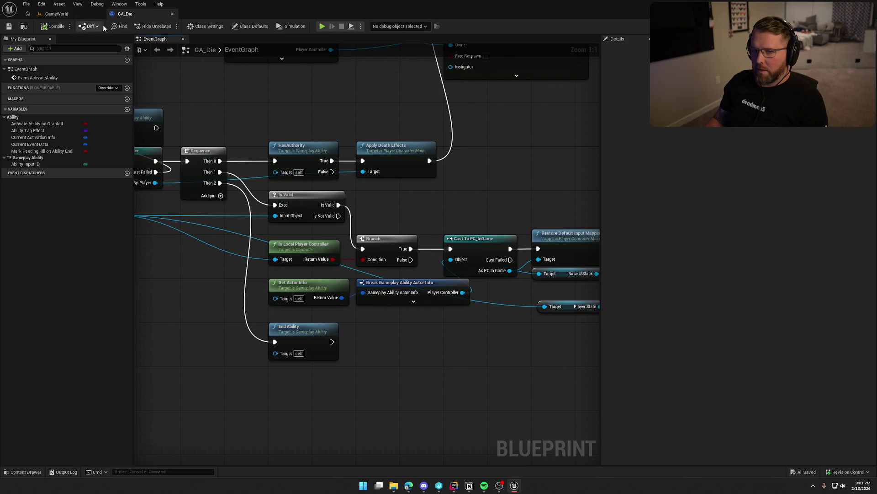
- Close GA_Die and open the GA_DropThrow ability blueprint
left_click(172, 13)
key("ctrl+space")
left_click(175, 351)
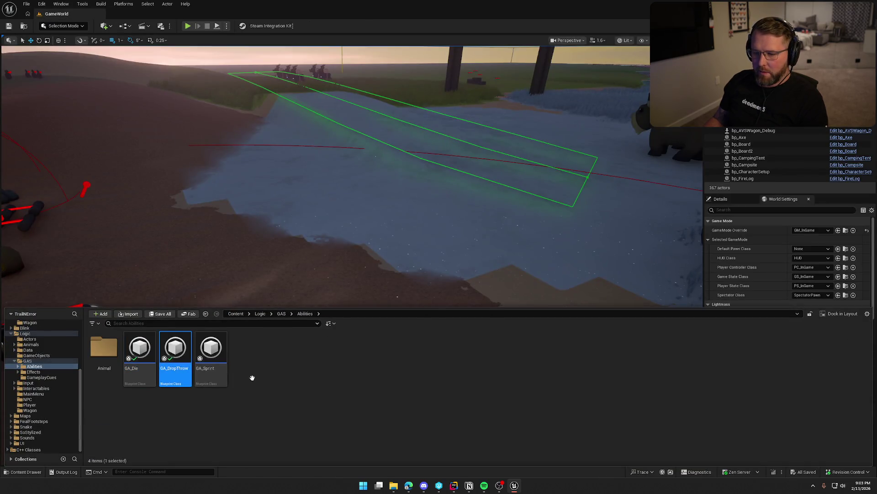
double_click(175, 352)
- Review GA_DropThrow's graph from ActivateAbility through Throw Item to End Ability
mouse_move(382, 279)
left_mouse_down()
mouse_move(343, 338)
mouse_move(492, 328)
mouse_move(307, 298)
mouse_move(223, 310)
left_mouse_up()
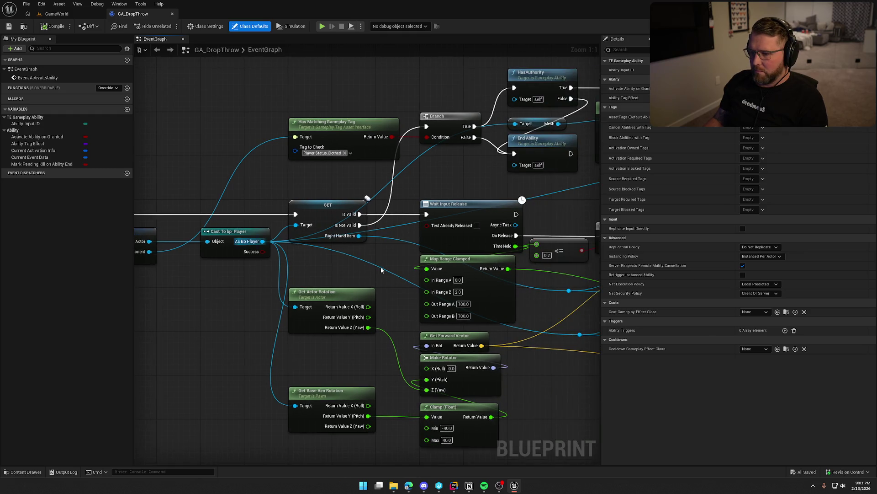
mouse_move(380, 267)
left_mouse_down()
mouse_move(557, 254)
mouse_move(280, 268)
left_mouse_up()
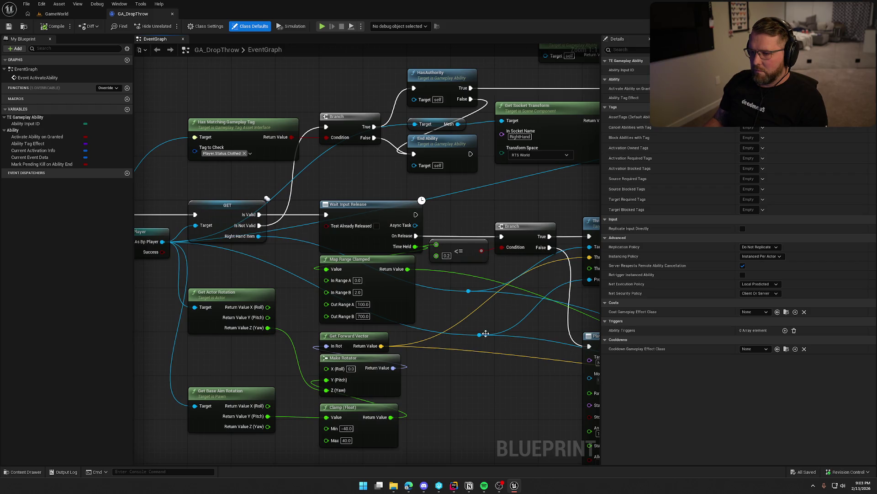
mouse_move(499, 375)
left_mouse_down()
mouse_move(321, 346)
mouse_move(178, 462)
left_mouse_up()
left_click_drag(338, 270, 182, 265)
mouse_move(412, 258)
left_mouse_down()
mouse_move(250, 270)
mouse_move(391, 256)
mouse_move(458, 268)
left_mouse_up()
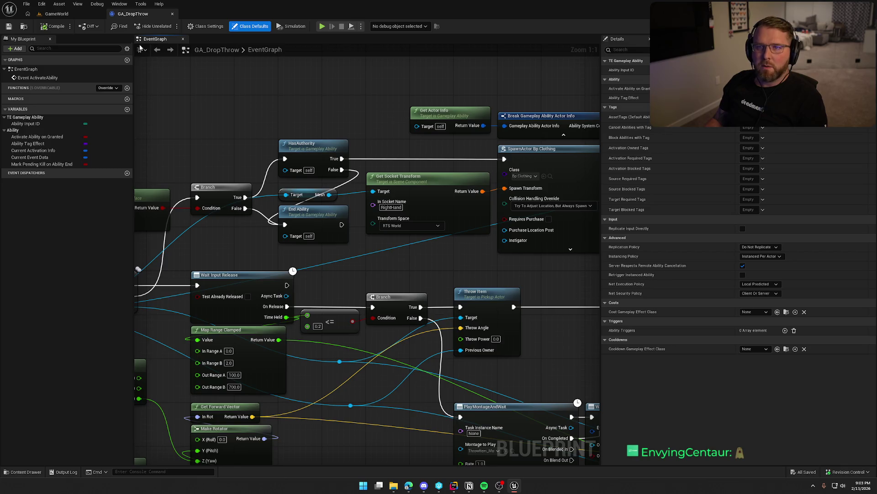
- Close GA_DropThrow and inspect GA_Sprint's Max Walk Speed, Branch and End Ability nodes
left_click(172, 14)
key("Right")
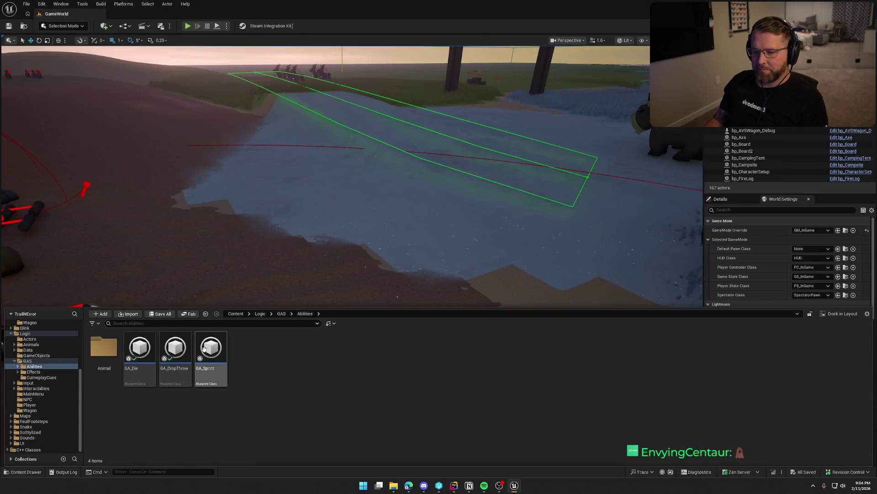
key("Return")
mouse_move(387, 337)
left_mouse_down()
mouse_move(329, 320)
mouse_move(421, 274)
mouse_move(271, 249)
left_mouse_up()
mouse_move(374, 256)
left_mouse_down()
mouse_move(137, 251)
mouse_move(474, 176)
mouse_move(453, 176)
left_mouse_up()
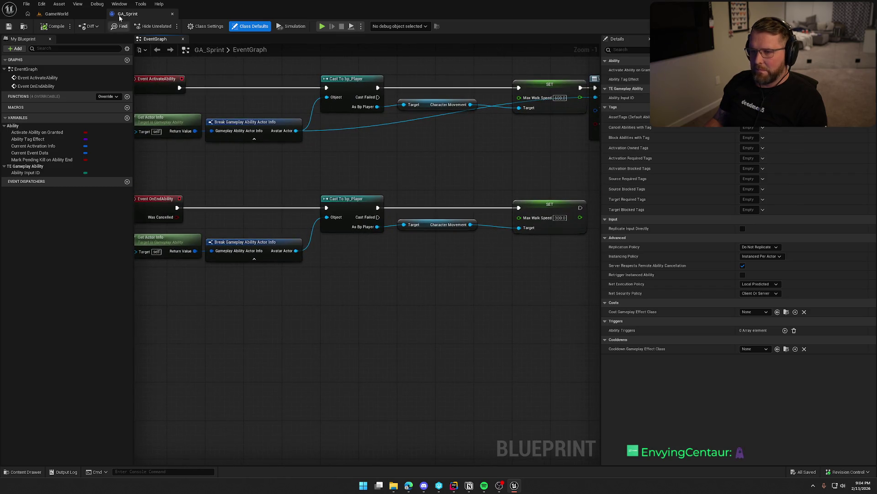
- Close GA_Sprint and reopen the Content Drawer in the GAS folders
left_click(172, 14)
key("ctrl+space")
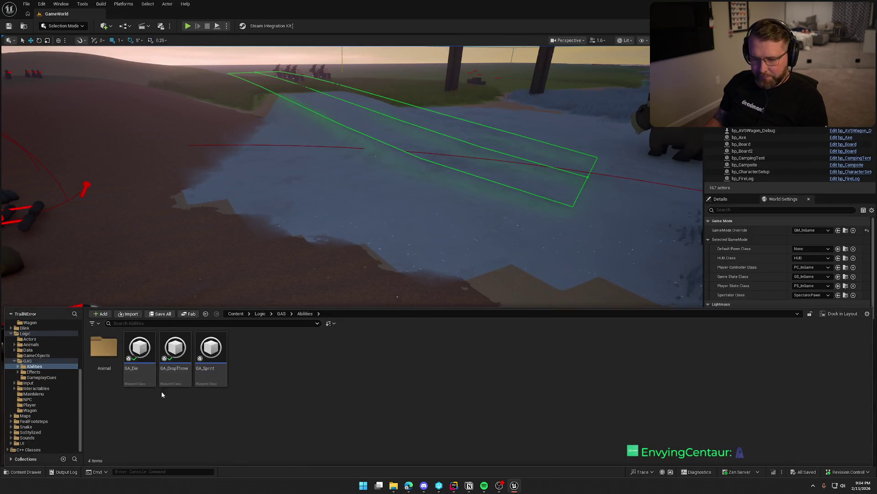
double_click(103, 348)
- Navigate the Content Drawer to Logic > Interactables and open bp_CampingTent
left_click(17, 366)
left_click(33, 372)
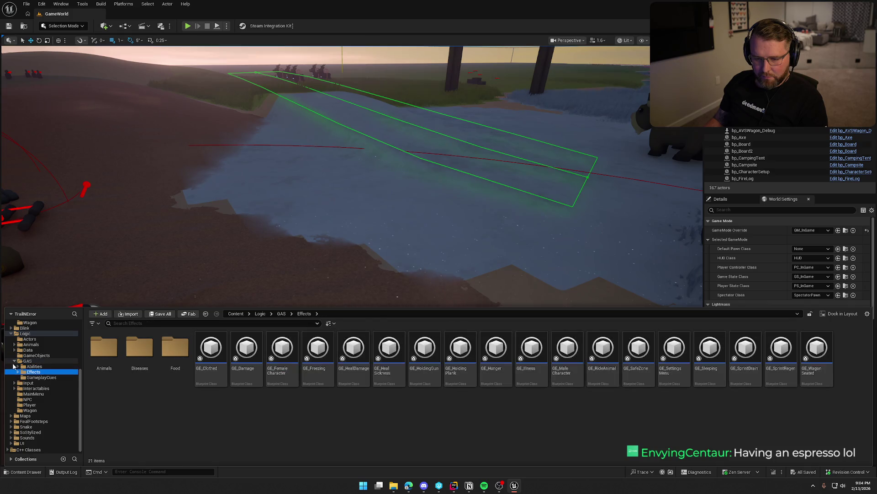
left_click(14, 361)
left_click(29, 382)
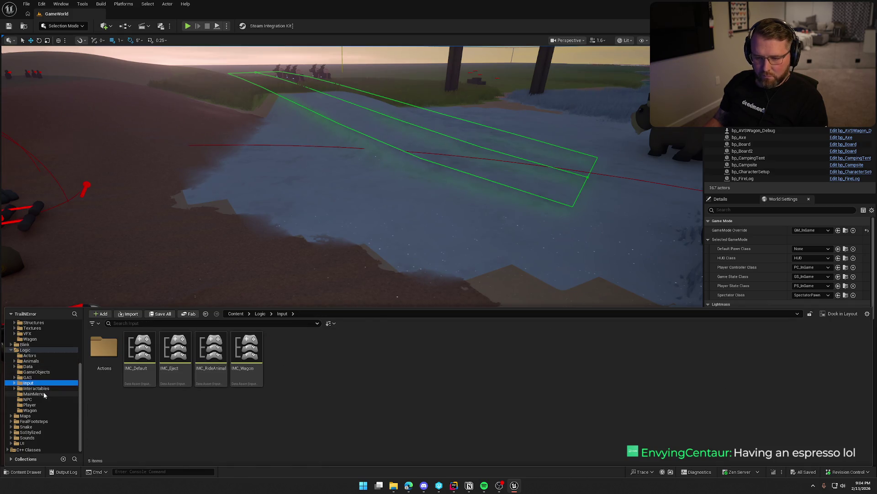
left_click(36, 388)
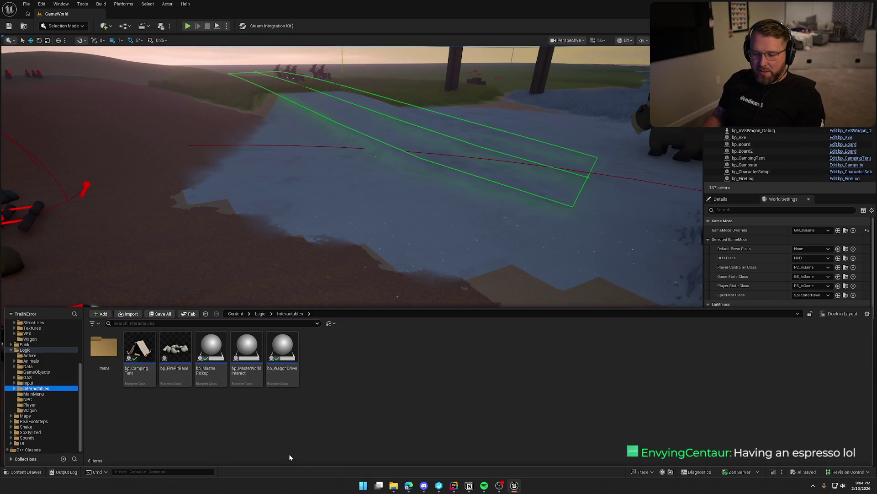
left_click(140, 354)
double_click(140, 354)
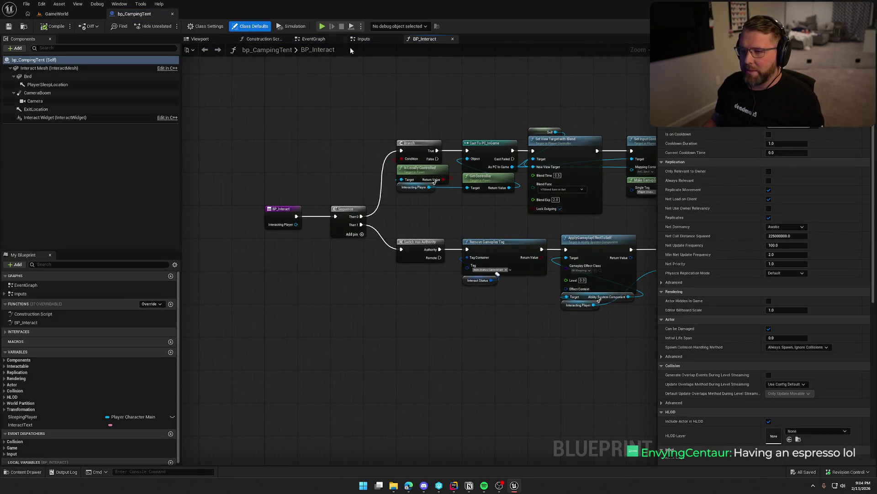
- Close the Construction Script graph and switch to the Inputs graph
left_click(263, 39)
middle_click(258, 39)
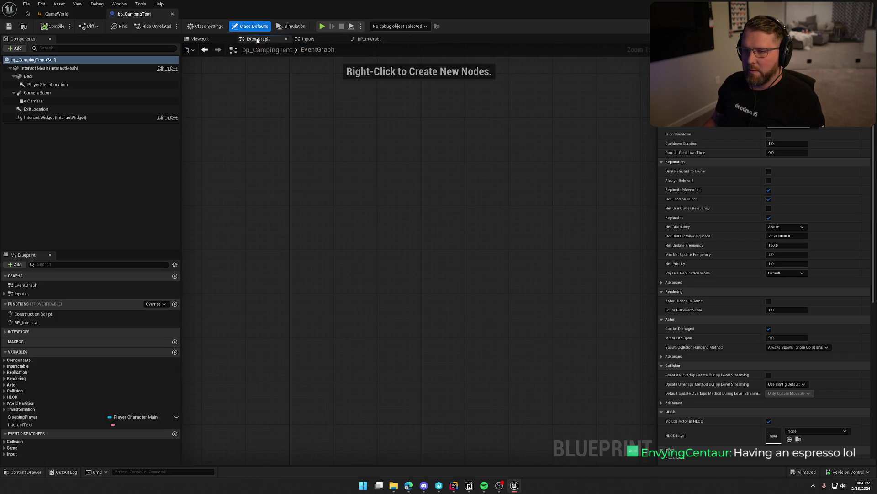
left_click(314, 39)
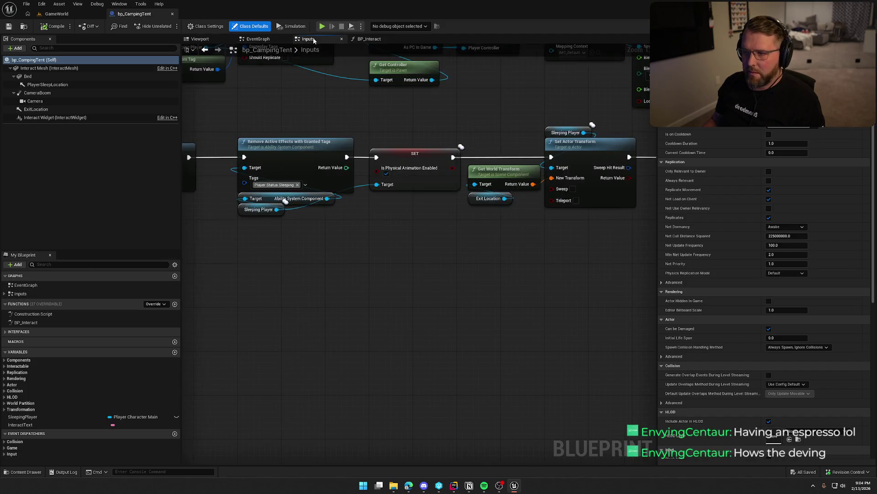
- Look over the tent's IA_Interact event, Set Input Context Mapping and Add Gameplay Tag nodes
scroll(468, 396, "down", 3)
scroll(410, 230, "up", 3)
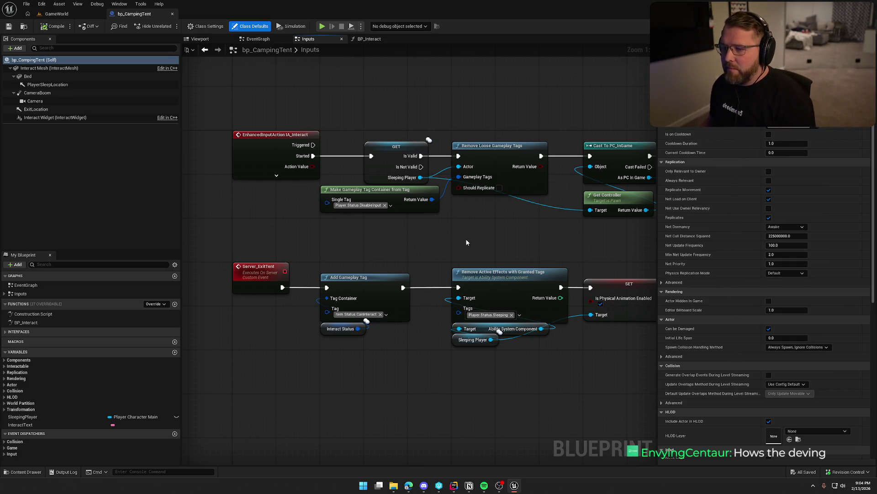
mouse_move(493, 215)
left_mouse_down()
mouse_move(445, 220)
mouse_move(446, 201)
left_mouse_up()
left_click_drag(221, 91, 242, 226)
left_click(242, 226)
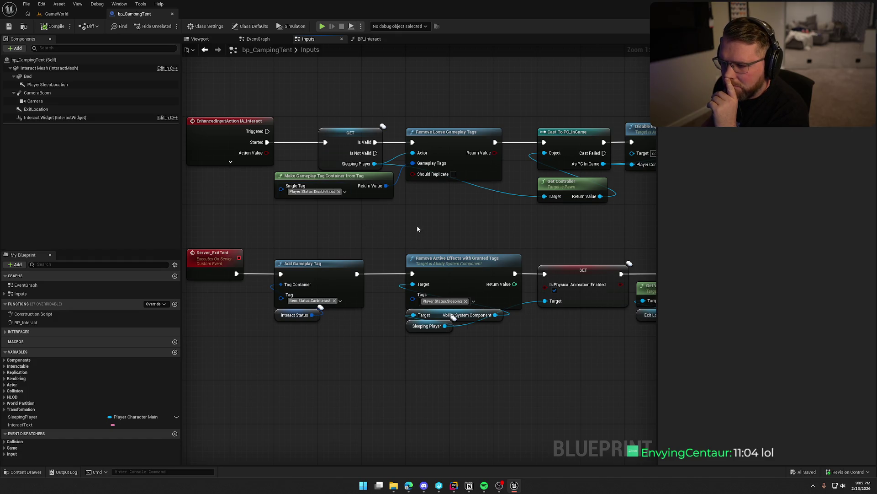
scroll(409, 226, "down", 3)
scroll(350, 220, "up", 1)
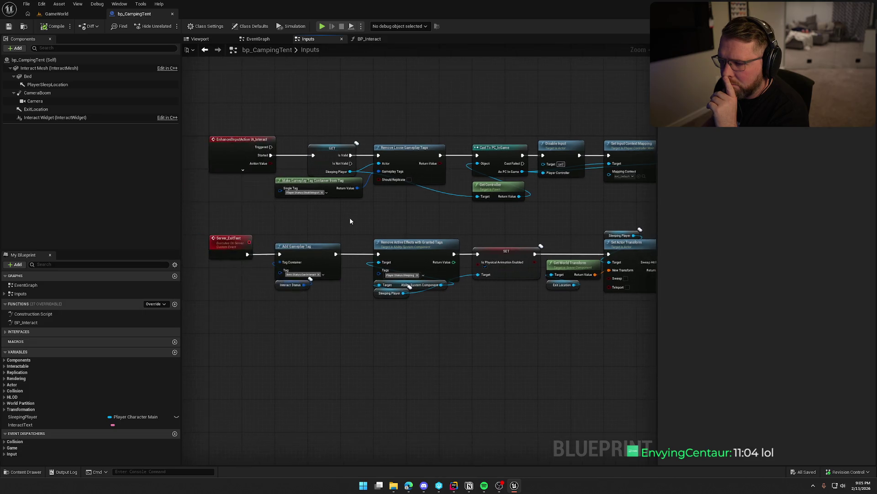
scroll(350, 221, "up", 1)
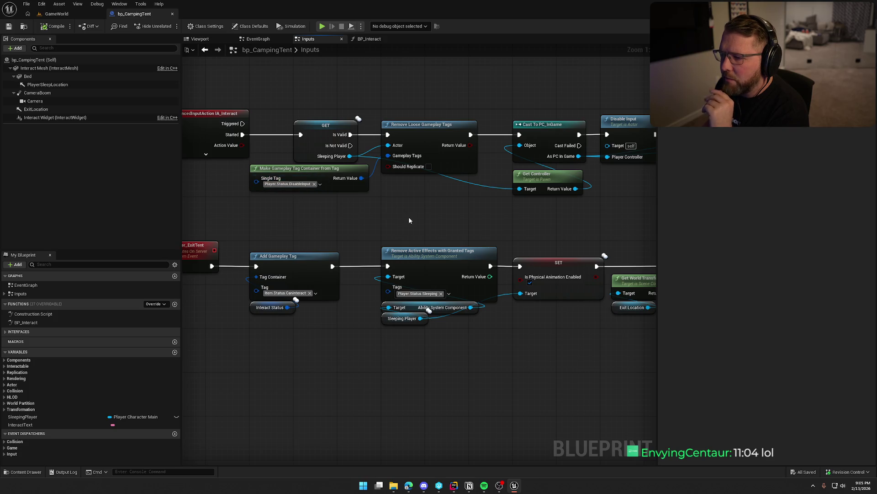
left_click_drag(409, 220, 267, 221)
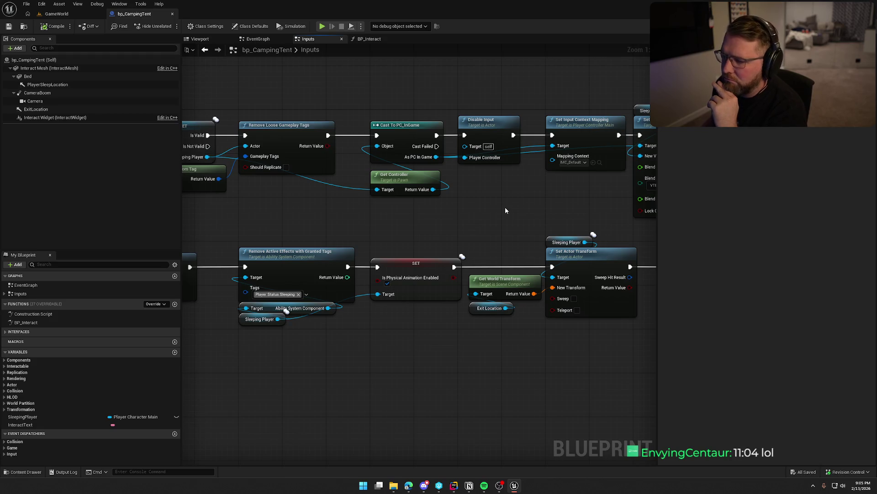
left_click_drag(516, 203, 608, 198)
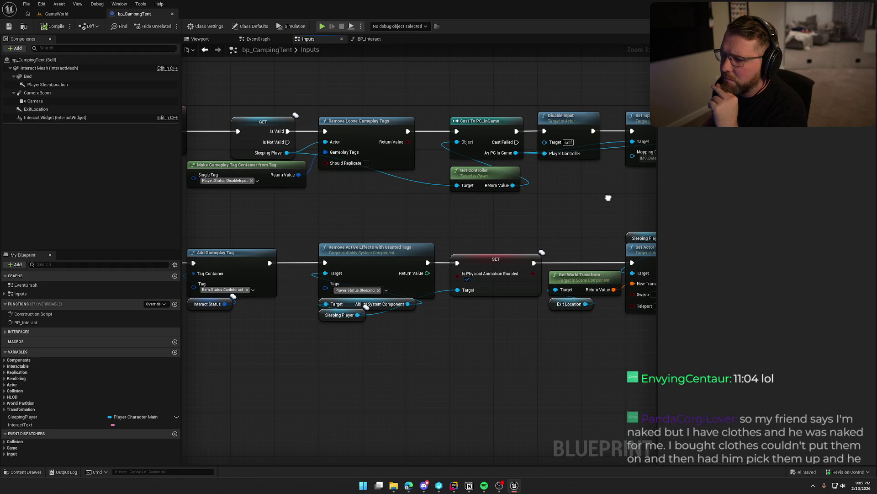
left_click_drag(608, 198, 591, 197)
- Nudge the Get Controller node upward and follow the chain to Set View Target
left_click_drag(471, 175, 470, 170)
left_click_drag(475, 208, 554, 208)
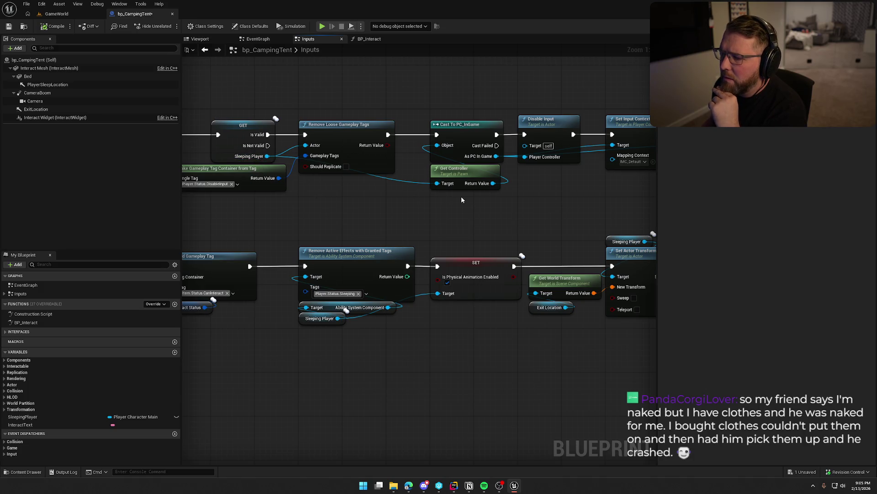
left_click_drag(506, 206, 439, 217)
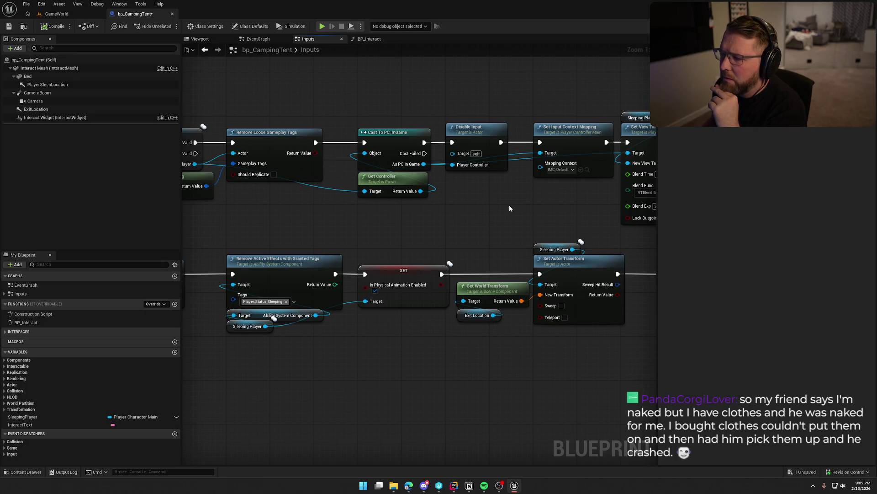
left_click_drag(517, 205, 342, 206)
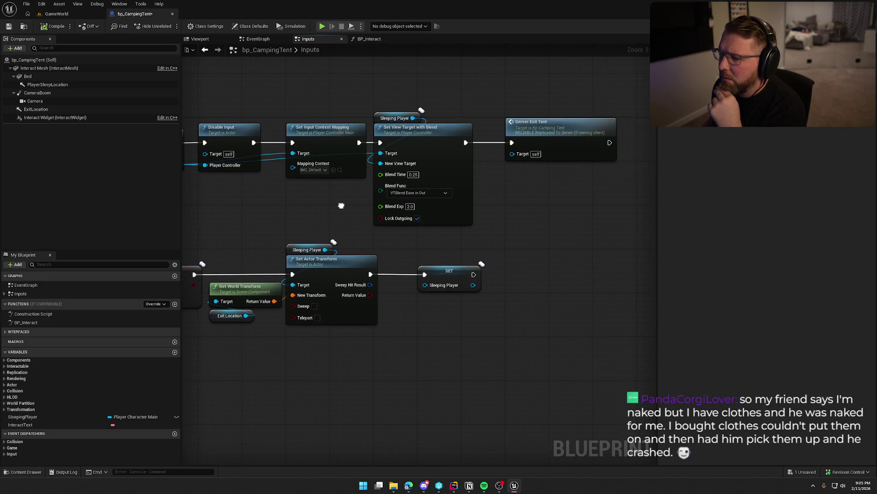
- Jump to the Server_ExitTent event and review its Get World Transform and Set Actor Transform nodes
left_click(544, 137)
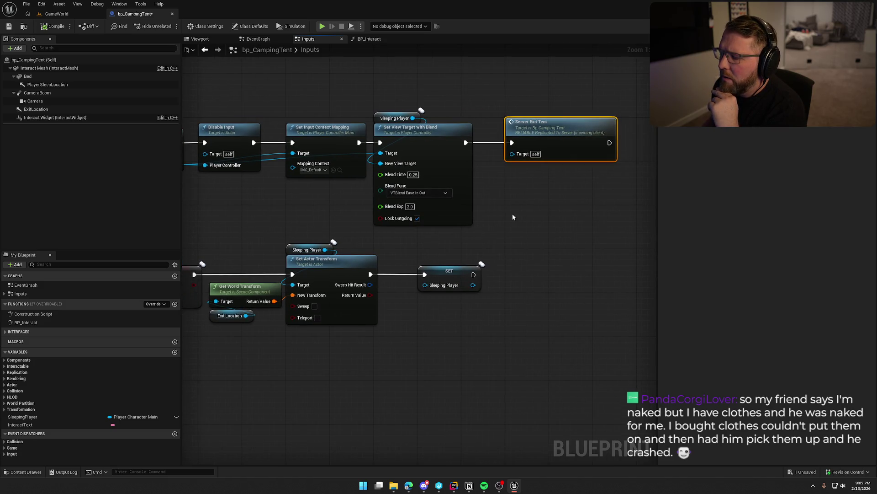
double_click(556, 119)
left_click_drag(506, 221, 333, 132)
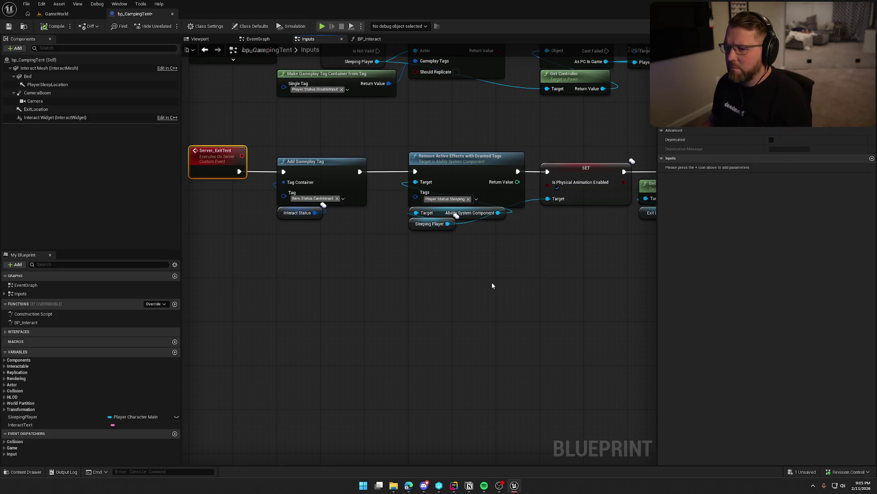
left_click_drag(504, 283, 395, 264)
left_click_drag(495, 260, 277, 269)
scroll(276, 270, "down", 3)
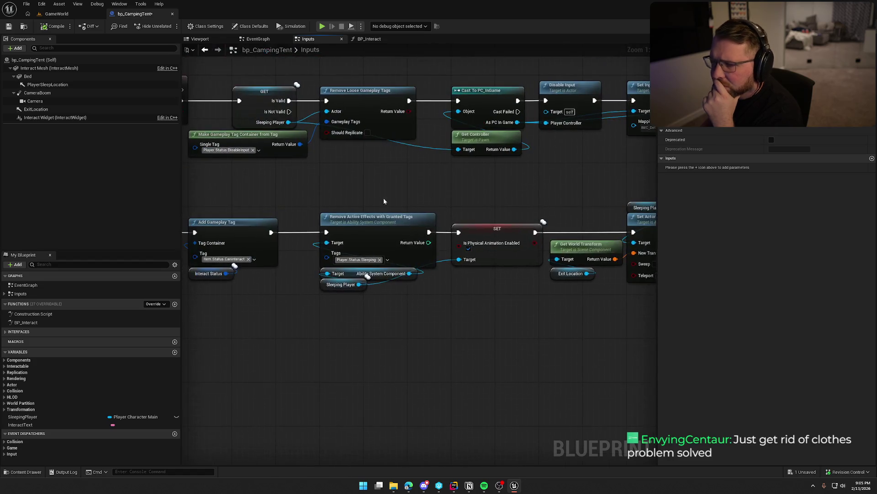
left_click(367, 39)
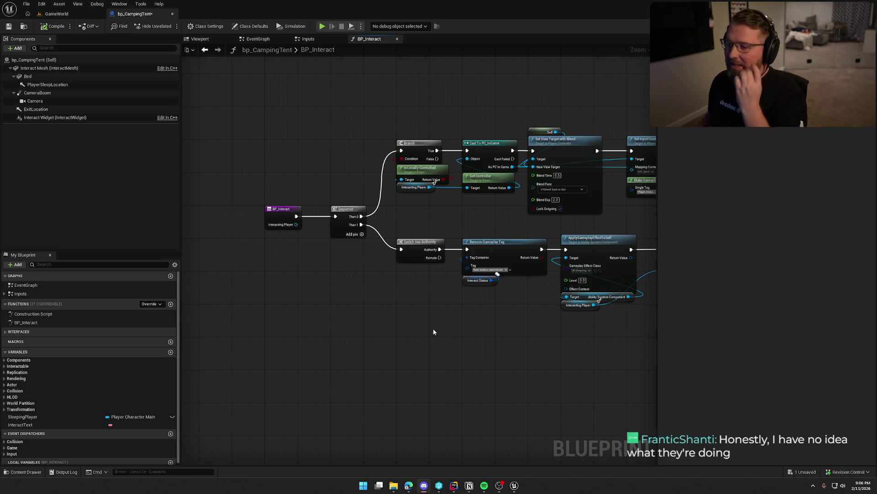
left_click_drag(433, 327, 385, 320)
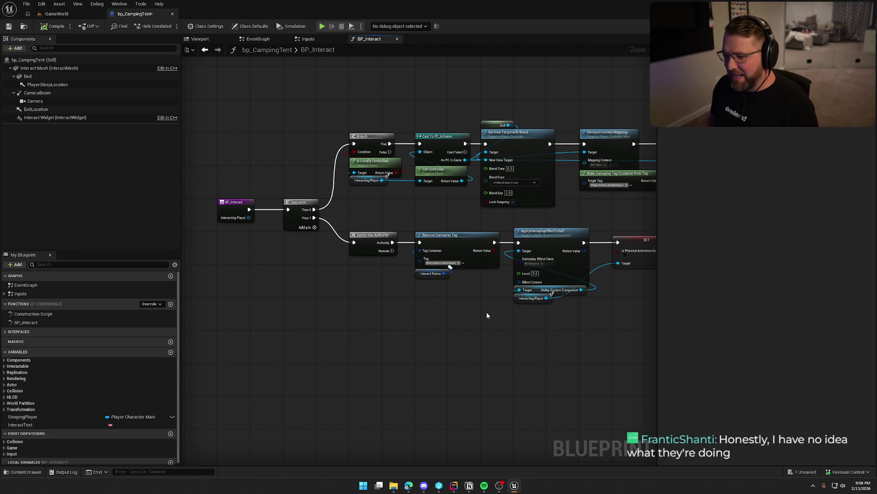
scroll(314, 297, "up", 2)
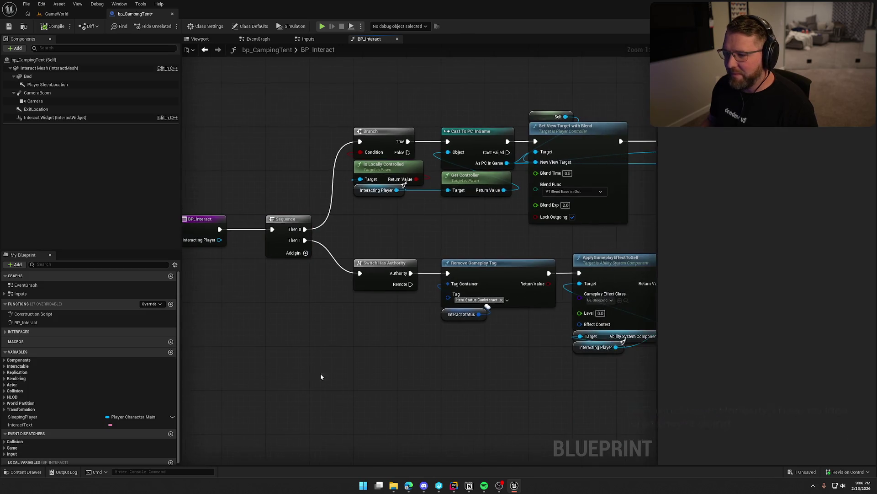
mouse_move(353, 113)
left_mouse_down()
mouse_move(441, 240)
mouse_move(499, 237)
mouse_move(435, 247)
left_mouse_up()
left_click(499, 237)
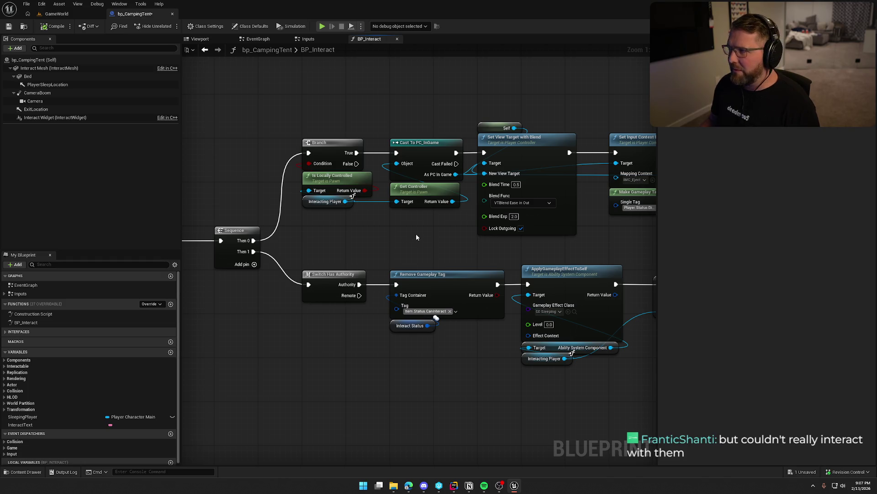
- Follow the BP_Interact chain through Add Loose Gameplay Tags and Drop All Items to Enable Input
left_click_drag(413, 235, 359, 236)
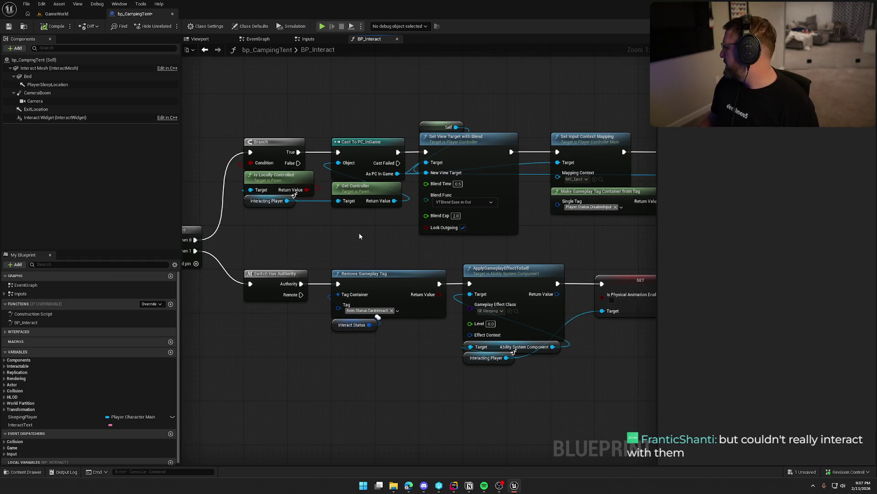
mouse_move(359, 236)
left_mouse_down()
mouse_move(397, 229)
mouse_move(402, 242)
mouse_move(415, 233)
left_mouse_up()
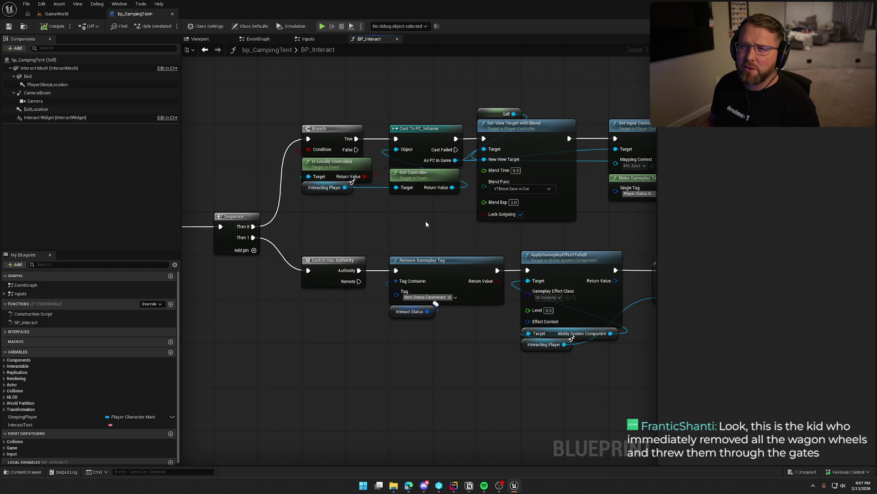
left_click_drag(426, 224, 370, 218)
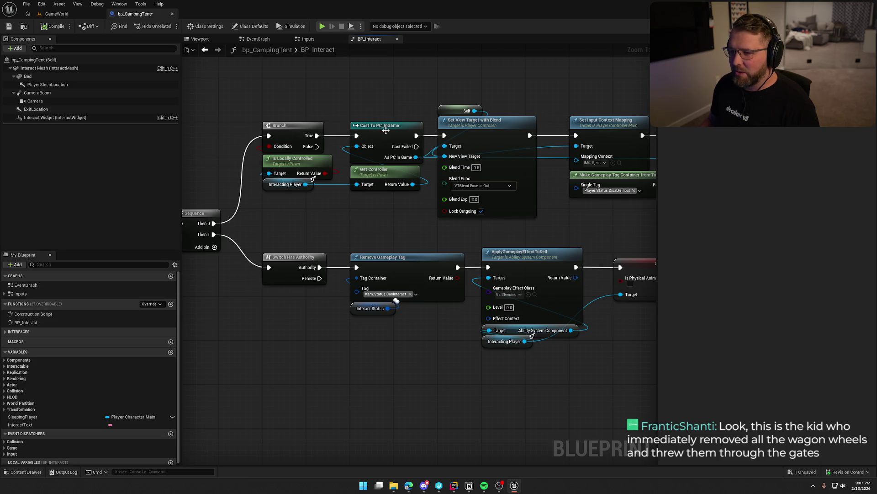
left_click_drag(407, 210, 322, 202)
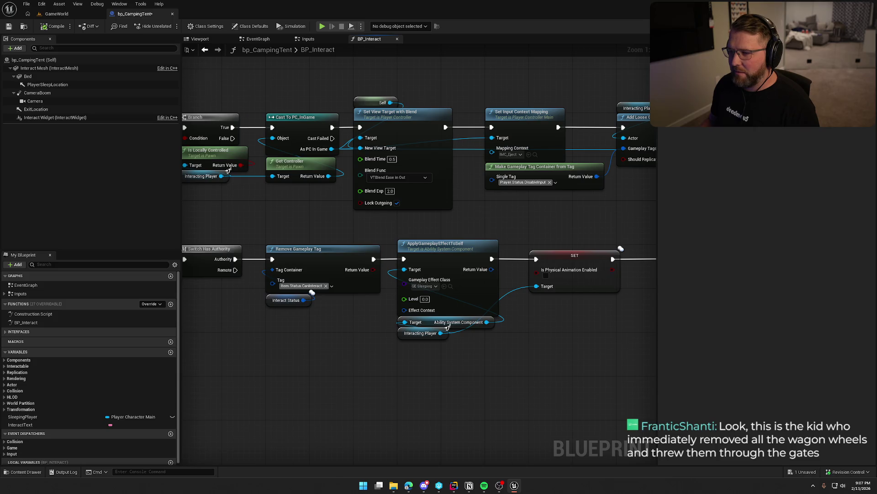
left_click_drag(498, 219, 373, 221)
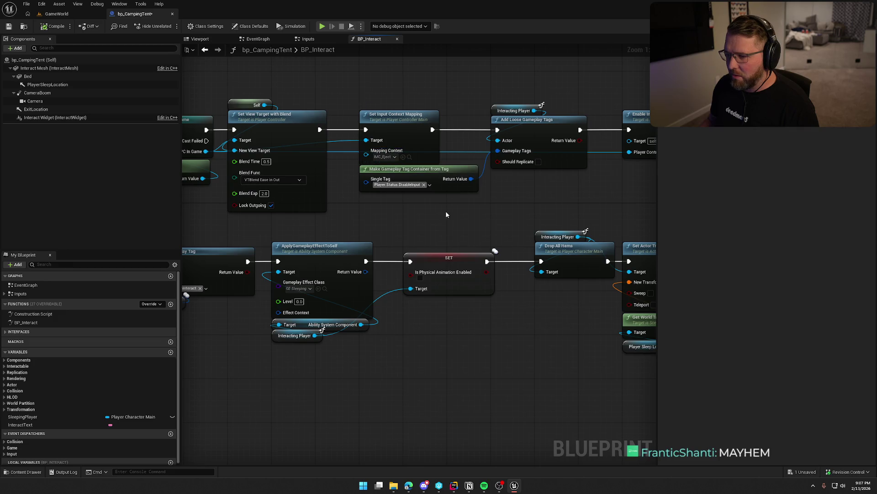
left_click_drag(447, 214, 347, 217)
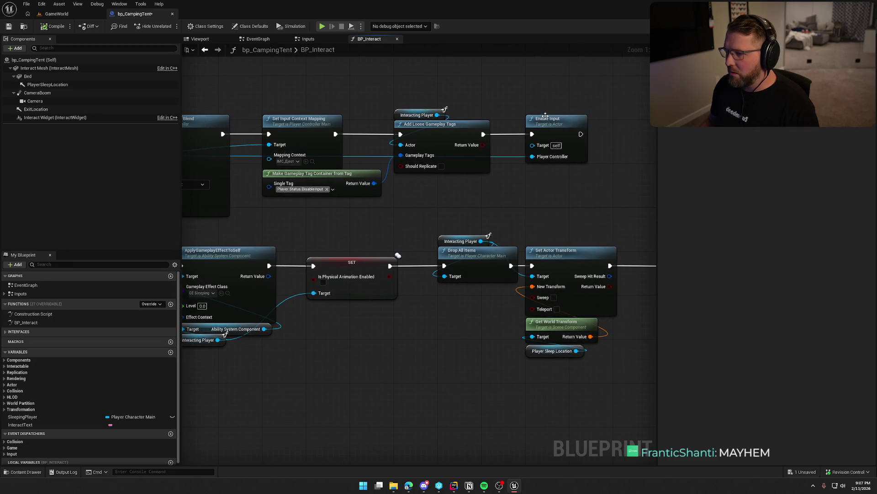
- Inspect the Sequence, ApplyGameplayEffectToSelf and Drop All Items nodes, then return to GameWorld
left_click_drag(320, 347, 621, 278)
mouse_move(347, 270)
left_mouse_down()
mouse_move(375, 237)
mouse_move(338, 252)
mouse_move(589, 250)
left_mouse_up()
mouse_move(359, 229)
left_mouse_down()
mouse_move(379, 244)
mouse_move(314, 254)
left_mouse_up()
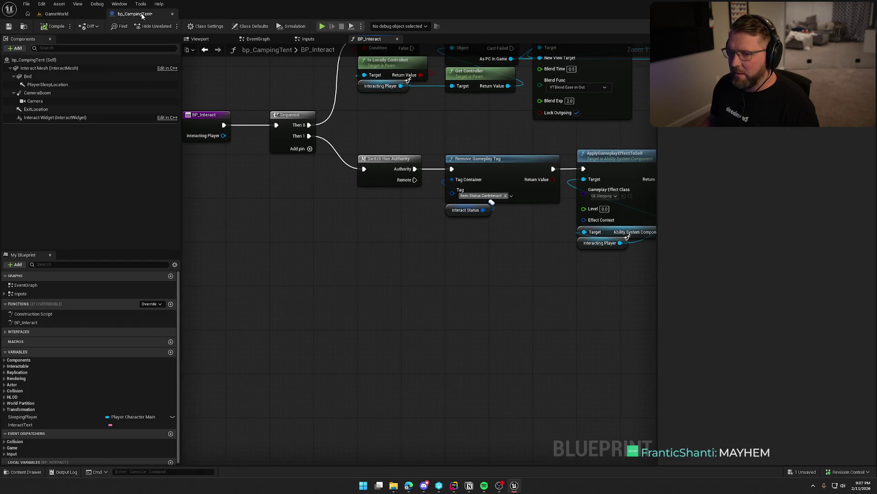
left_click_drag(464, 280, 316, 272)
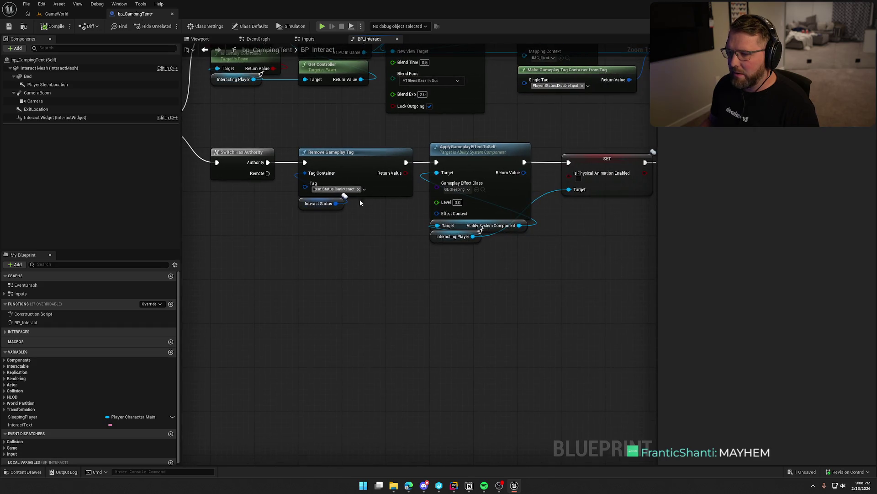
mouse_move(483, 268)
left_mouse_down()
mouse_move(435, 264)
mouse_move(401, 222)
mouse_move(401, 136)
mouse_move(490, 295)
mouse_move(392, 283)
mouse_move(374, 254)
left_mouse_up()
left_click(393, 178)
left_click(430, 255)
mouse_move(430, 255)
left_mouse_down()
mouse_move(370, 252)
mouse_move(337, 237)
left_mouse_up()
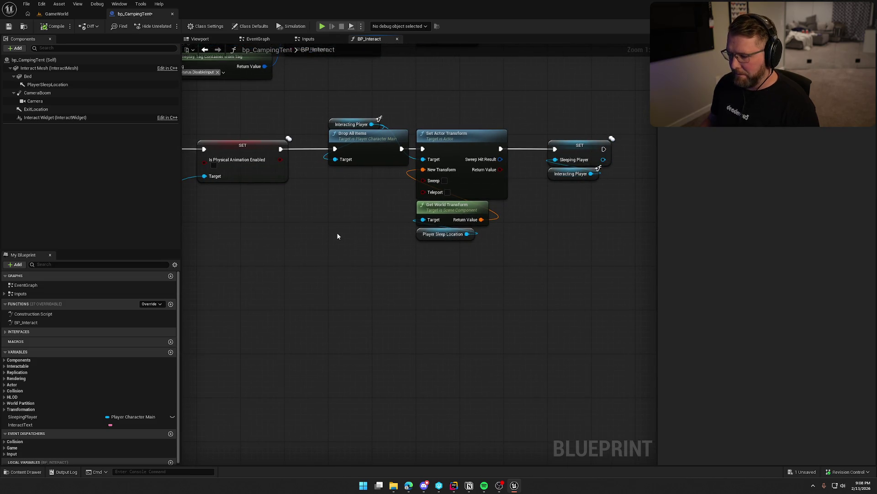
left_click_drag(306, 93, 542, 282)
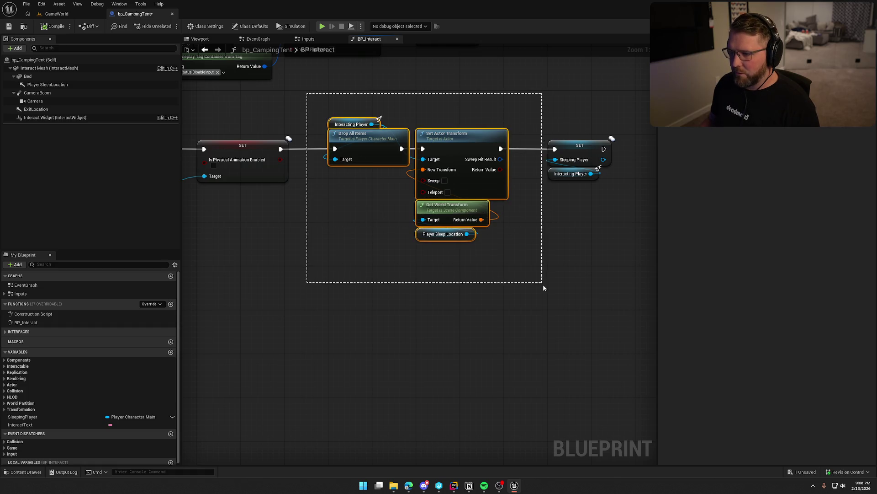
left_click(364, 248)
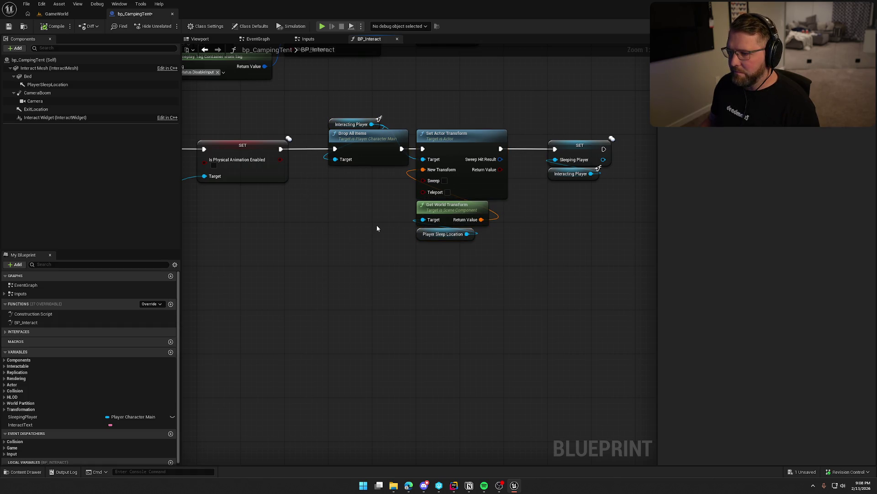
mouse_move(589, 238)
left_mouse_down()
mouse_move(538, 122)
mouse_move(564, 153)
mouse_move(424, 342)
mouse_move(436, 278)
mouse_move(470, 284)
mouse_move(656, 268)
left_mouse_up()
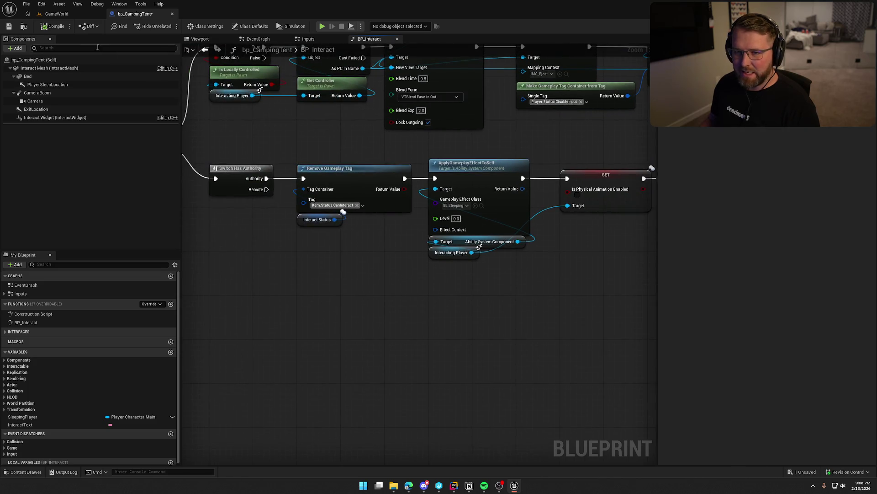
left_click(56, 14)
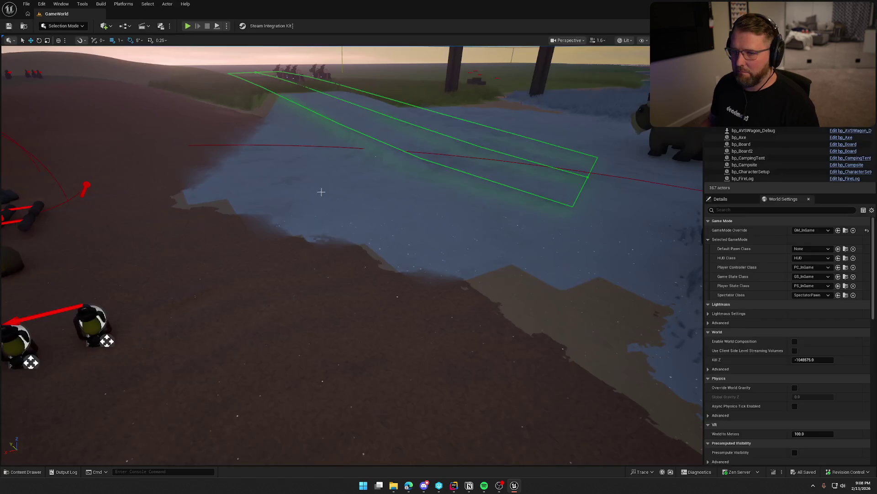
- Open the bp_FirePitBase blueprint from the Content Drawer
key("ctrl+space")
double_click(176, 352)
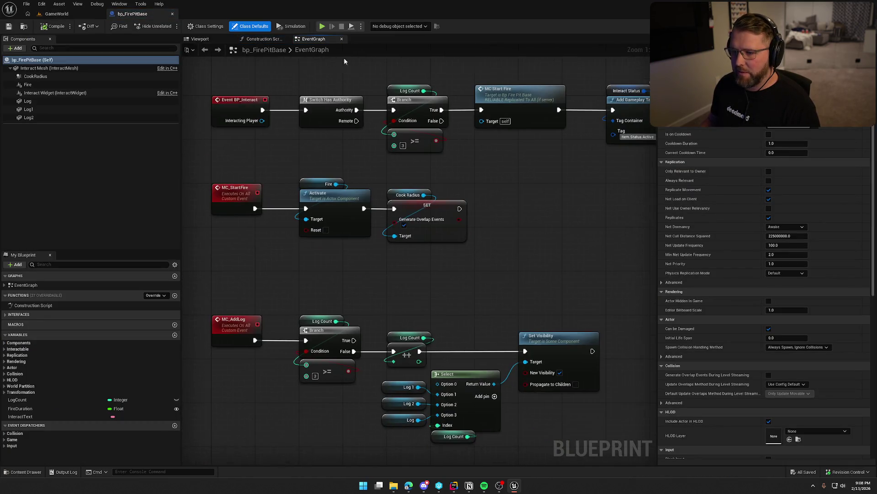
left_click(297, 165)
- Look over the EventGraph's Log Count and MC_AddLog nodes and select the LogCount variable
left_click_drag(297, 165, 300, 189)
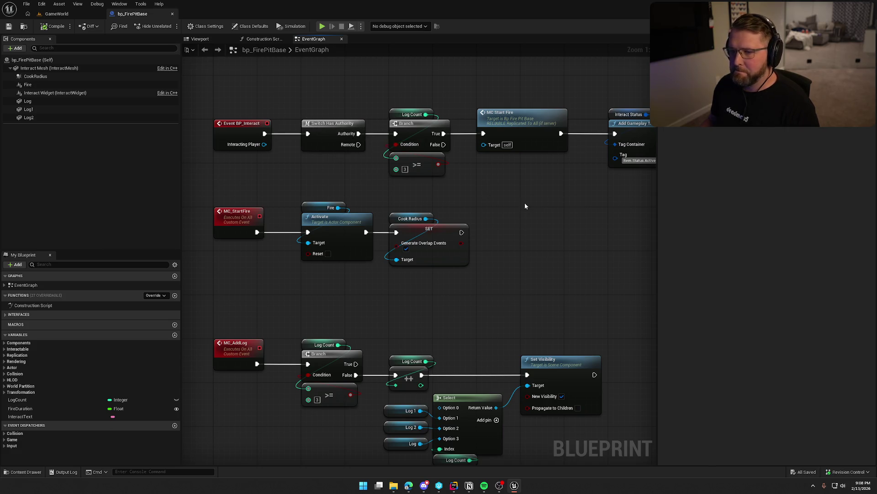
mouse_move(520, 210)
left_mouse_down()
mouse_move(466, 211)
mouse_move(512, 201)
left_mouse_up()
left_click(410, 109)
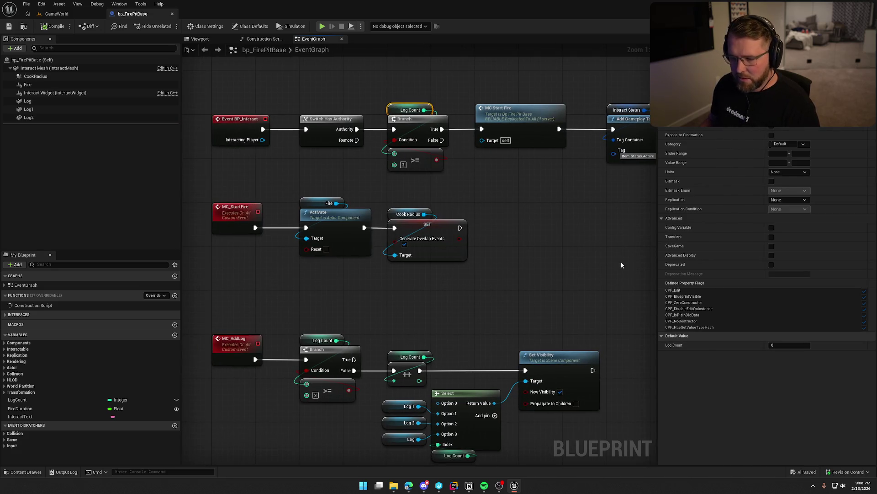
mouse_move(560, 236)
left_mouse_down()
mouse_move(534, 231)
mouse_move(532, 200)
left_mouse_up()
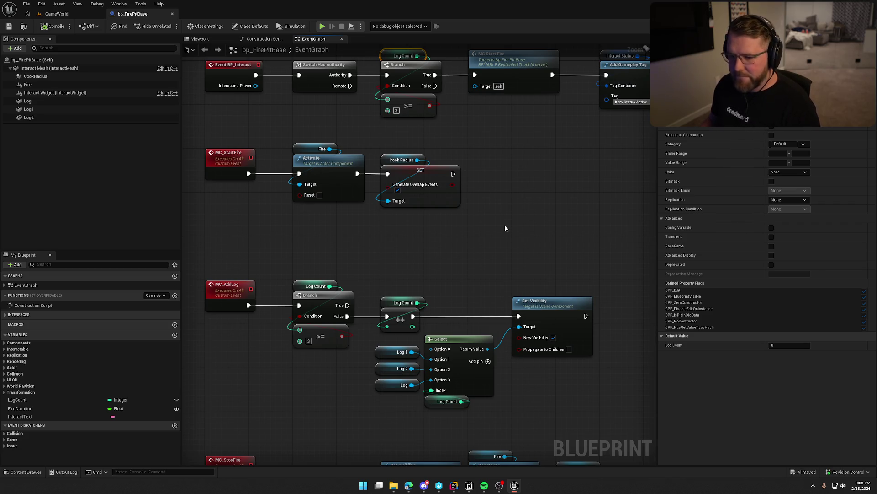
left_click(55, 399)
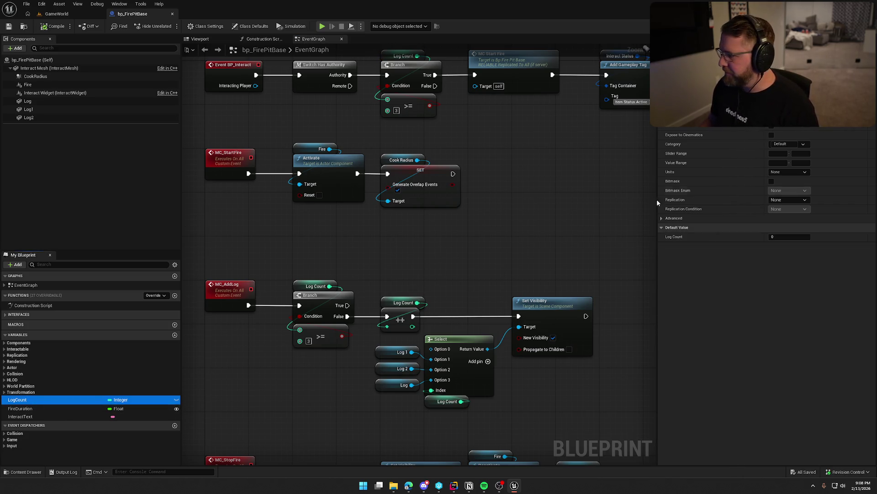
- Set LogCount's Replication to RepNotify
left_click(795, 200)
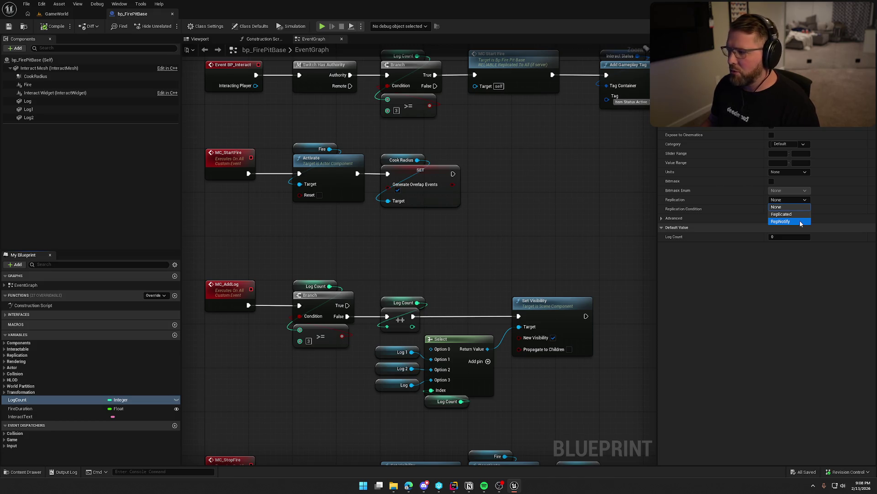
left_click(800, 223)
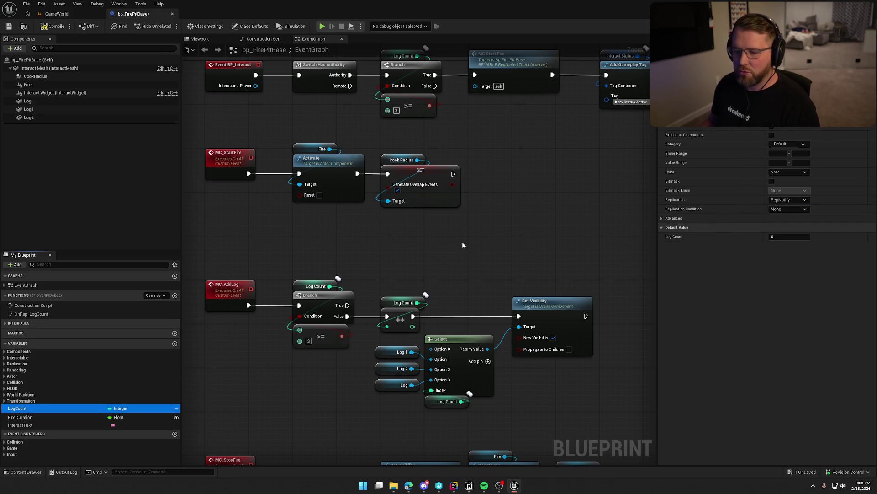
mouse_move(482, 237)
left_mouse_down()
mouse_move(479, 247)
mouse_move(441, 264)
left_mouse_up()
left_click_drag(501, 198, 503, 225)
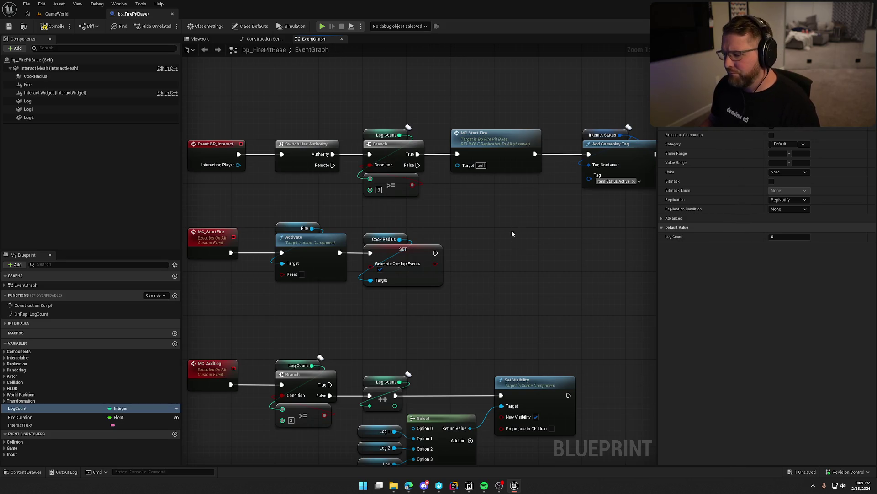
left_click_drag(512, 226, 503, 204)
scroll(416, 245, "up", 2)
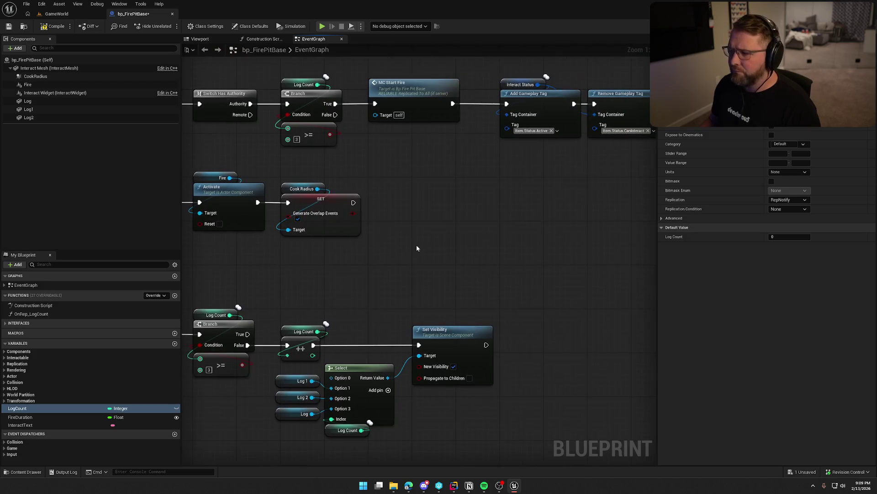
scroll(354, 260, "down", 1)
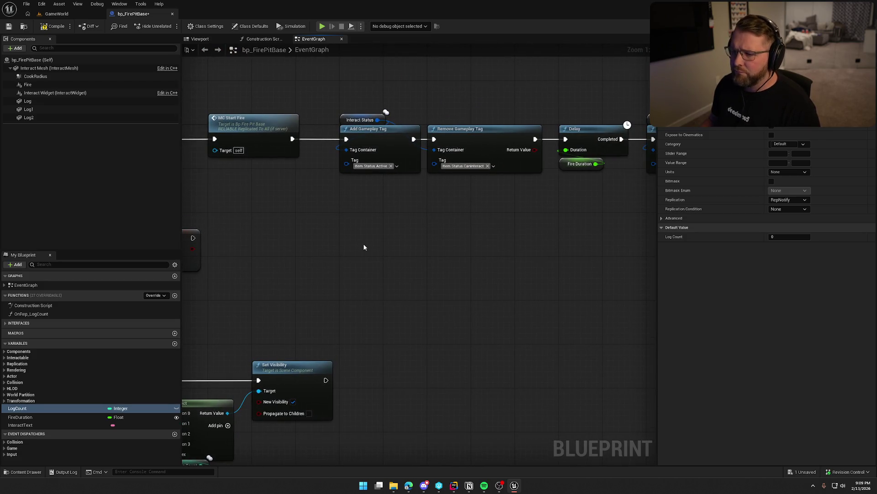
- Follow the Switch Has Authority chain to MC Stop Fire, then open the new OnRep_LogCount function
mouse_move(364, 247)
left_mouse_down()
mouse_move(556, 248)
mouse_move(246, 248)
left_mouse_up()
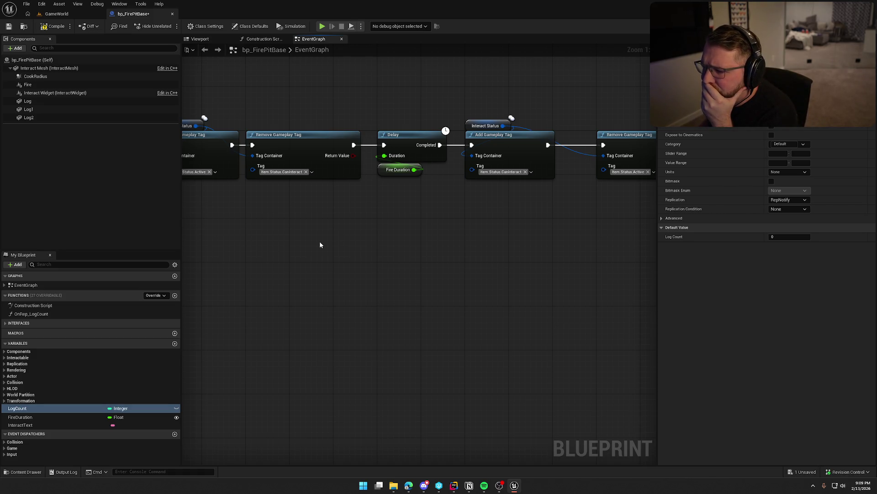
mouse_move(398, 223)
left_mouse_down()
mouse_move(292, 203)
mouse_move(275, 219)
left_mouse_up()
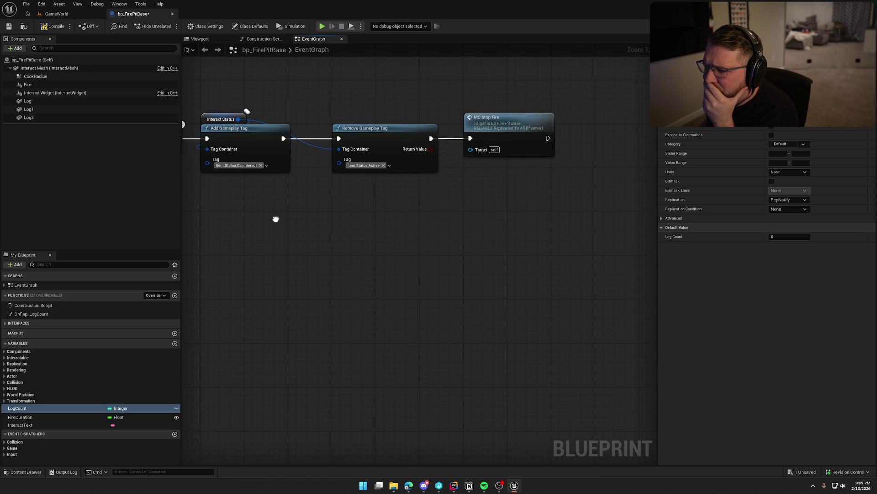
scroll(412, 272, "down", 2)
left_click_drag(412, 273, 290, 280)
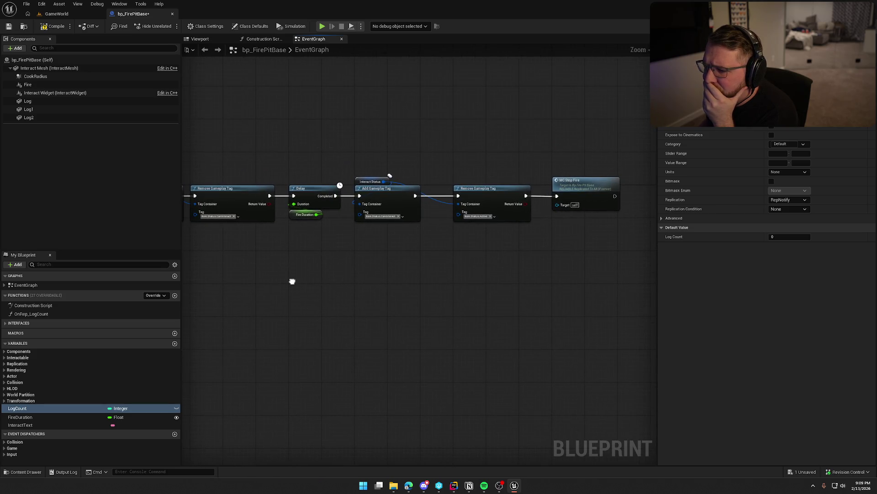
key("Home")
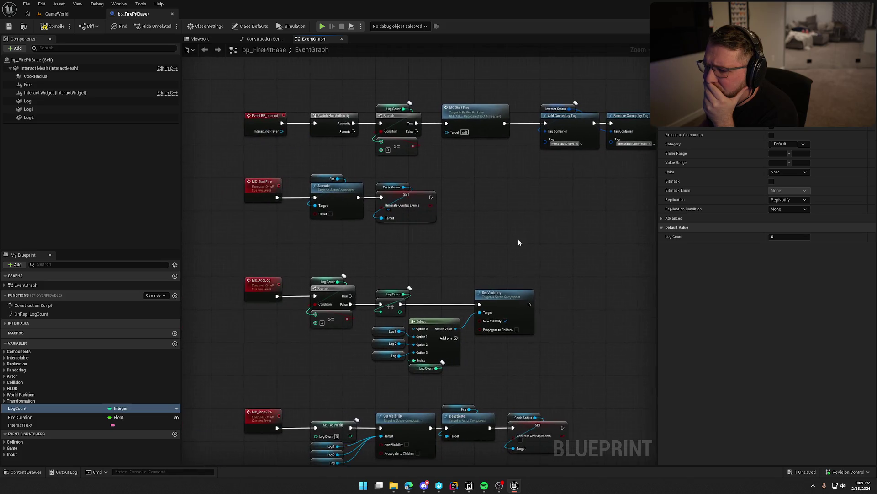
double_click(31, 313)
- Convert the OnRep_LogCount function into a custom event and drag it up near MC_StartFire
right_click(397, 257)
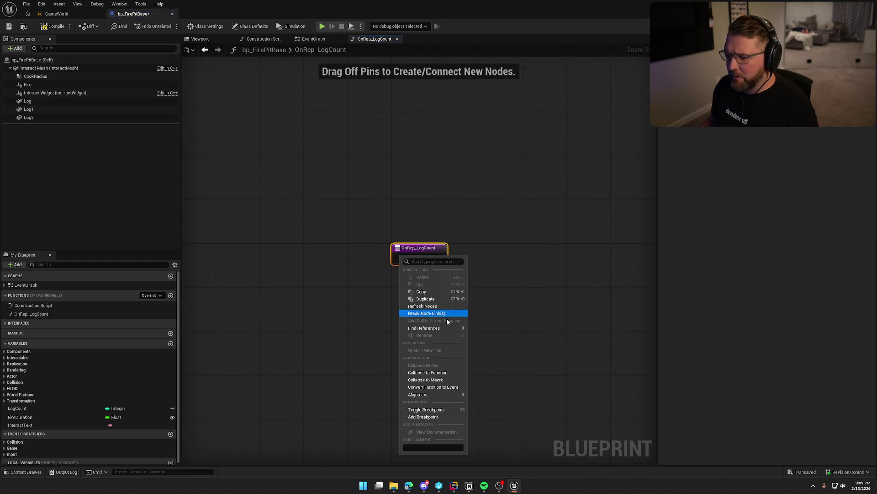
left_click(441, 388)
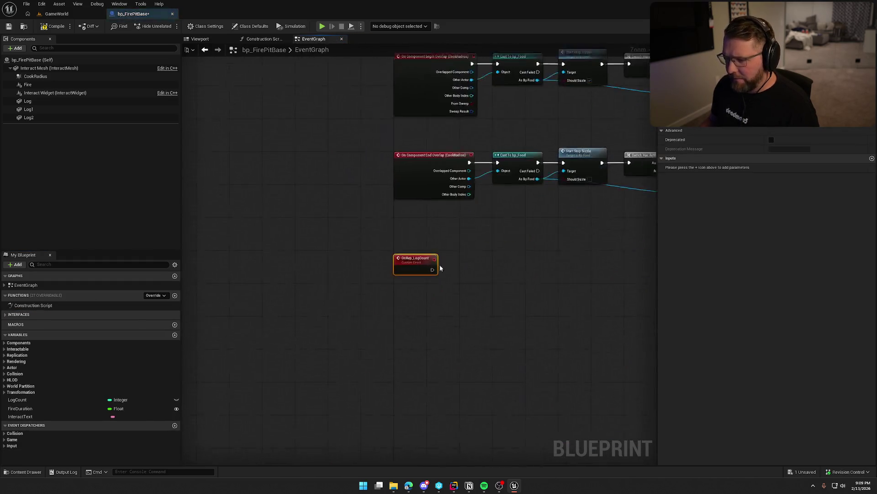
mouse_move(400, 333)
left_mouse_down()
mouse_move(295, 109)
mouse_move(278, 321)
left_mouse_up()
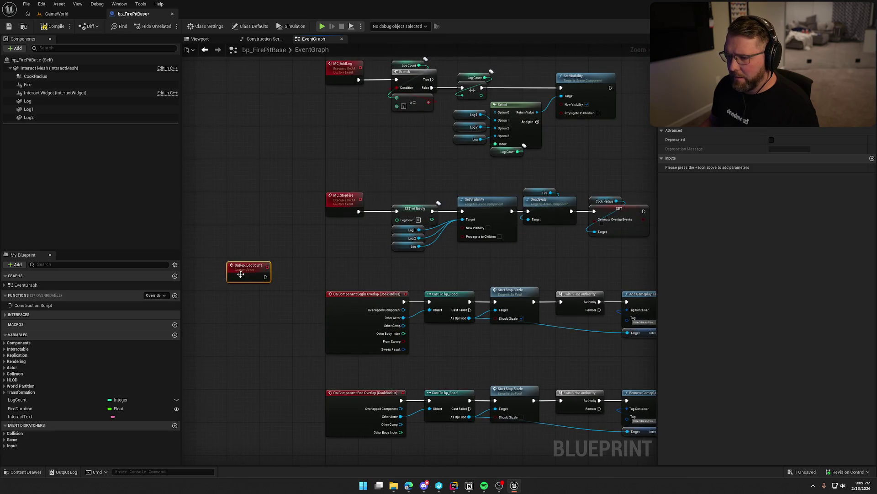
left_click_drag(241, 274, 344, 155)
mouse_move(289, 155)
left_mouse_down()
mouse_move(352, 255)
mouse_move(320, 242)
mouse_move(319, 133)
left_mouse_up()
left_click(318, 246)
left_click_drag(319, 246, 242, 182)
mouse_move(496, 245)
left_mouse_down()
mouse_move(298, 176)
mouse_move(379, 142)
mouse_move(258, 187)
mouse_move(193, 184)
left_mouse_up()
- Fine-tune the OnRep_LogCount event's position below BP_Interact, framing both nodes in view
left_click(372, 165)
mouse_move(290, 142)
left_mouse_down()
mouse_move(246, 142)
mouse_move(375, 155)
left_mouse_up()
left_click_drag(306, 172, 393, 139)
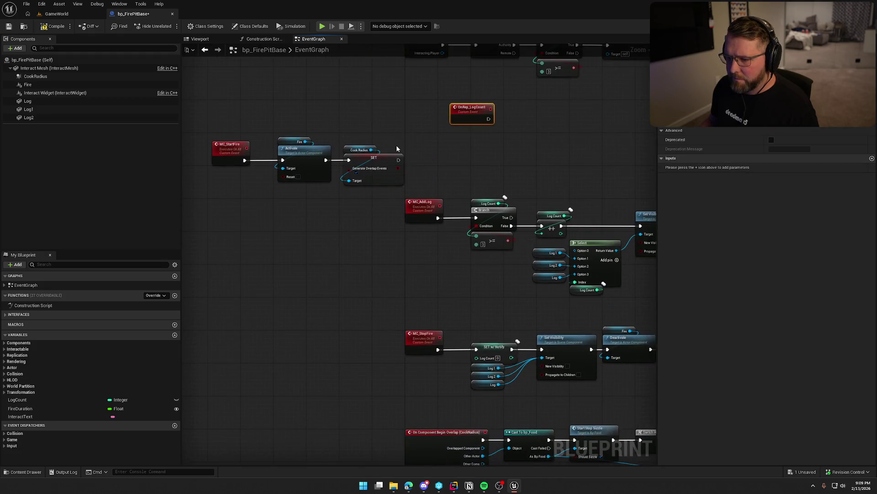
scroll(395, 231, "up", 1)
mouse_move(421, 197)
left_mouse_down()
mouse_move(221, 120)
mouse_move(377, 104)
left_mouse_up()
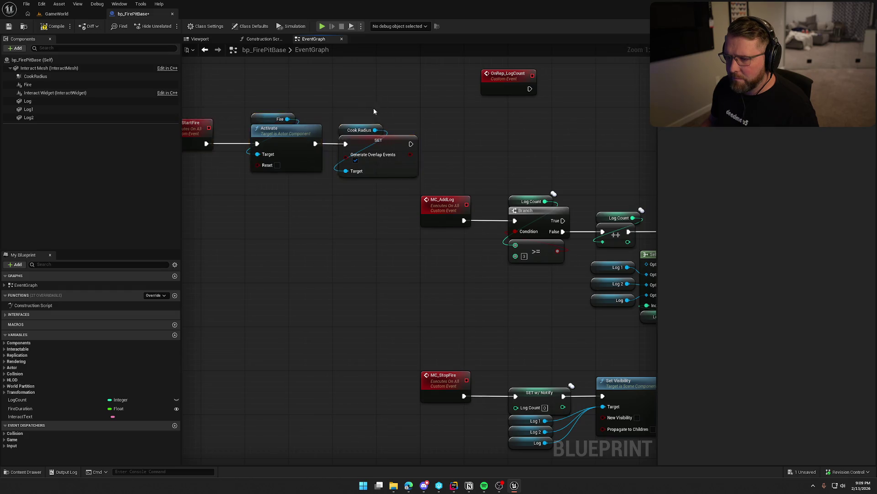
scroll(377, 104, "up", 2)
left_click_drag(347, 157, 267, 161)
left_click(361, 171)
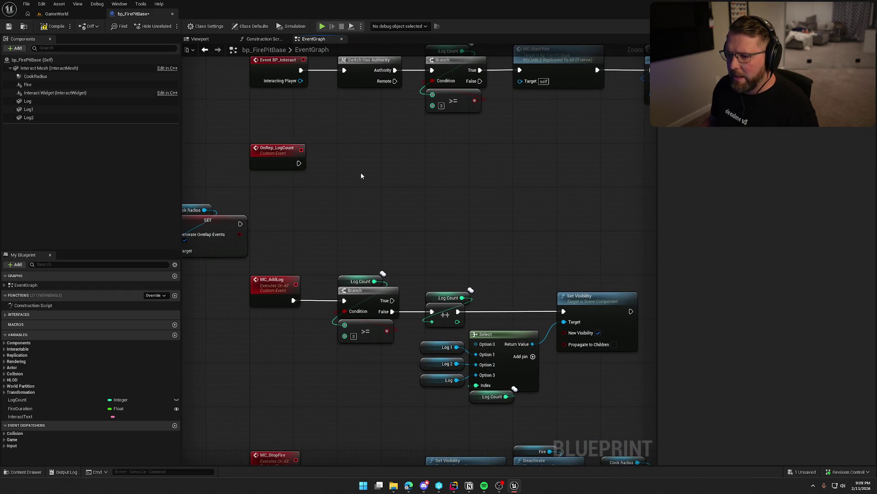
left_click_drag(361, 171, 335, 226)
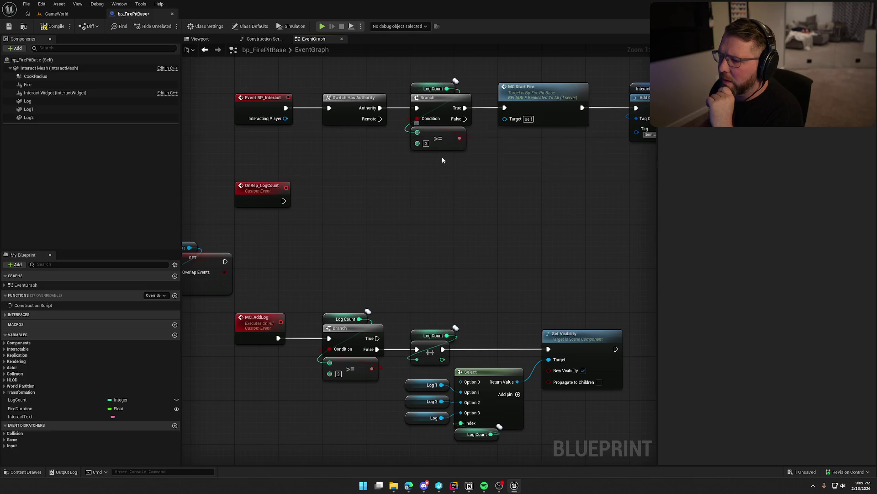
left_click_drag(473, 194, 409, 233)
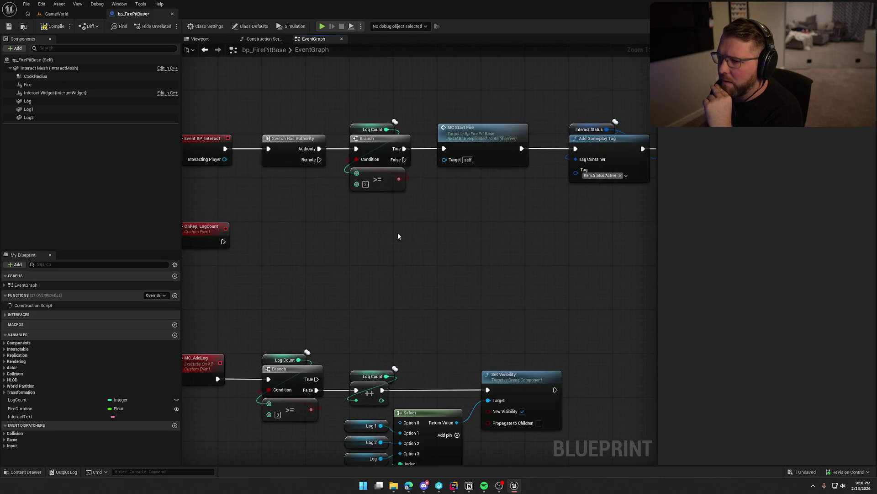
left_click(261, 39)
middle_click(265, 39)
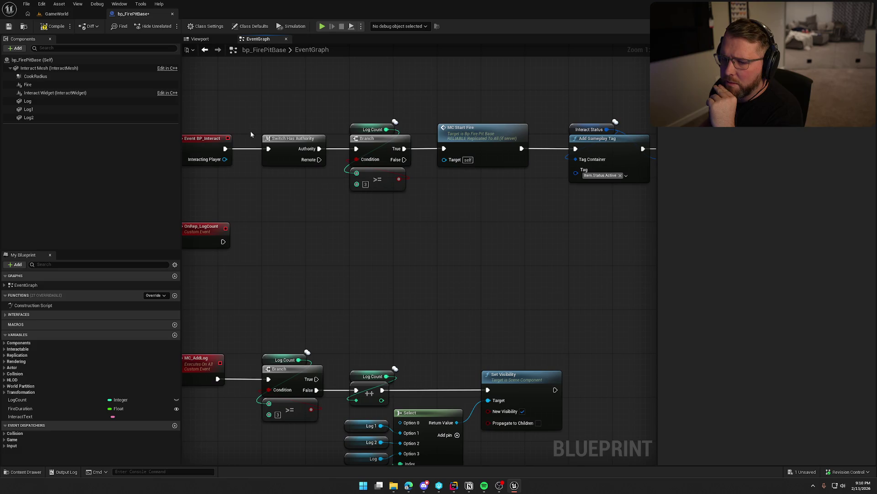
left_click_drag(444, 207, 520, 184)
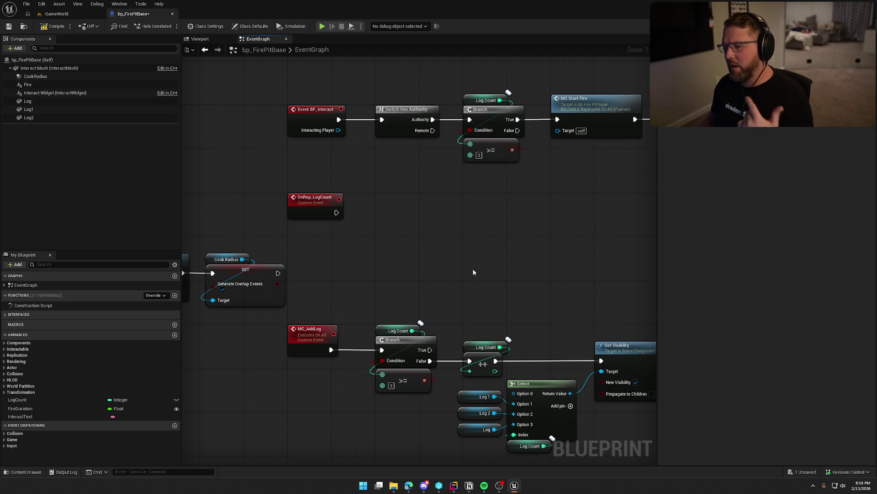
left_click_drag(473, 272, 445, 213)
mouse_move(457, 310)
left_mouse_down()
mouse_move(434, 219)
mouse_move(410, 237)
mouse_move(418, 261)
mouse_move(499, 180)
mouse_move(476, 192)
mouse_move(423, 194)
left_mouse_up()
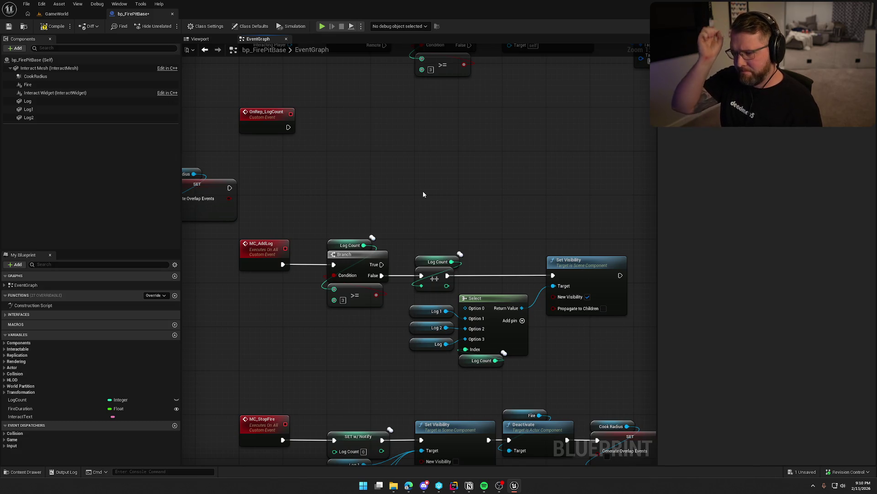
scroll(432, 221, "down", 1)
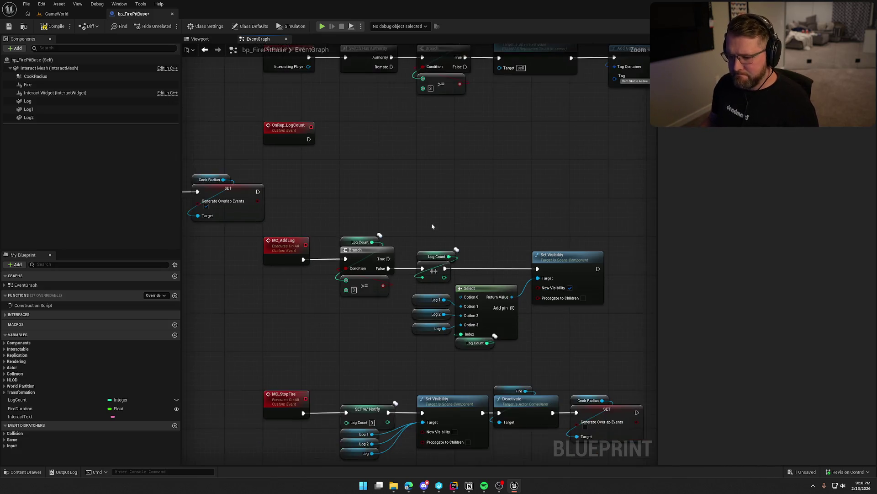
left_click_drag(431, 222, 420, 135)
left_click(281, 152)
mouse_move(281, 152)
left_mouse_down()
mouse_move(341, 301)
mouse_move(388, 280)
mouse_move(471, 270)
mouse_move(350, 73)
mouse_move(352, 323)
left_mouse_up()
right_click(276, 218)
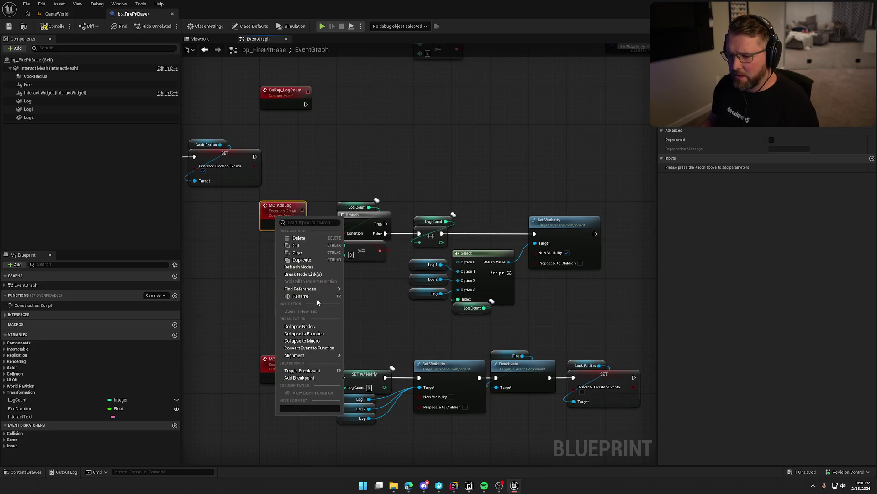
left_click(370, 317)
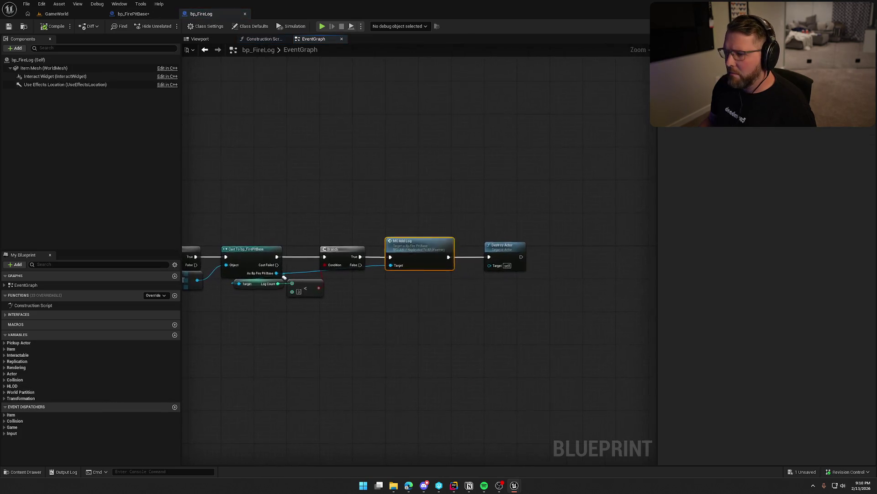
- Pan along bp_FireLog's use-item chain to the MC Add Log and Destroy Actor nodes
scroll(400, 338, "up", 3)
left_click_drag(401, 339, 383, 329)
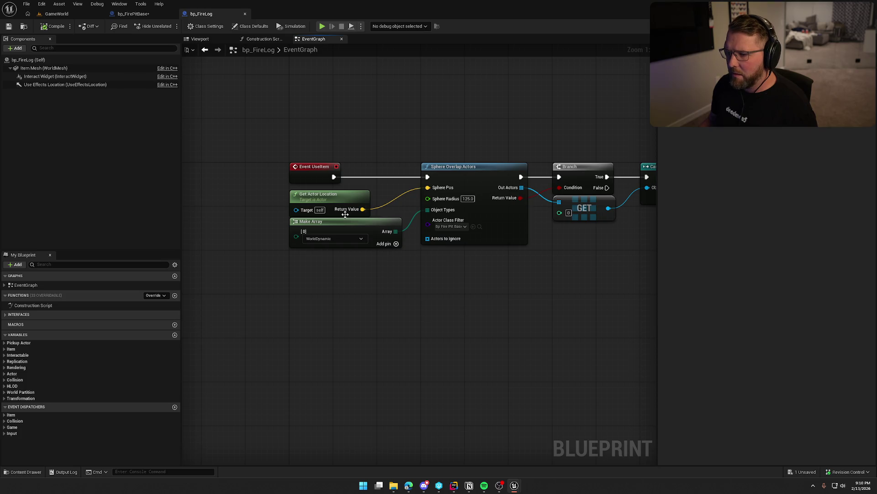
left_click_drag(492, 288, 309, 208)
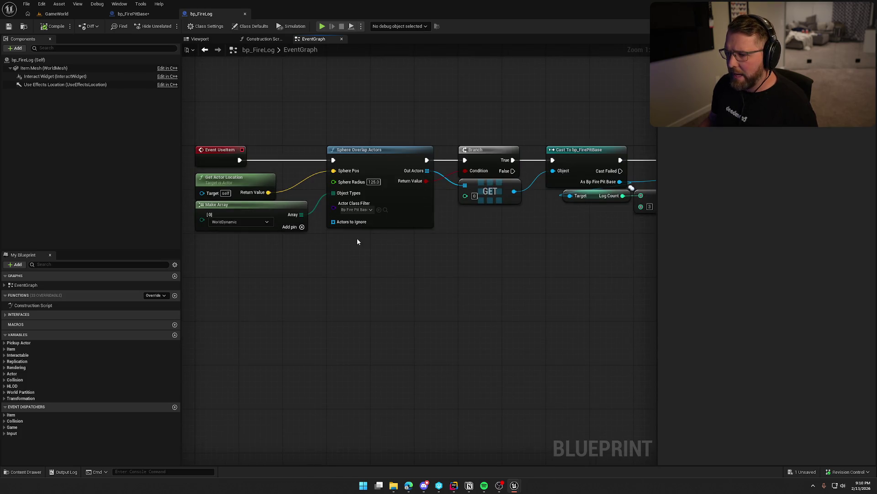
left_click_drag(357, 241, 319, 186)
left_click_drag(427, 212, 419, 240)
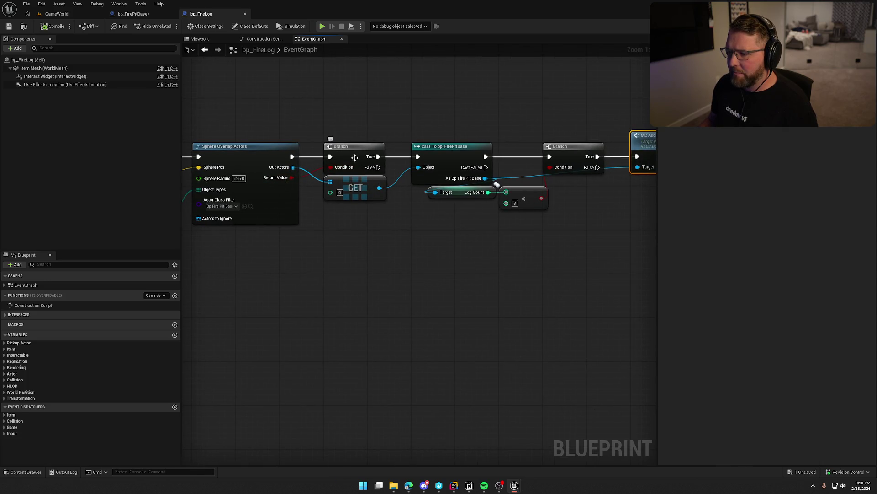
mouse_move(484, 162)
left_mouse_down()
mouse_move(346, 181)
mouse_move(523, 227)
mouse_move(313, 225)
left_mouse_up()
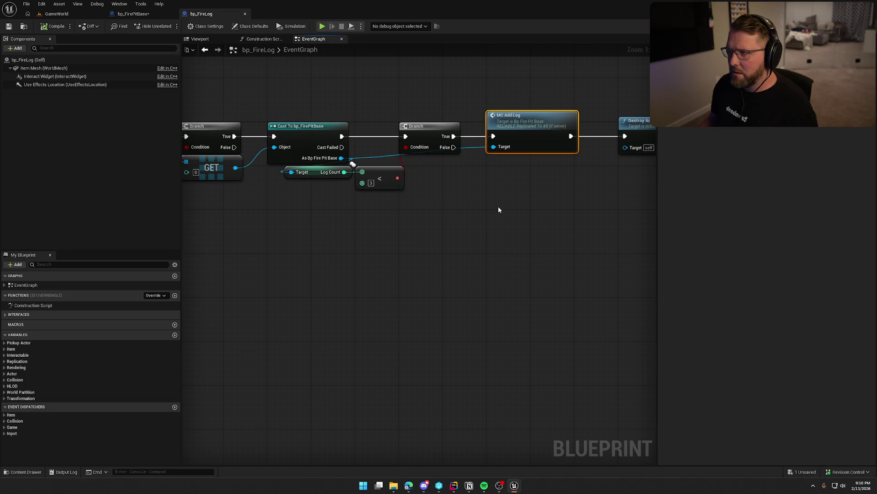
left_click_drag(513, 209, 407, 219)
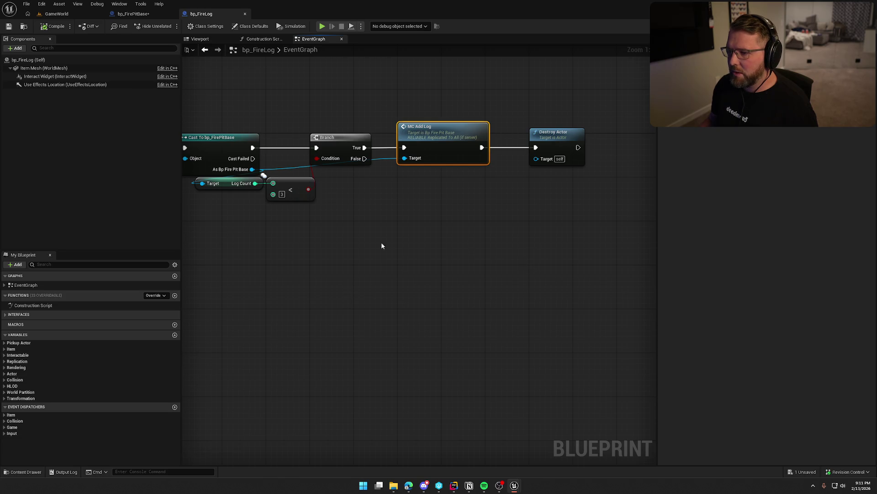
mouse_move(384, 238)
left_mouse_down()
mouse_move(439, 232)
mouse_move(406, 232)
left_mouse_up()
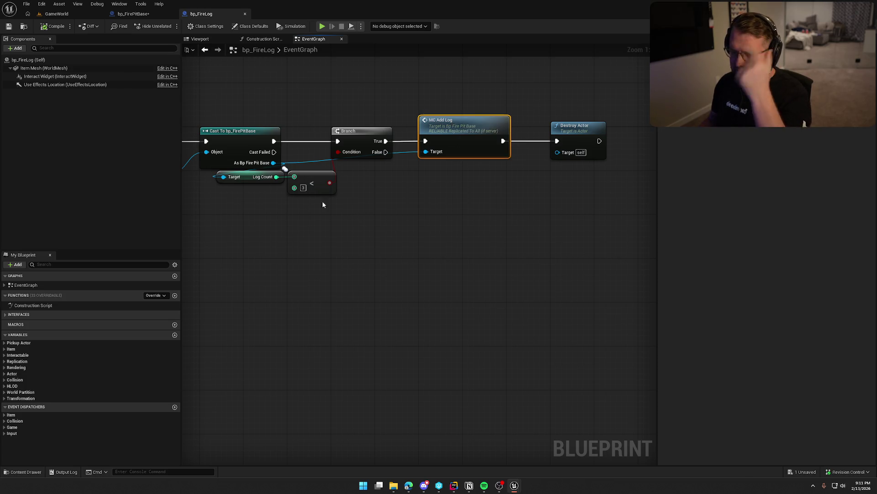
- Try a ++ increment node on Log Count, then delete it
mouse_move(277, 177)
left_mouse_down()
mouse_move(426, 178)
mouse_move(357, 194)
mouse_move(310, 181)
mouse_move(431, 176)
left_mouse_up()
type("++")
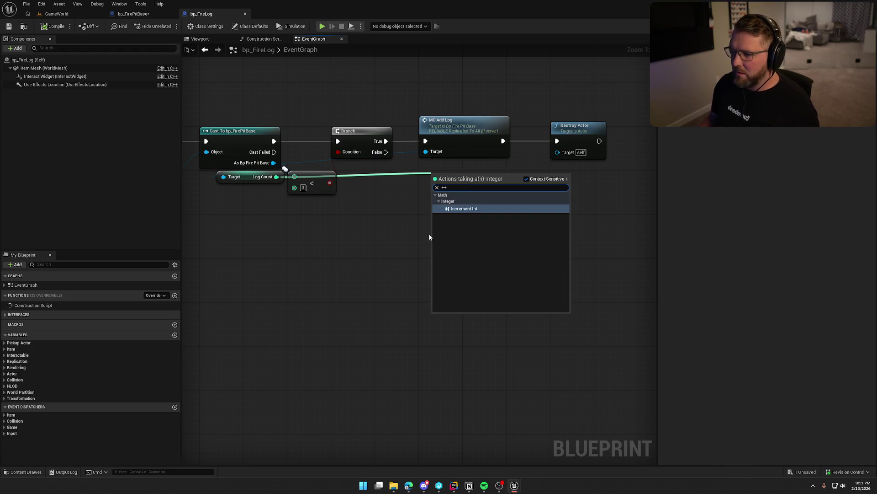
left_click(457, 209)
key("Delete")
left_click_drag(277, 176, 413, 183)
key("Escape")
- Add a SET w/ Notify Log Count node on the fire pit, fed by Branch True
left_click_drag(273, 163, 455, 176)
type("set loc")
key("BackSpace")
type("g")
key("Return")
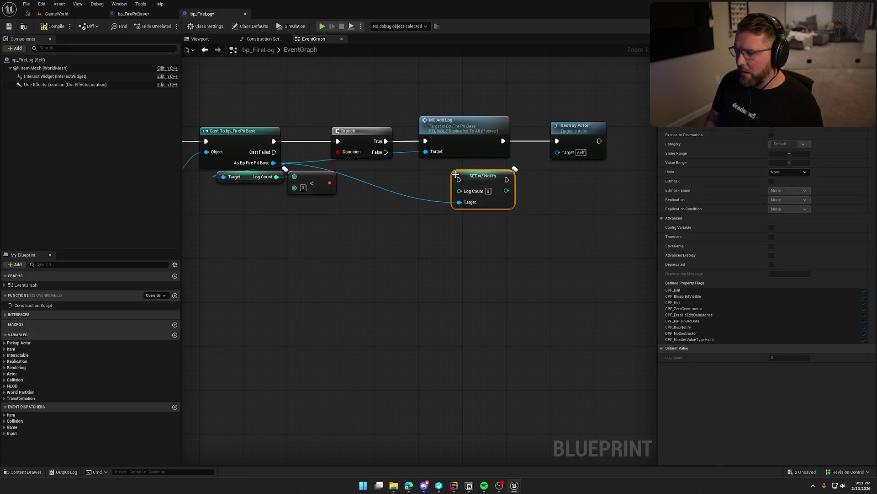
left_click_drag(467, 132, 467, 83)
mouse_move(386, 141)
left_mouse_down()
mouse_move(459, 179)
mouse_move(463, 154)
mouse_move(448, 137)
left_mouse_up()
- Feed the setter Log Count + 1 and wire it into Destroy Actor
mouse_move(276, 176)
left_mouse_down()
mouse_move(392, 195)
mouse_move(384, 189)
mouse_move(426, 152)
left_mouse_up()
type("+")
key("Return")
type("1")
left_click(418, 260)
left_click_drag(410, 204, 404, 185)
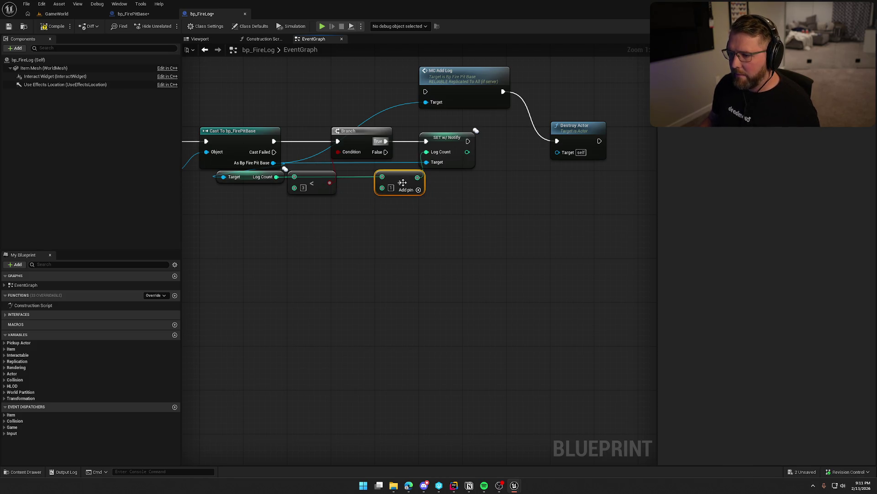
mouse_move(467, 142)
left_mouse_down()
mouse_move(557, 141)
mouse_move(520, 137)
left_mouse_up()
- Delete the MC Add Log call and save all modified assets
left_click(566, 138)
left_click(457, 78)
key("Delete")
key("Home")
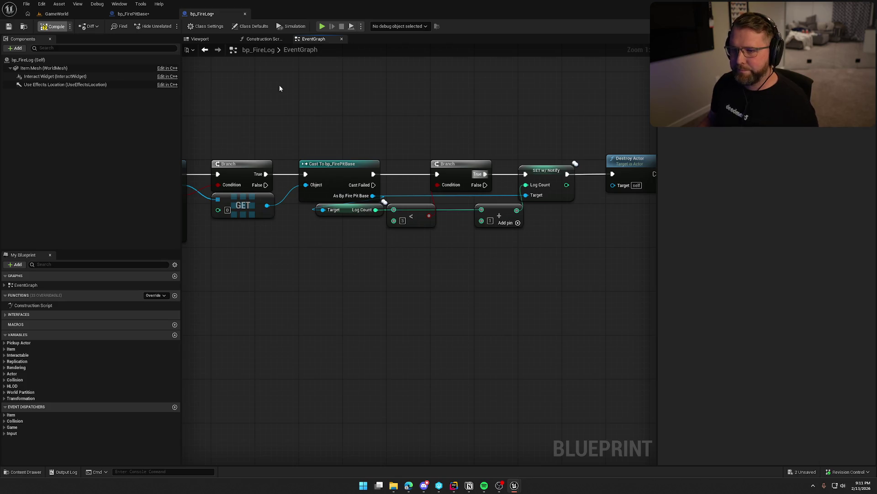
key("ctrl+shift+s")
left_click(461, 319)
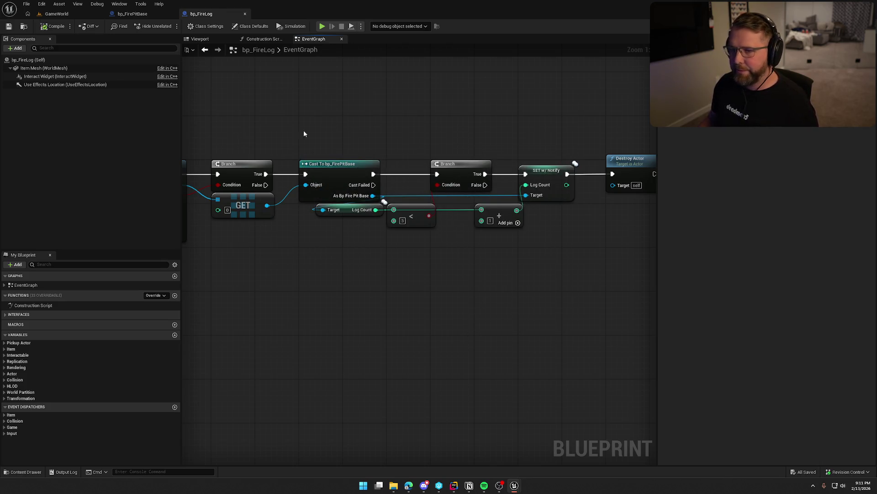
- In bp_FirePitBase, move the Branch and visibility nodes from MC_AddLog onto OnRep_LogCount
double_click(357, 169)
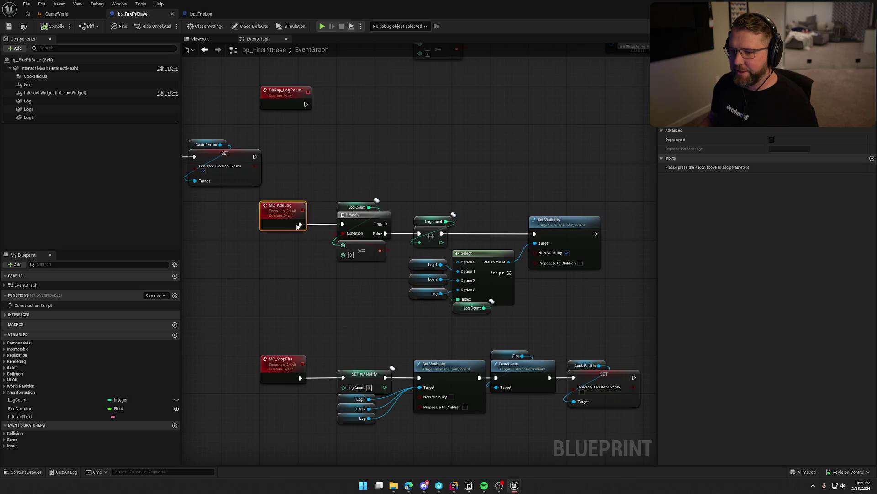
left_click_drag(293, 186, 569, 314)
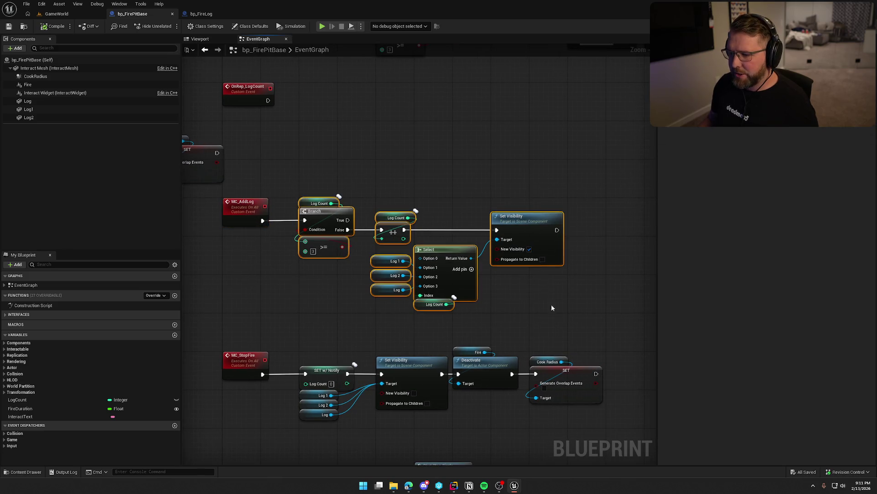
left_click(305, 220, "alt")
mouse_move(316, 223)
left_mouse_down()
mouse_move(317, 97)
mouse_move(268, 100)
left_mouse_up()
left_click(341, 270)
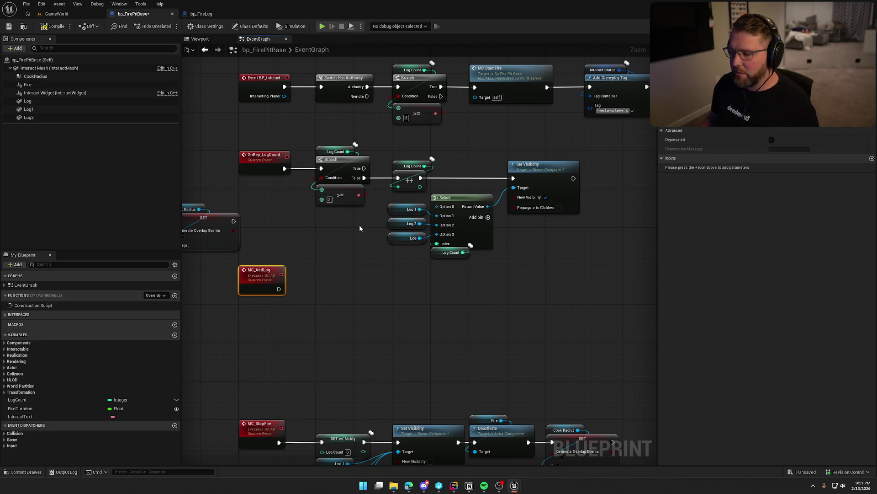
- Delete the Log Count ++ nodes, wire Branch False to Set Visibility, compile, return to GameWorld
left_click_drag(388, 167, 454, 179)
key("Delete")
left_click_drag(364, 177, 513, 178)
left_click_drag(383, 263, 557, 181)
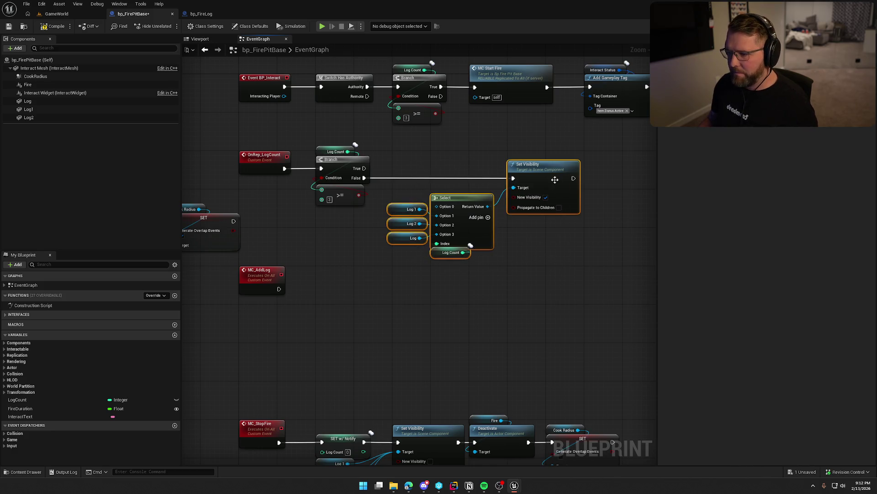
left_click(515, 287)
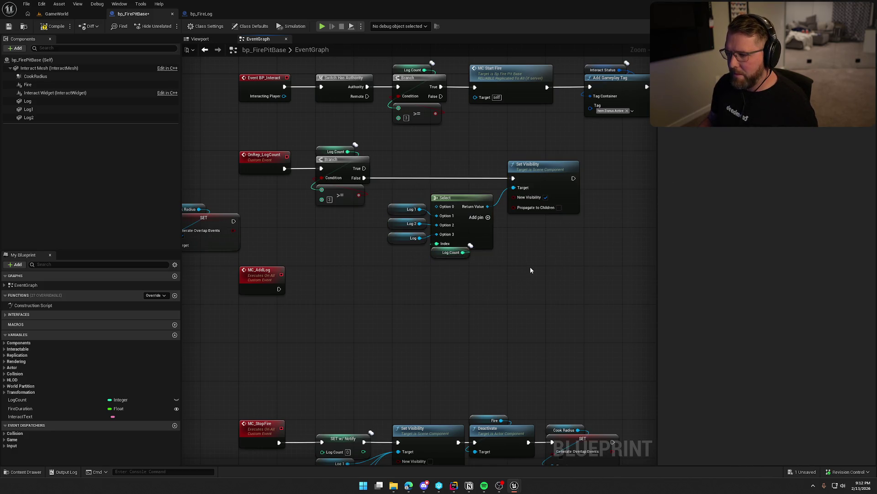
key("F7")
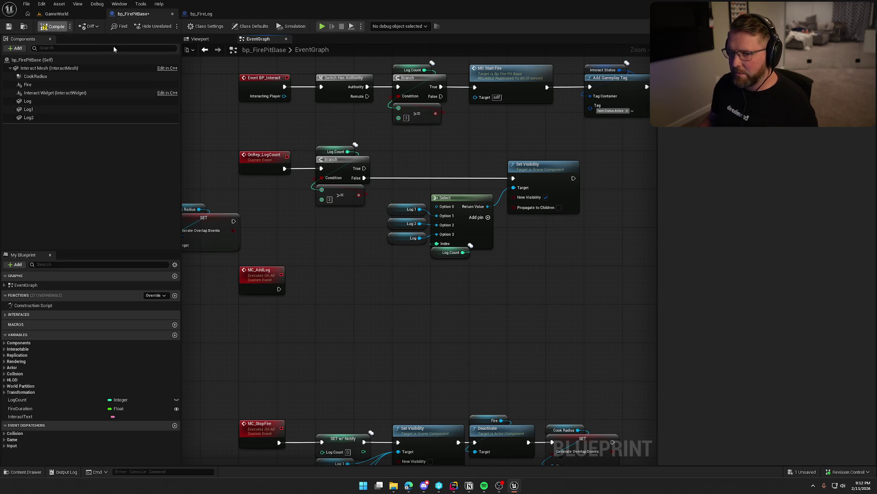
left_click(51, 13)
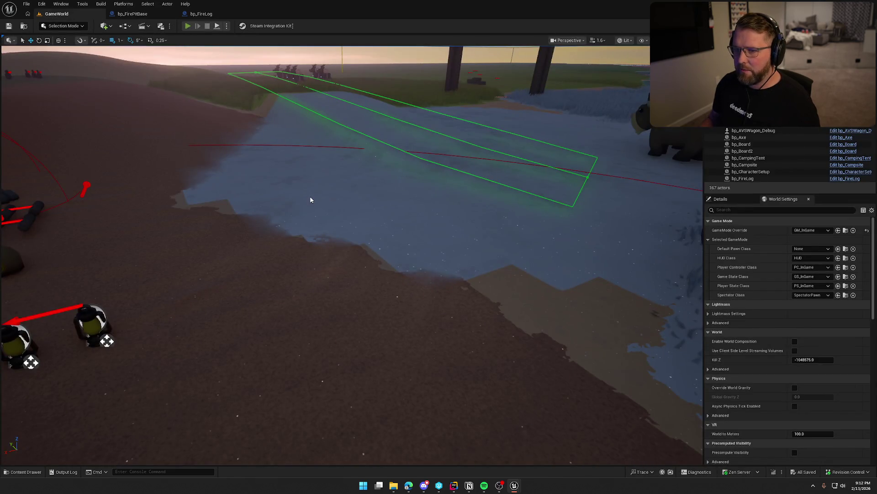
key("alt+p")
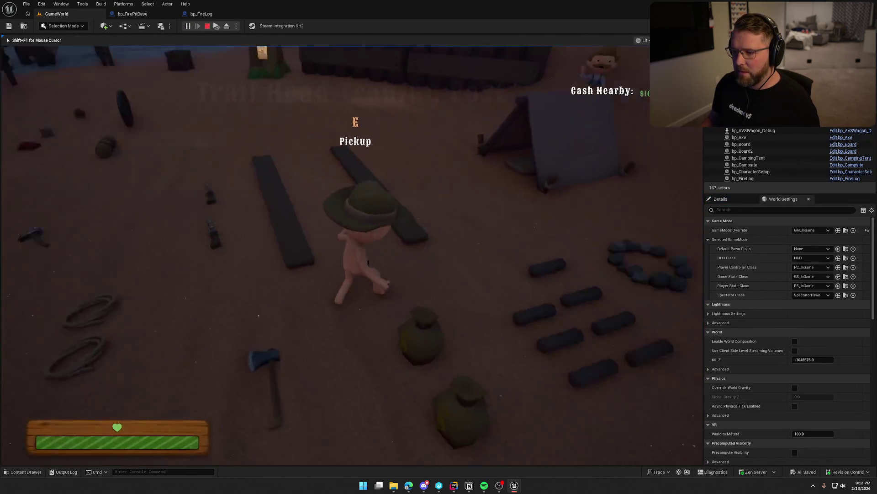
key("e")
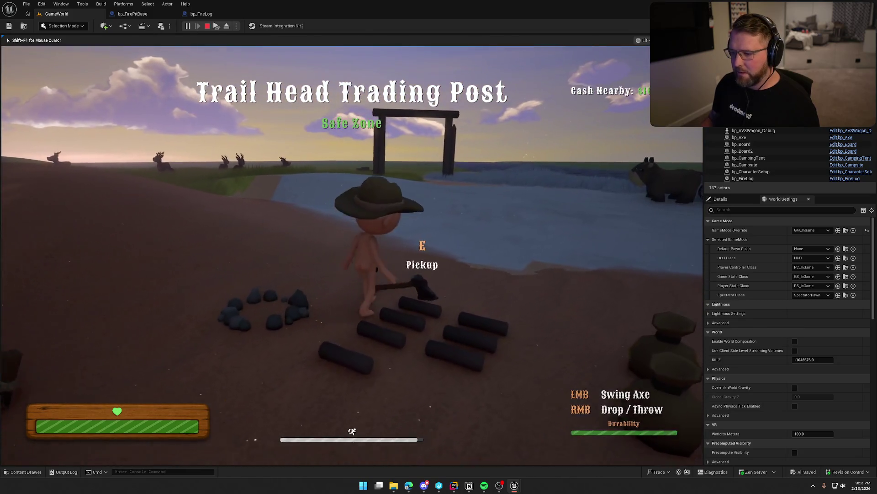
right_click(352, 255)
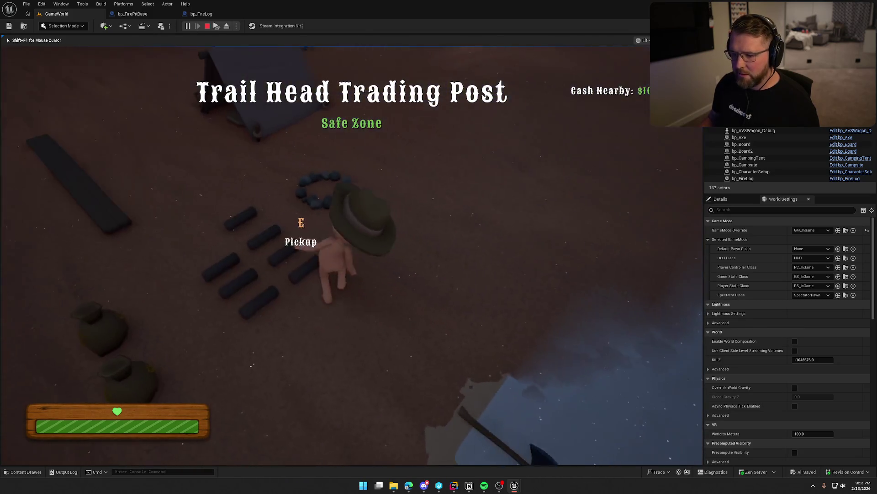
key("e")
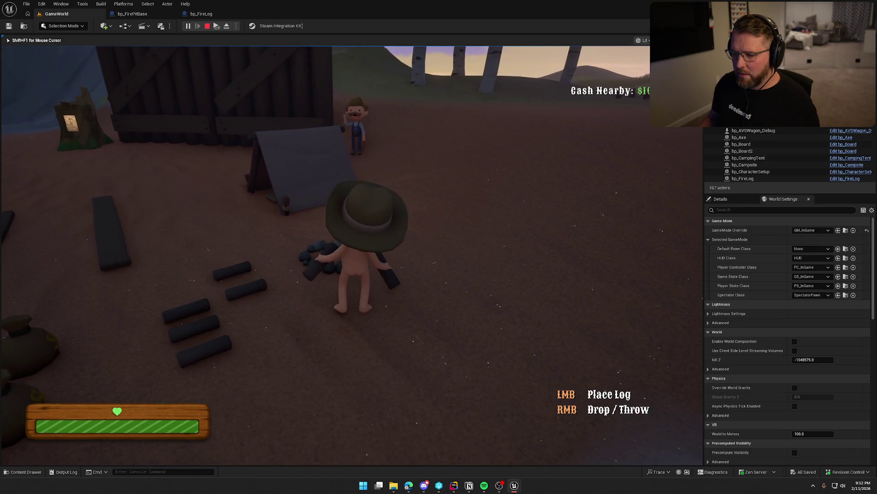
left_click(352, 256)
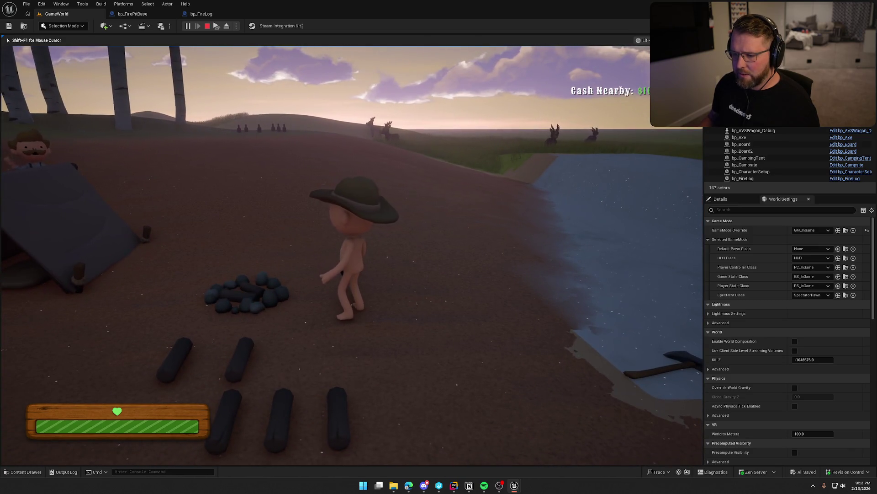
key("shift+F1")
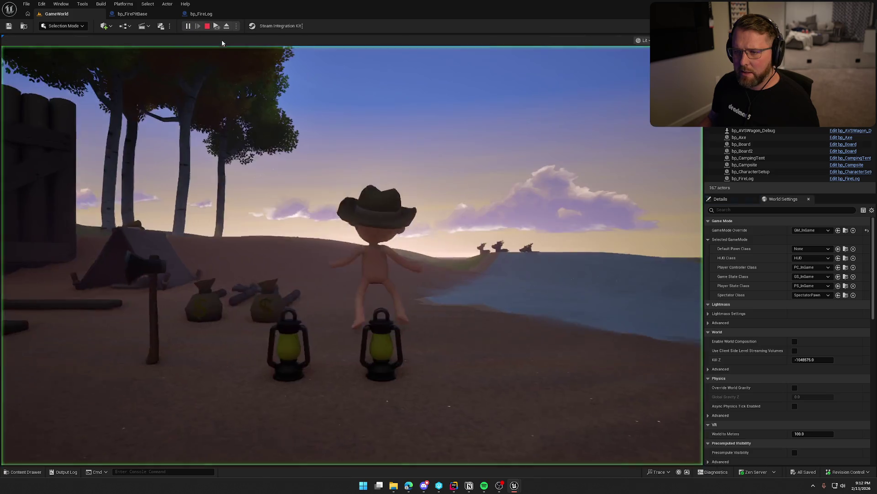
left_click(221, 44)
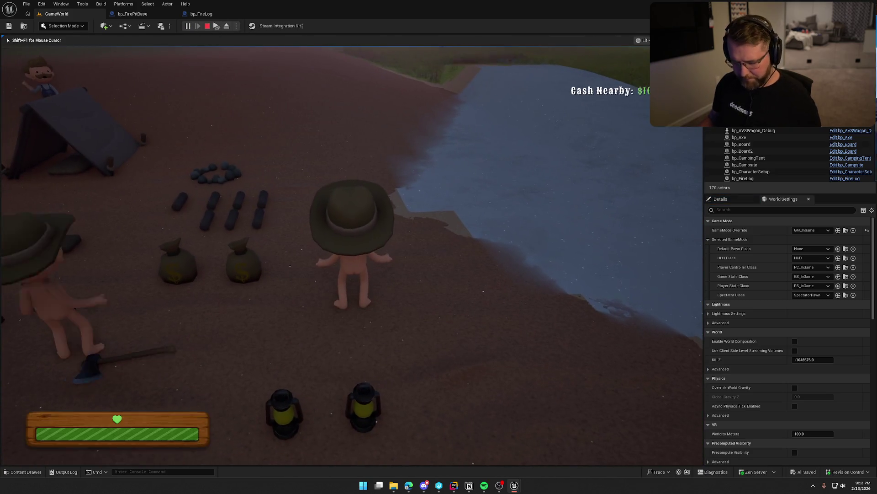
key("super")
key("Escape")
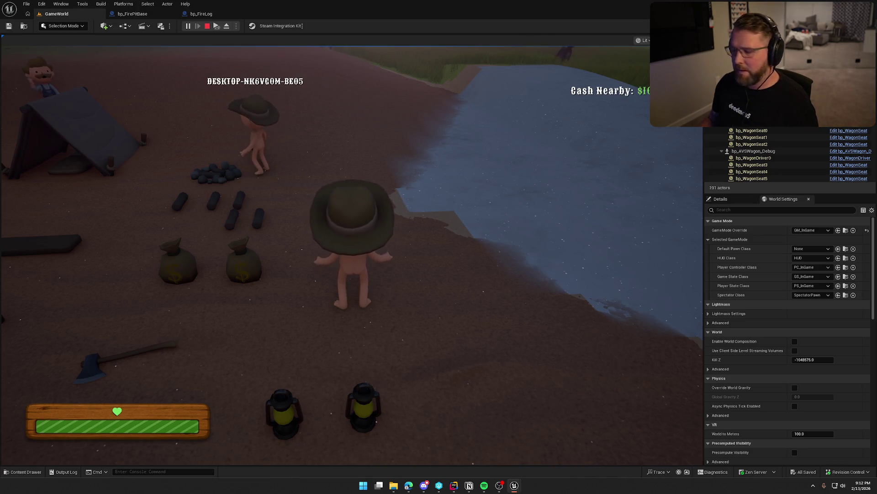
key("Escape")
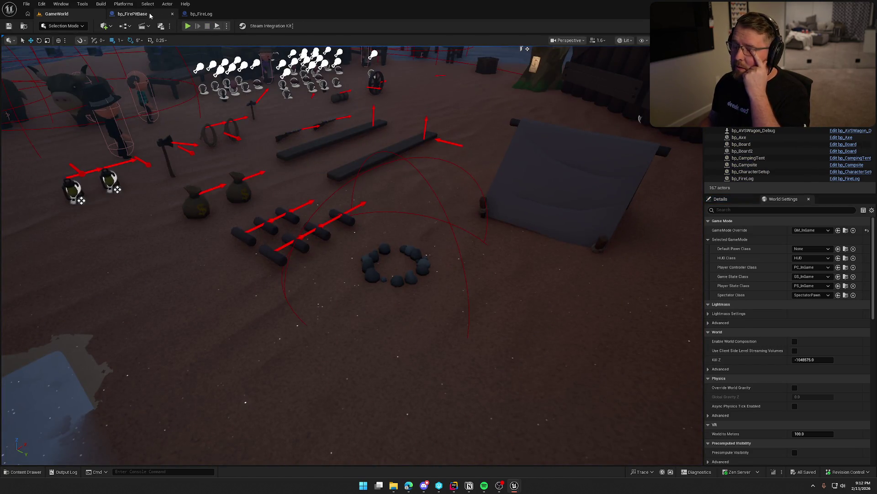
left_click(132, 14)
left_click(276, 167)
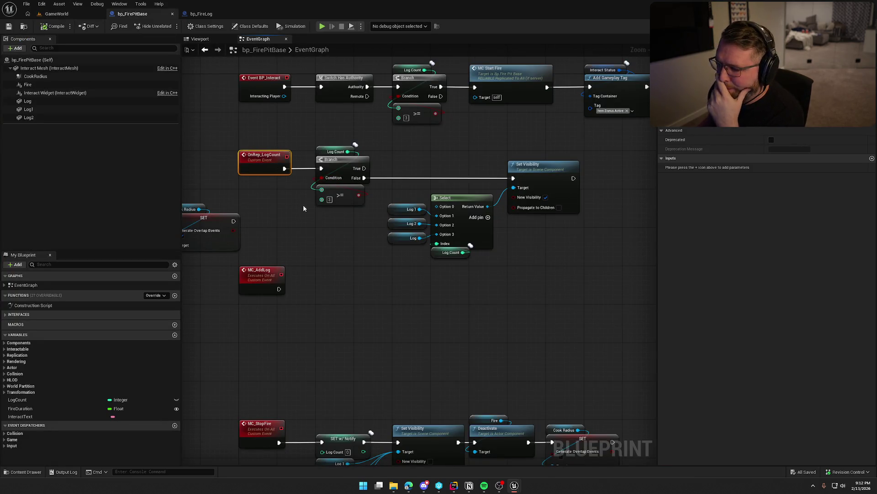
mouse_move(439, 252)
left_mouse_down()
mouse_move(462, 203)
mouse_move(457, 184)
left_mouse_up()
left_click(519, 269)
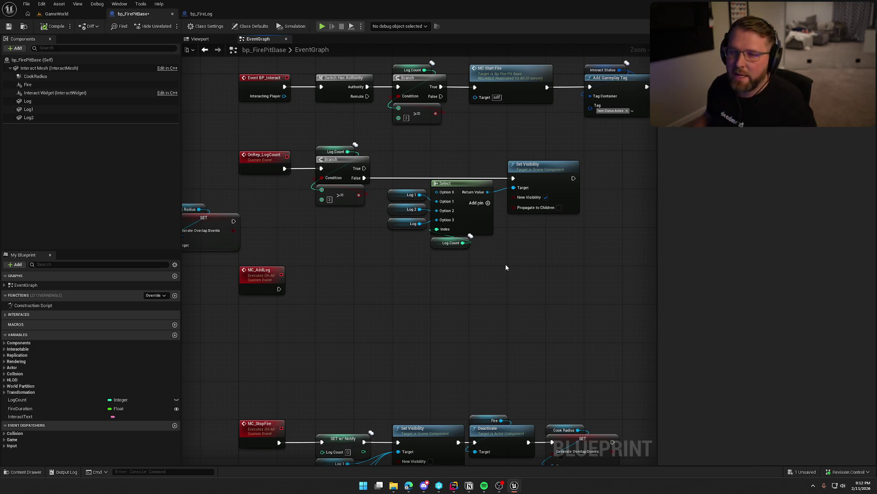
left_click(56, 14)
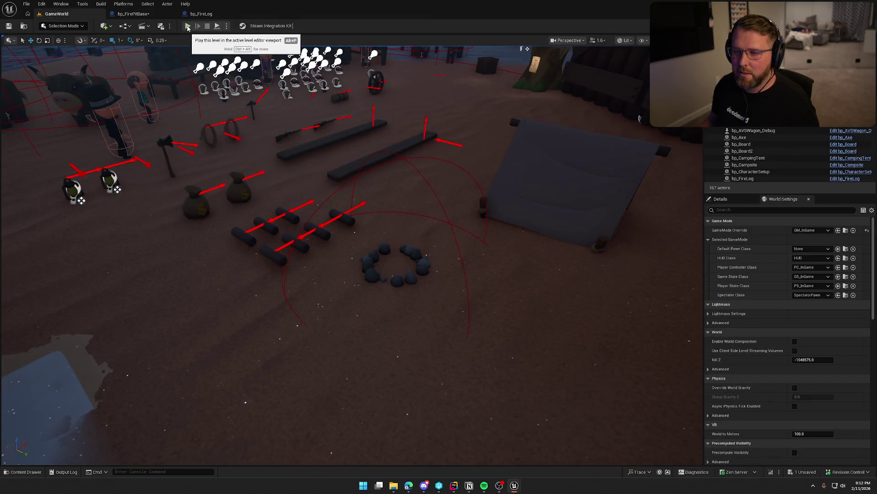
left_click(187, 26)
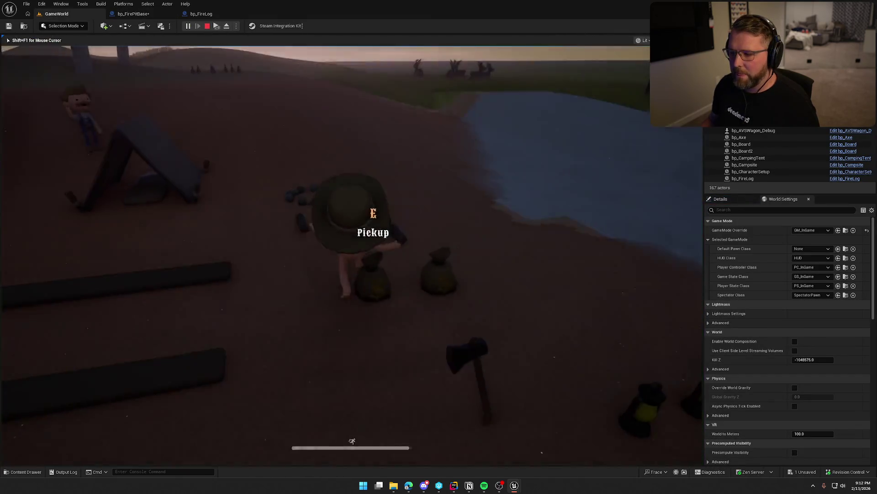
key("w")
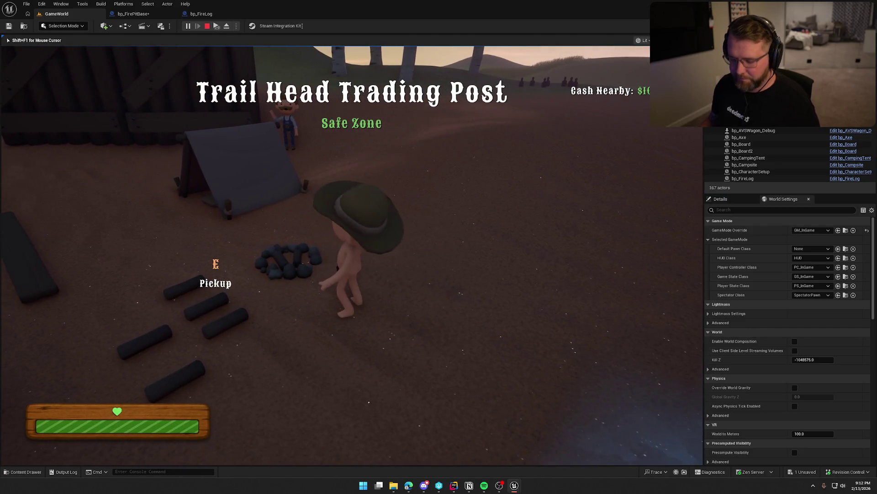
key("super")
key("super")
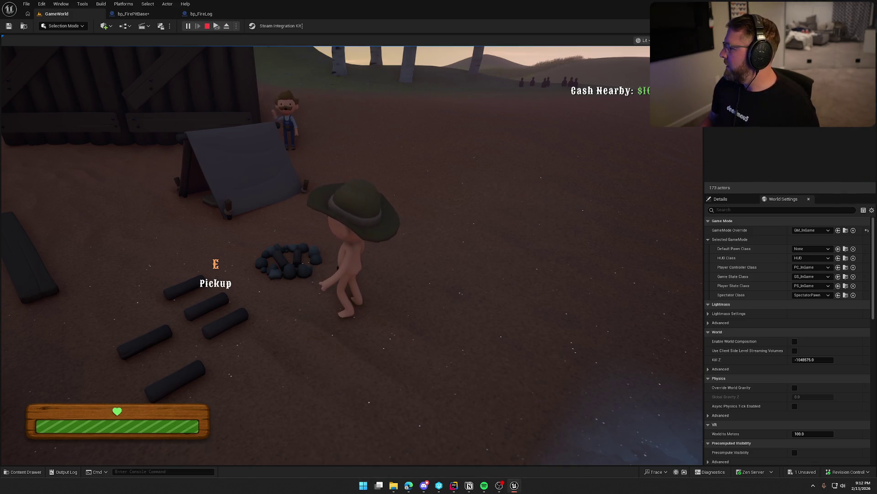
key("w")
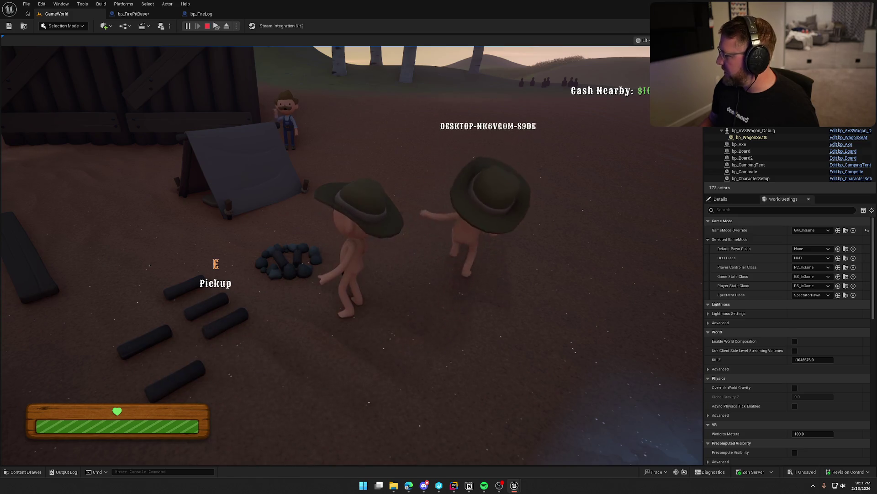
key("Escape")
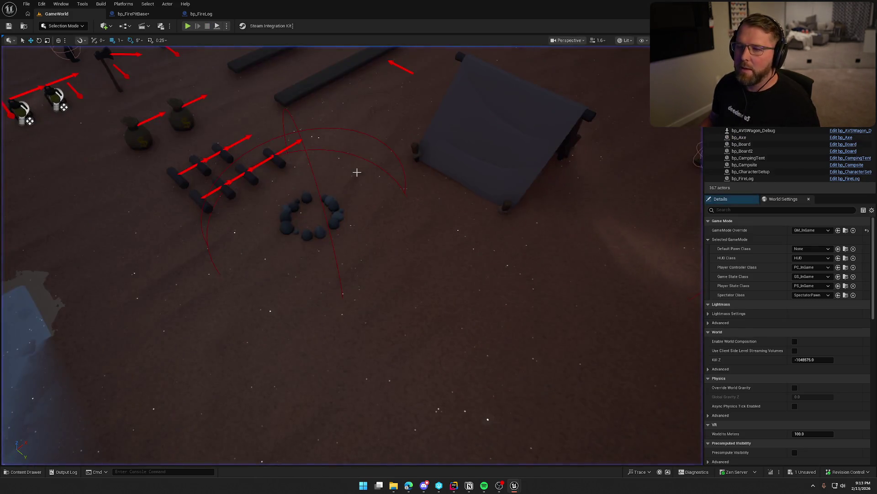
left_click(133, 13)
left_click(262, 158)
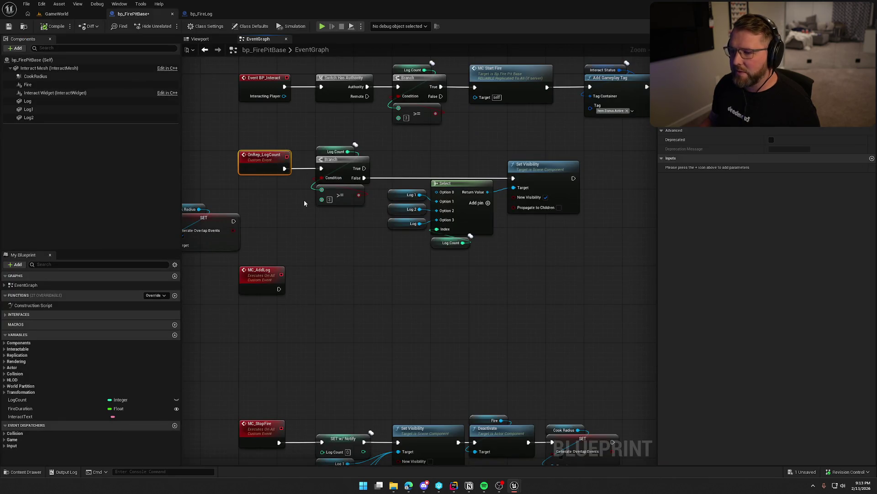
- Delete the old Log Count, Branch and >= nodes following OnRep_LogCount
left_click_drag(303, 224, 282, 216)
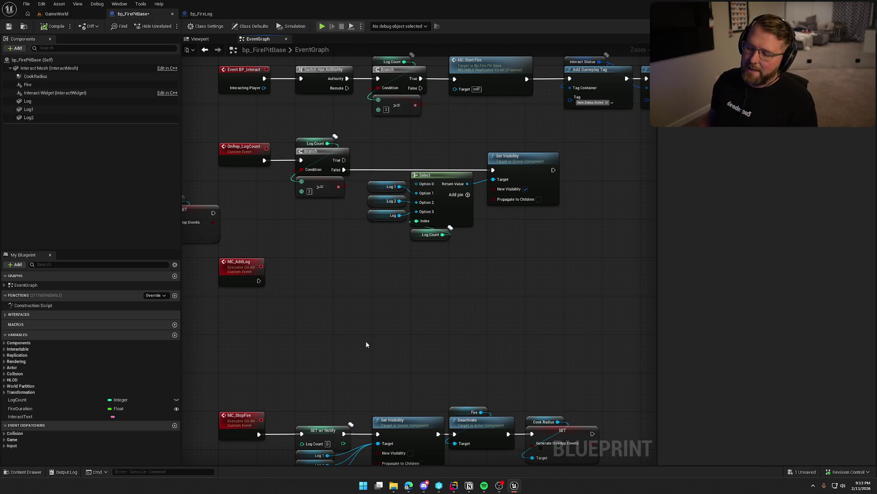
mouse_move(366, 340)
left_mouse_down()
mouse_move(375, 325)
mouse_move(368, 308)
mouse_move(352, 302)
left_mouse_up()
scroll(361, 329, "up", 1)
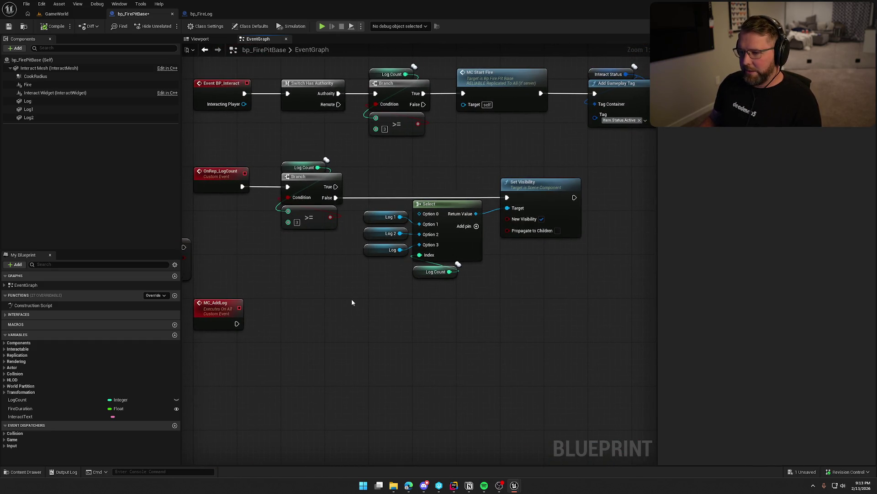
left_click(236, 187)
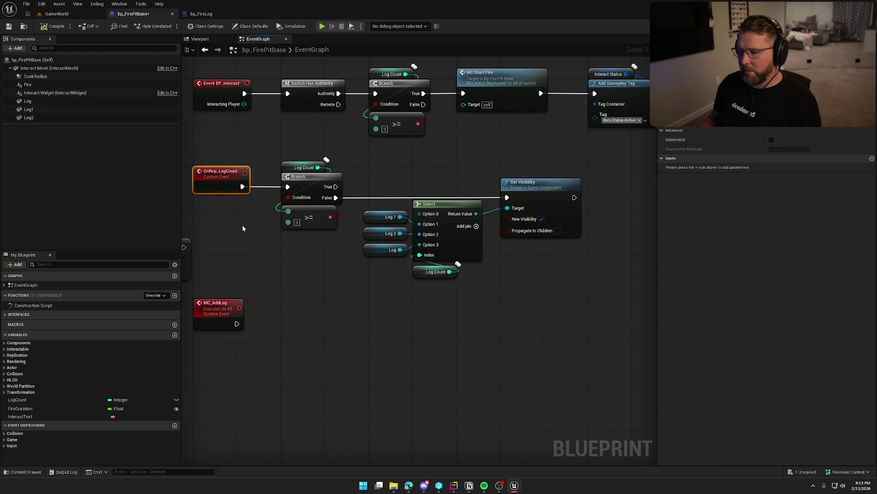
left_click_drag(404, 184, 543, 304)
left_click(543, 304)
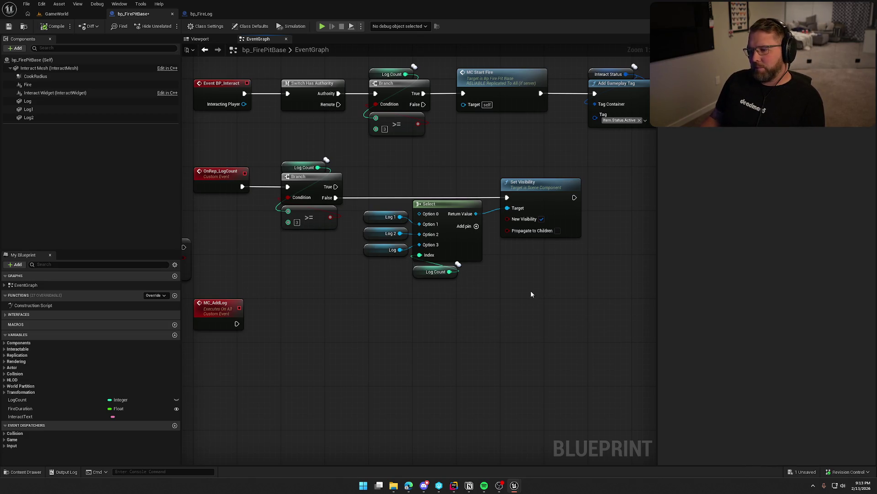
left_click_drag(328, 274, 353, 272)
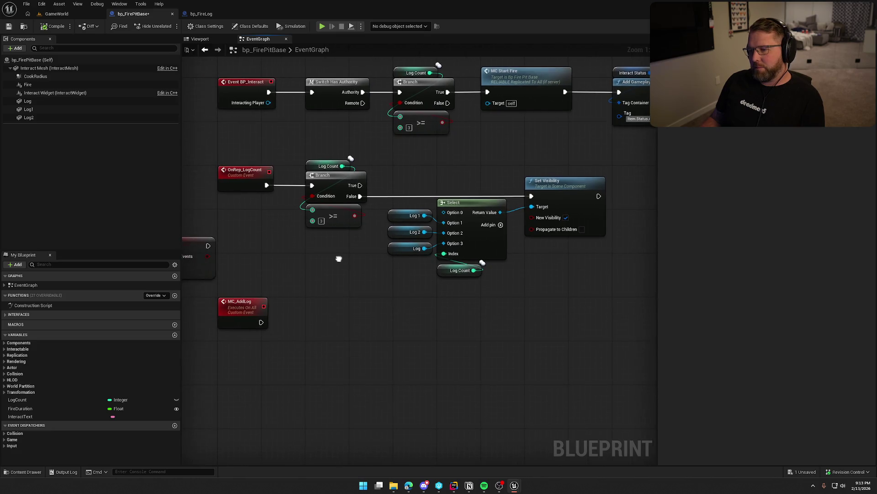
left_click_drag(366, 236, 301, 151)
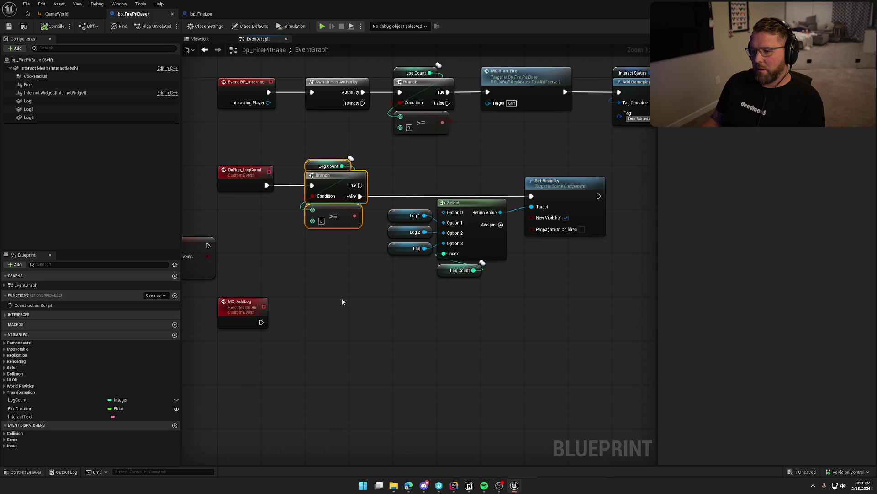
key("Delete")
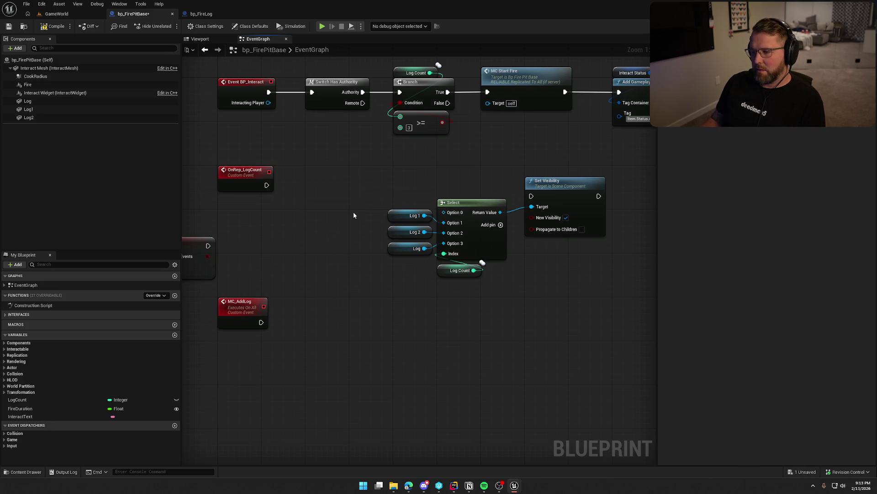
- Move the leftover Log Count getter to the left beside the Select node
mouse_move(266, 185)
left_mouse_down()
mouse_move(445, 199)
mouse_move(298, 201)
mouse_move(311, 201)
left_mouse_up()
left_click(317, 174)
mouse_move(453, 272)
left_mouse_down()
mouse_move(384, 276)
mouse_move(401, 267)
left_mouse_up()
left_click(368, 300)
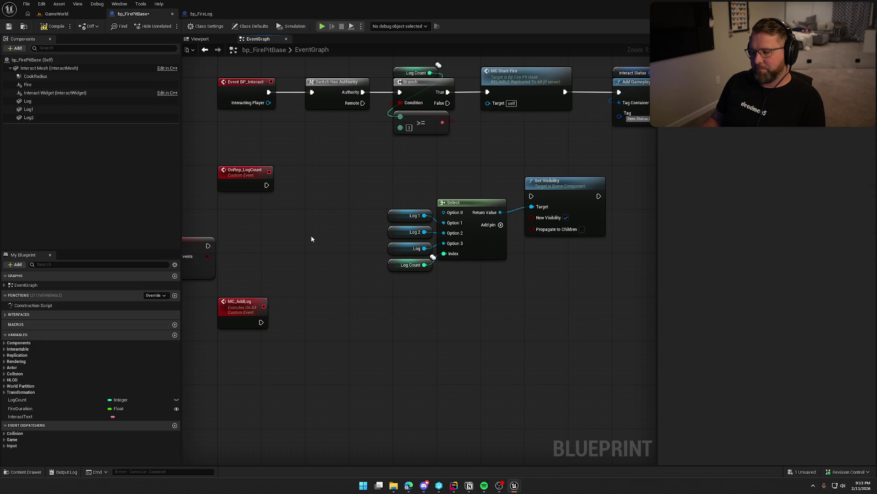
left_click_drag(339, 183, 471, 304)
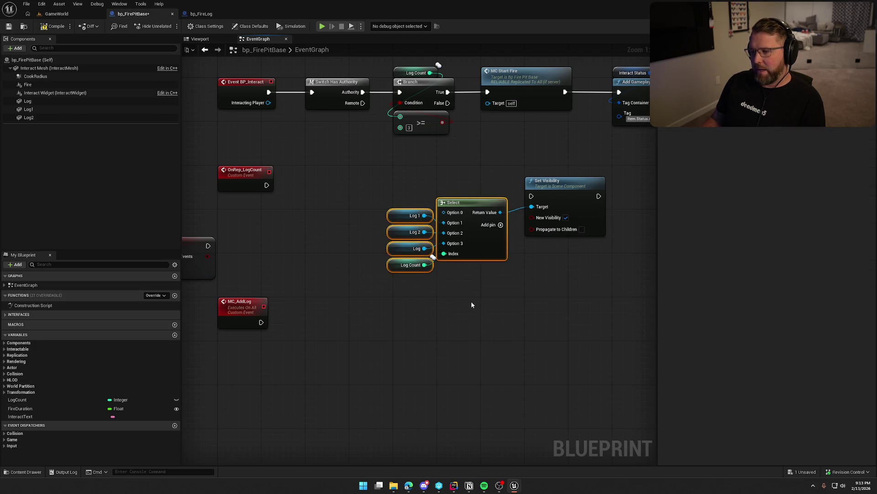
left_click(303, 183)
- Add a For Loop node executed by OnRep_LogCount
right_click(314, 185)
type("for")
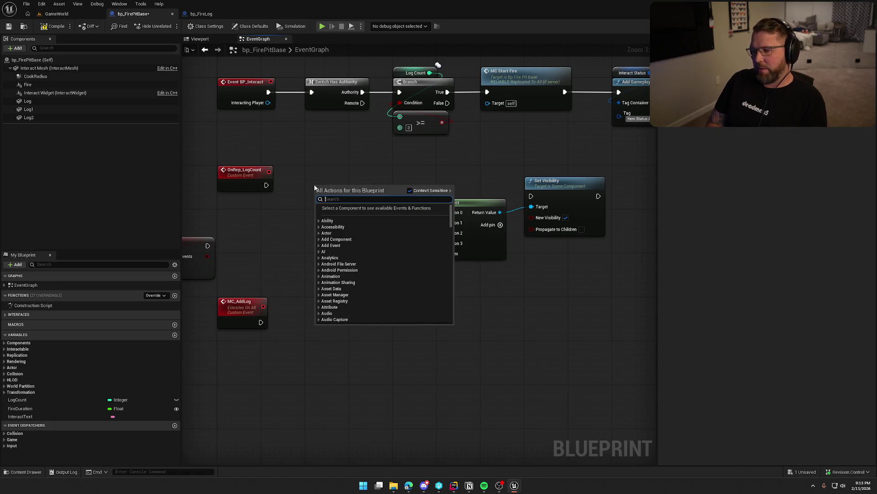
type("loop")
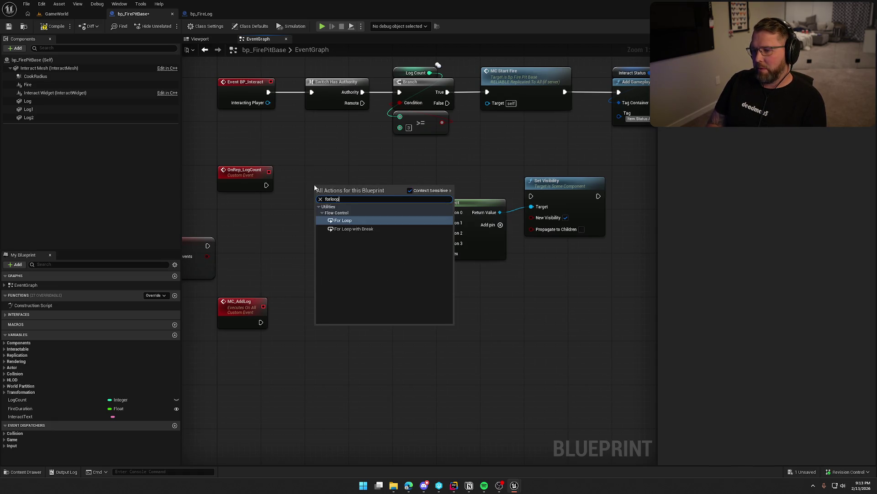
key("Return")
left_click_drag(317, 196, 266, 185)
left_click_drag(343, 192, 337, 182)
mouse_move(314, 250)
left_mouse_down()
mouse_move(319, 239)
mouse_move(362, 239)
mouse_move(414, 254)
left_mouse_up()
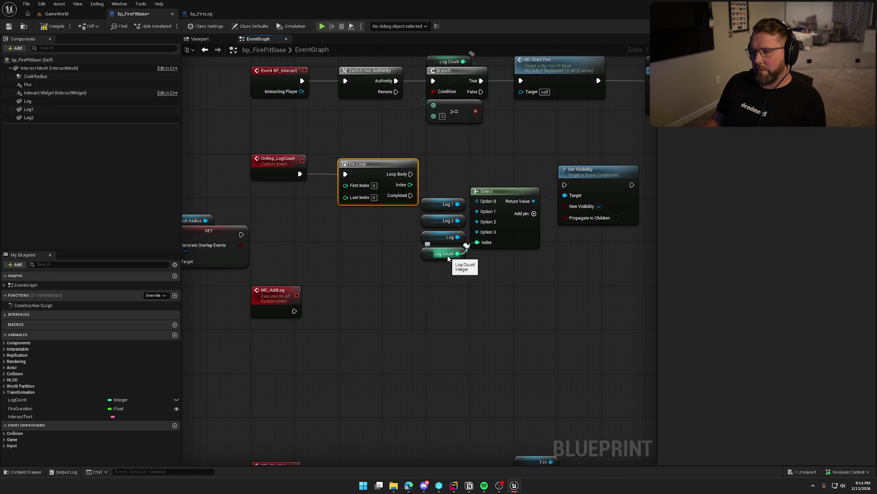
- Set the For Loop's First Index to 1 and feed Log Count into Last Index
left_click(373, 185)
type("10")
key("Return")
left_click(385, 207)
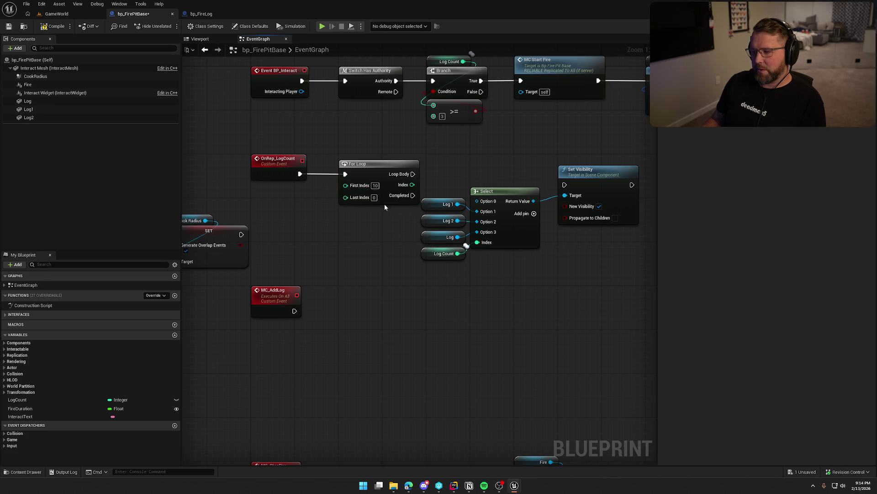
left_click(374, 224)
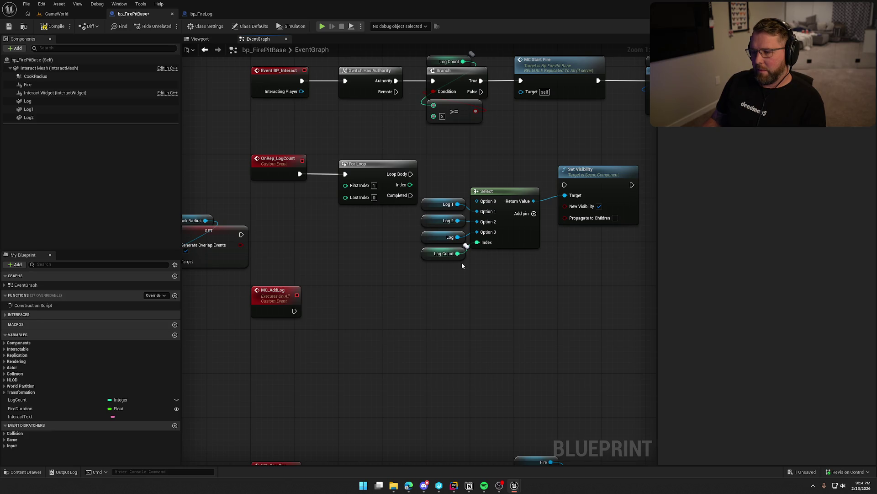
left_click_drag(457, 254, 346, 196)
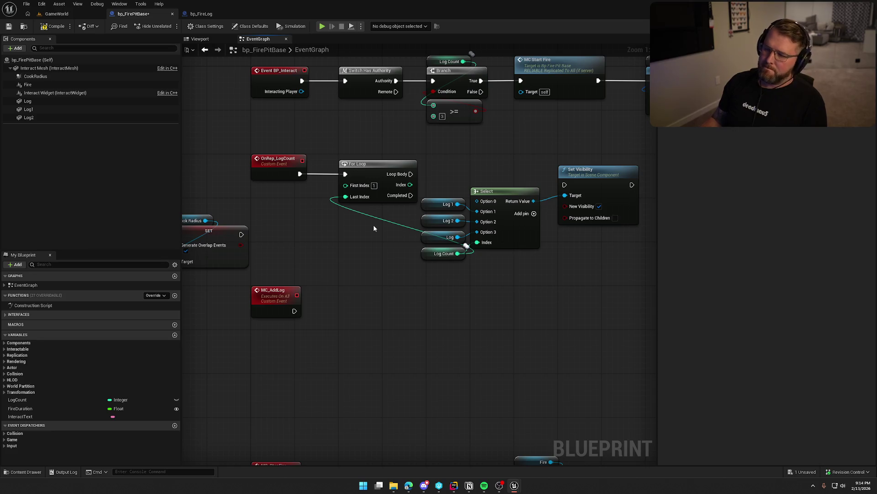
mouse_move(389, 153)
left_mouse_down()
mouse_move(614, 284)
mouse_move(431, 167)
mouse_move(464, 167)
left_mouse_up()
left_click_drag(518, 254, 259, 197)
left_click(284, 228)
mouse_move(323, 239)
left_mouse_down()
mouse_move(274, 235)
mouse_move(296, 227)
left_mouse_up()
- Insert a Branch after OnRep_LogCount whose condition is Log Count > 0
left_click(297, 176)
mouse_move(256, 170)
left_mouse_down()
mouse_move(301, 187)
mouse_move(318, 165)
left_mouse_up()
left_click_drag(243, 189, 292, 210)
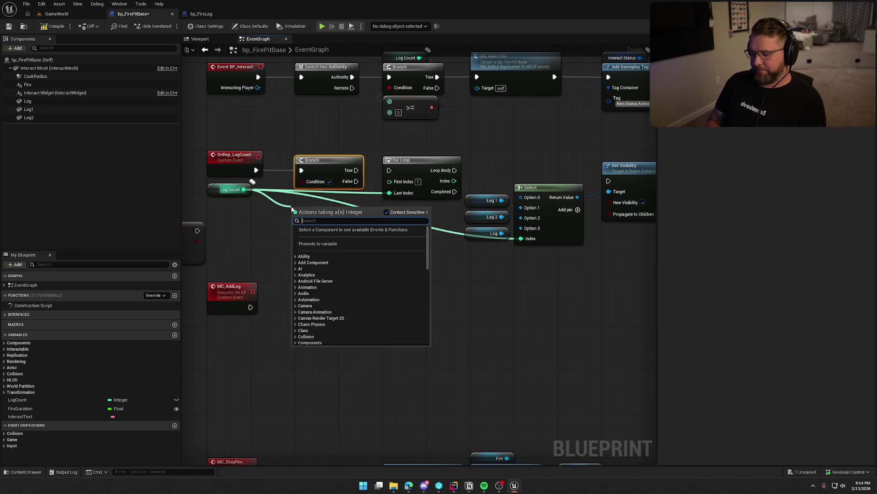
type(">")
left_click(322, 242)
mouse_move(331, 217)
left_mouse_down()
mouse_move(301, 181)
mouse_move(395, 172)
mouse_move(318, 201)
left_mouse_up()
- Unlink Log Count from Select Index and detach Select from Set Visibility's Target
left_click(364, 259)
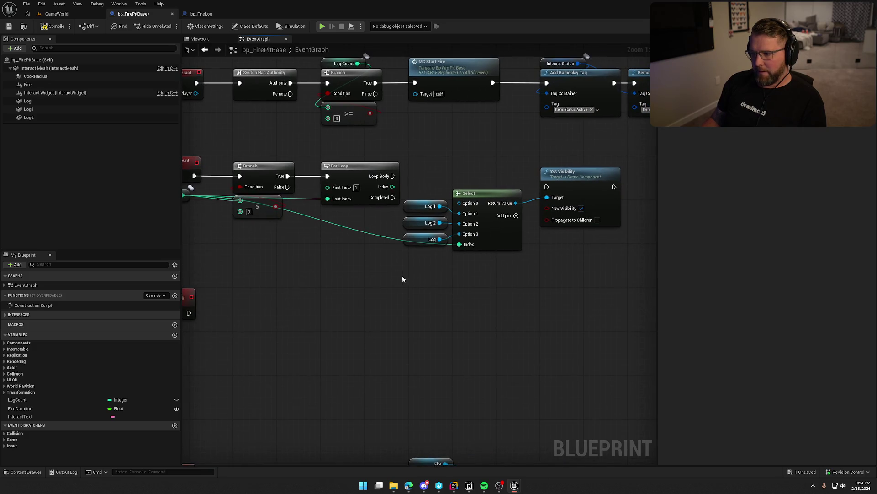
left_click_drag(442, 296, 487, 280)
key("ctrl+z")
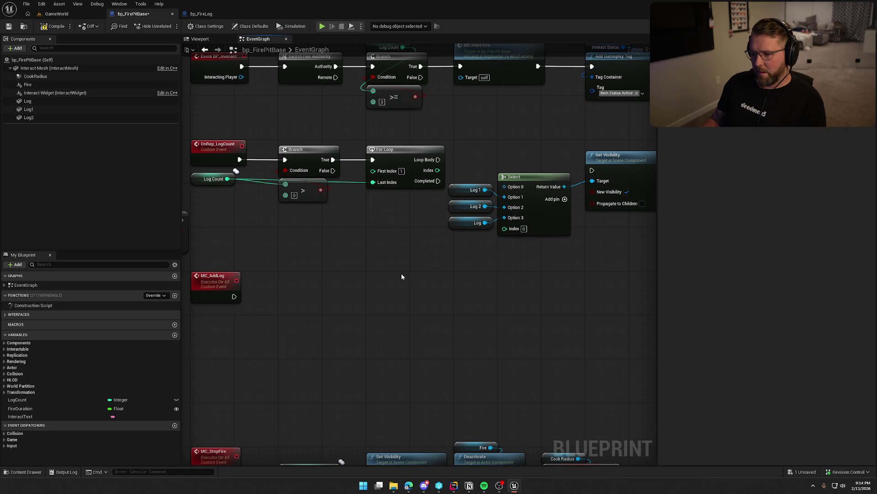
mouse_move(210, 183)
left_mouse_down()
mouse_move(215, 192)
mouse_move(292, 213)
left_mouse_up()
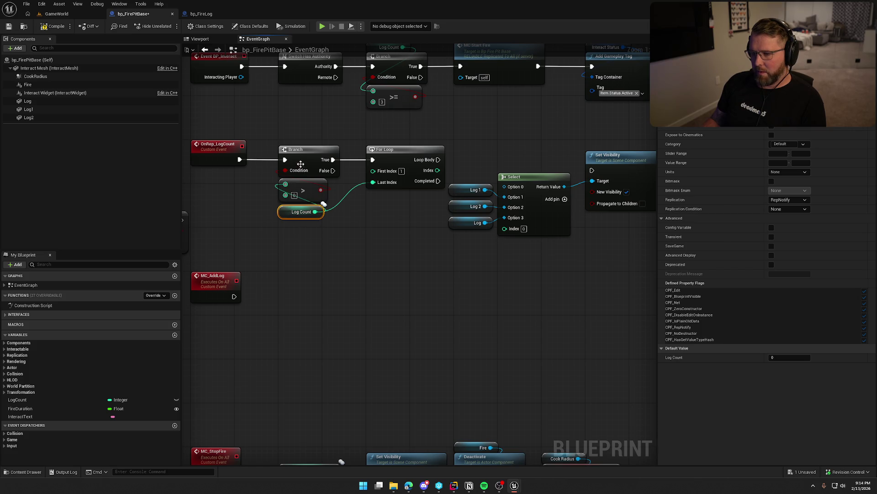
left_click_drag(410, 158, 355, 155)
left_click_drag(420, 154, 543, 237)
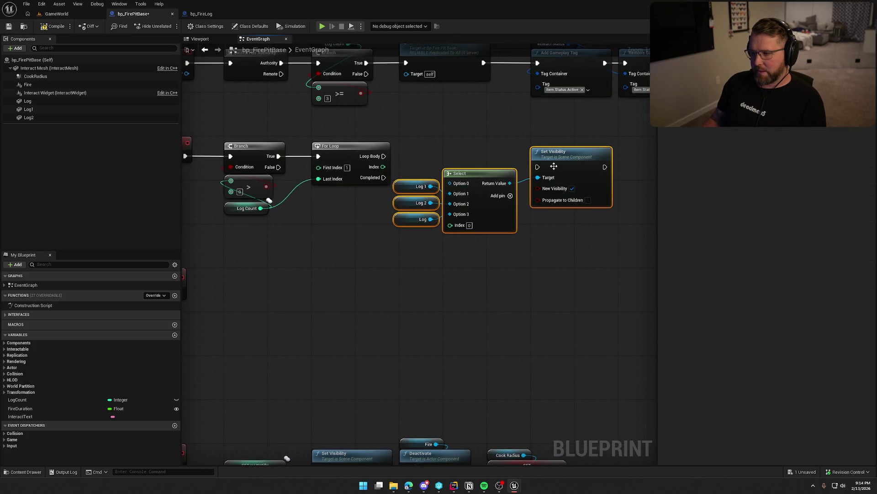
left_click_drag(479, 174, 524, 185)
left_click(533, 285)
left_click(585, 189, "alt")
- Duplicate the Set Visibility node and drive it from the Branch's False output
left_click(615, 176)
key("ctrl+c")
key("ctrl+v")
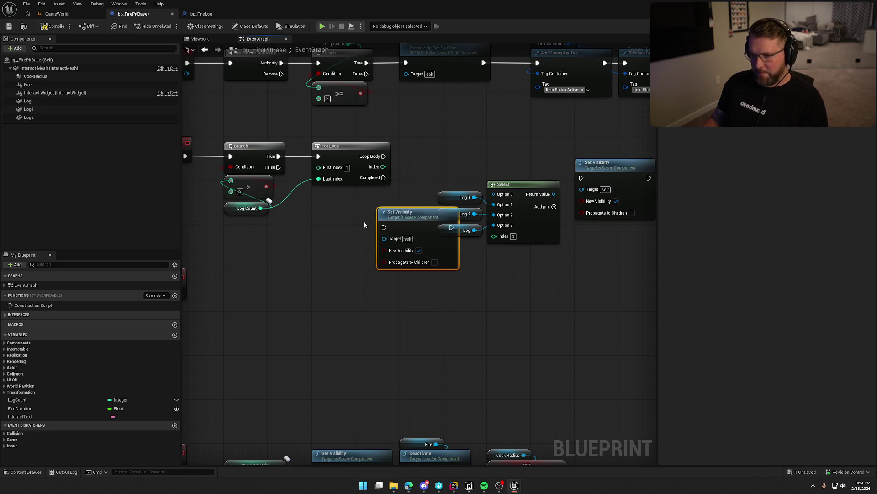
mouse_move(384, 227)
left_mouse_down()
mouse_move(277, 175)
mouse_move(279, 167)
left_mouse_up()
left_click_drag(423, 220, 357, 198)
- Paste copies of the Log 1, Log 2 and Log getters into the new node's Target
left_click_drag(422, 278, 463, 294)
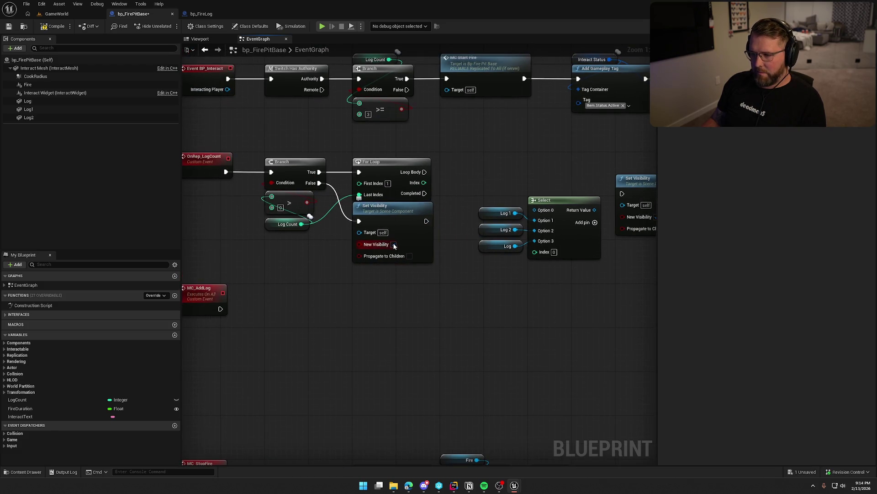
left_click_drag(473, 205, 502, 263)
key("ctrl+c")
key("ctrl+v")
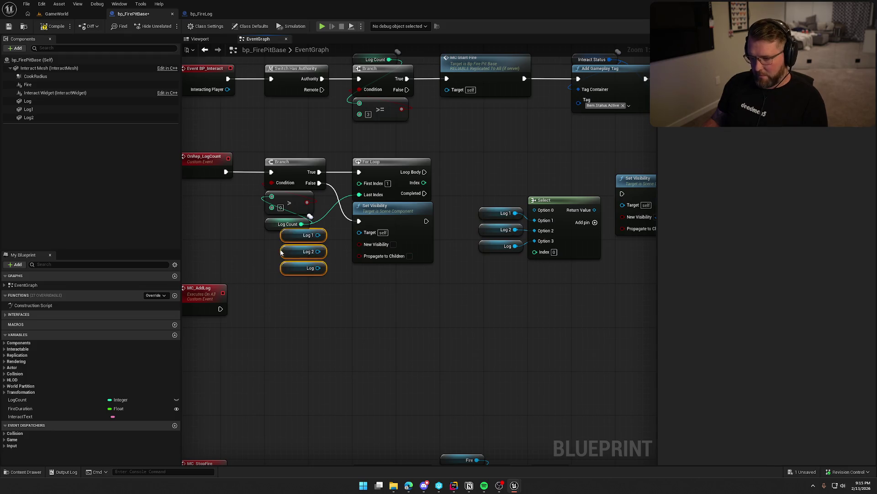
left_click_drag(318, 235, 359, 232)
left_click_drag(318, 252, 360, 232)
mouse_move(320, 272)
left_mouse_down()
mouse_move(321, 283)
mouse_move(338, 288)
mouse_move(360, 231)
mouse_move(346, 178)
left_mouse_up()
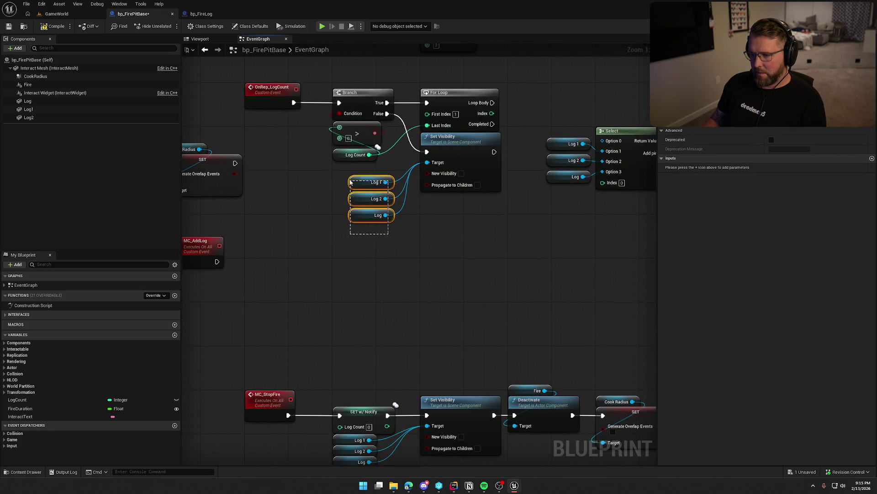
- Delete the old Select node and wire the For Loop's Loop Body into Set Visibility
left_click(456, 249)
left_click_drag(455, 249, 380, 292)
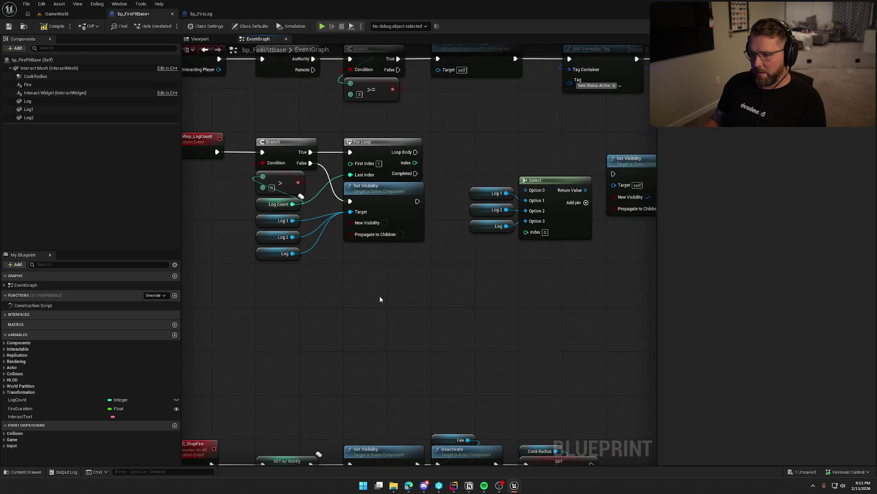
left_click_drag(389, 199, 389, 222)
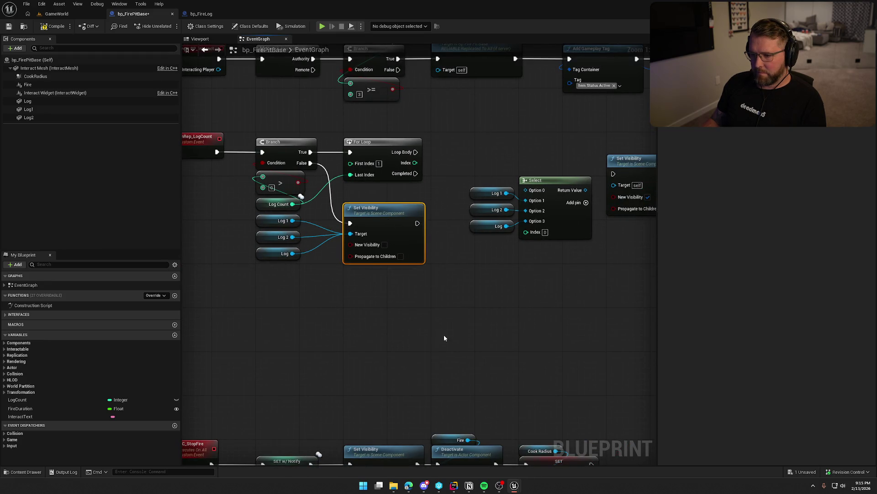
left_click_drag(444, 337, 401, 345)
left_click_drag(421, 222, 434, 224)
left_click(530, 228)
key("Delete")
mouse_move(386, 160)
left_mouse_down()
mouse_move(598, 181)
mouse_move(518, 160)
left_mouse_up()
- Move the three Log getters beside the For Loop and shift the right Set Visibility node
left_click(525, 262)
mouse_move(525, 262)
left_mouse_down()
mouse_move(544, 250)
mouse_move(434, 163)
left_mouse_up()
left_click(476, 223)
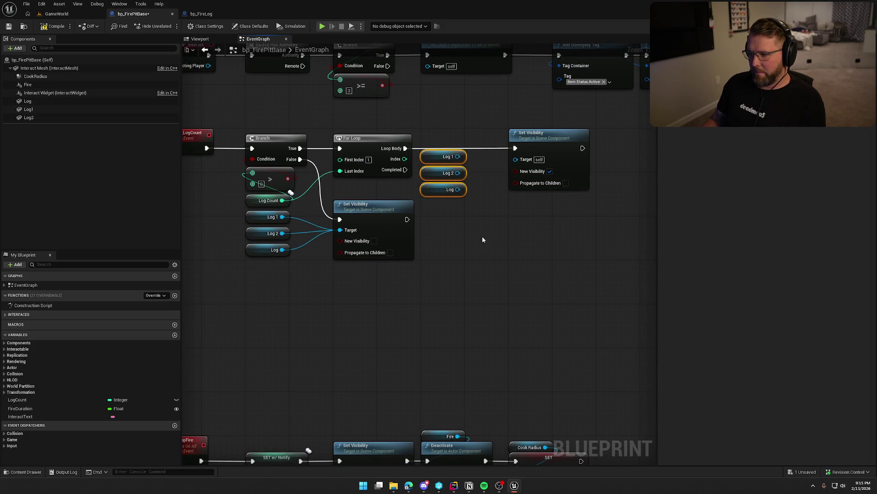
left_click_drag(476, 223, 441, 233)
left_click(567, 153)
left_click_drag(567, 152, 575, 151)
left_click(459, 235)
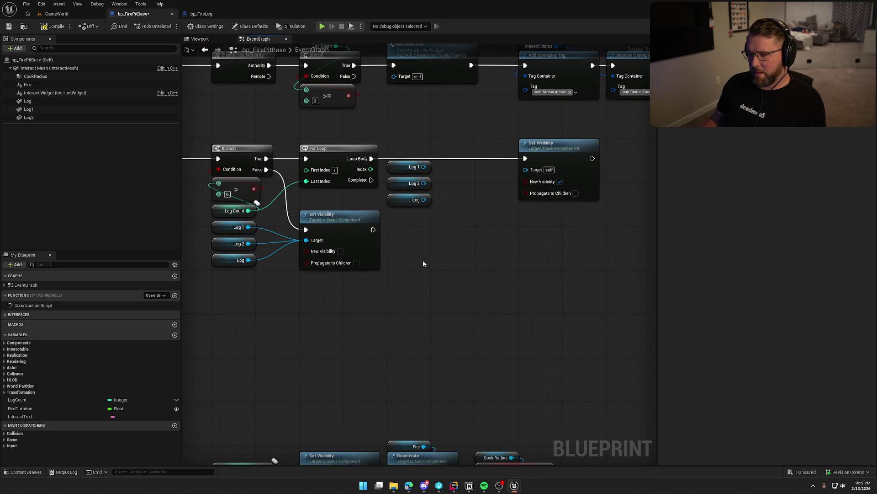
- Add a three-option Select feeding the Set Visibility target, indexed by the loop Index
left_click_drag(526, 170, 488, 197)
type("selec")
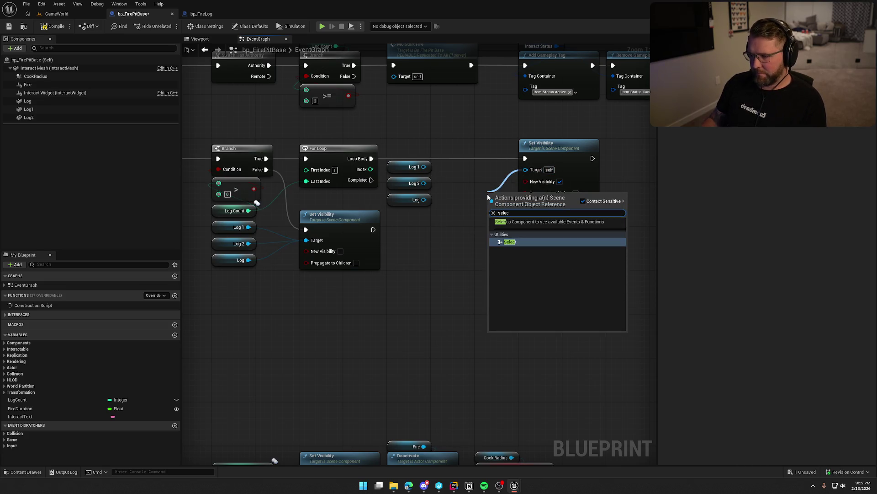
left_click(506, 242)
mouse_move(493, 227)
left_mouse_down()
mouse_move(463, 225)
mouse_move(371, 169)
left_mouse_up()
left_click(550, 215)
left_click_drag(512, 193, 467, 167)
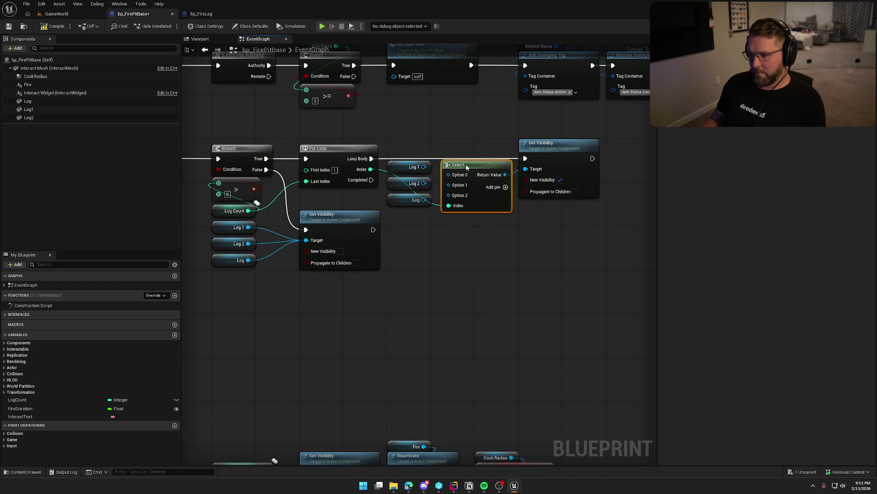
left_click_drag(513, 195, 571, 211)
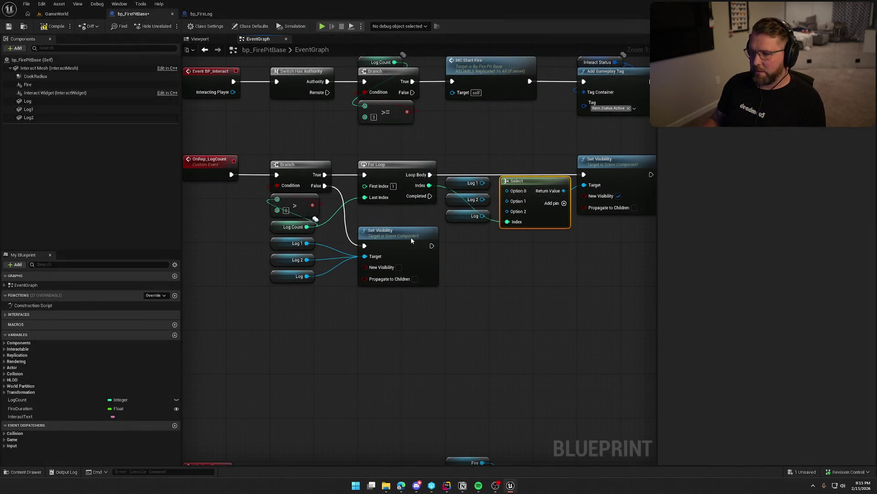
left_click(411, 241)
- Delete the lower Set Visibility, the old Log getters, the Branch and the > node
key("Delete")
left_click_drag(327, 292, 269, 235)
key("Delete")
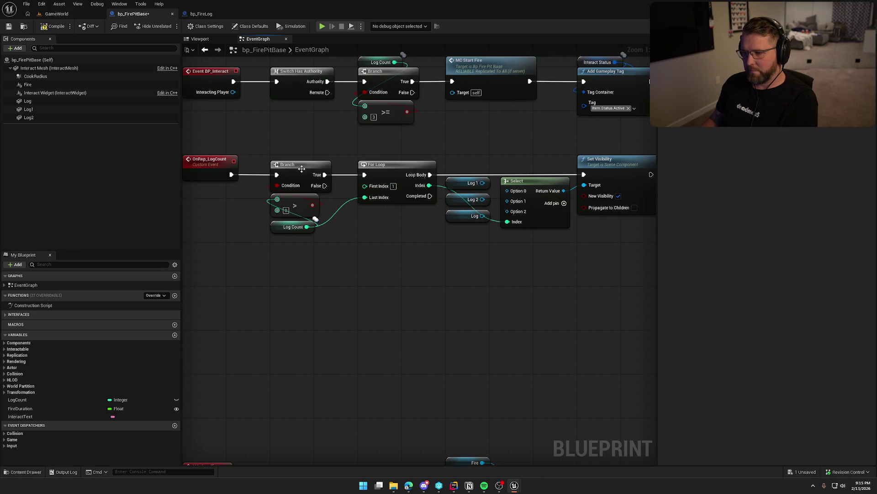
left_click(287, 165)
key("Delete")
left_click(295, 205)
key("Delete")
- Run the For Loop directly from OnRep_LogCount and wire Log 1 and Log 2 into Select Options 0 and 1
left_click_drag(232, 174, 364, 175)
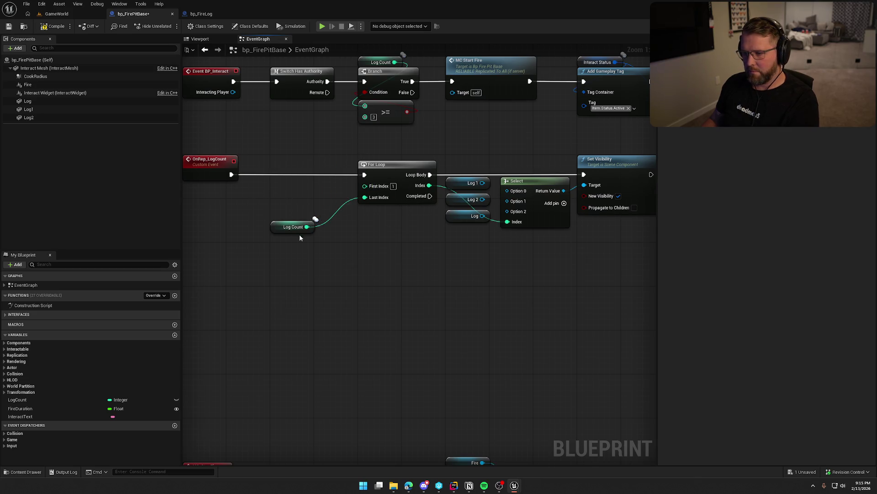
left_click_drag(363, 233, 286, 206)
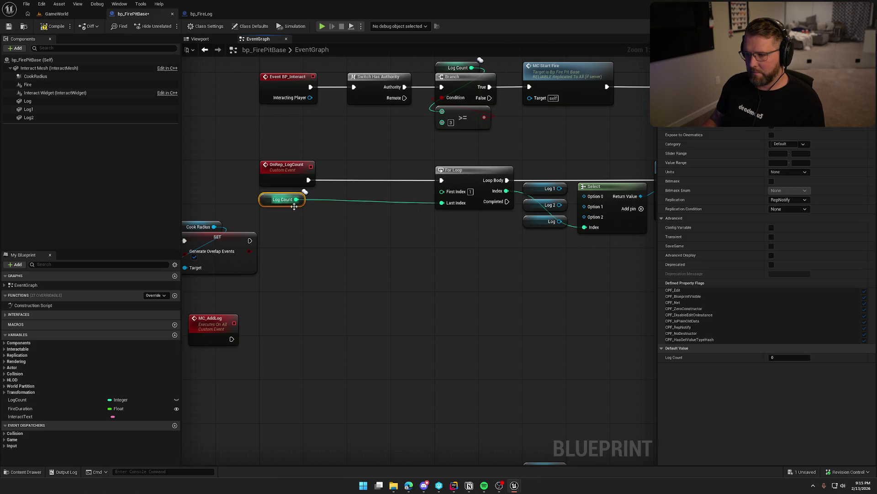
mouse_move(463, 178)
left_mouse_down()
mouse_move(380, 177)
mouse_move(437, 179)
mouse_move(599, 235)
left_mouse_up()
left_click_drag(595, 188, 509, 185)
left_click(486, 283)
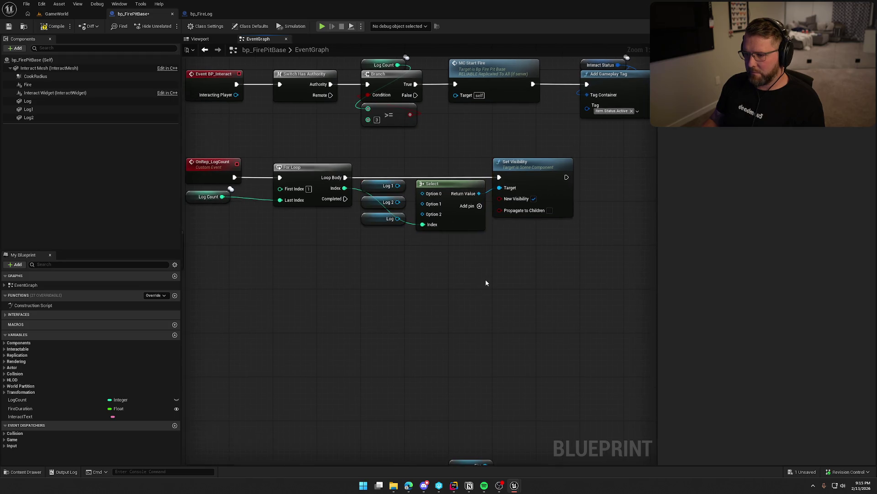
mouse_move(397, 186)
left_mouse_down()
mouse_move(422, 194)
mouse_move(423, 214)
left_mouse_up()
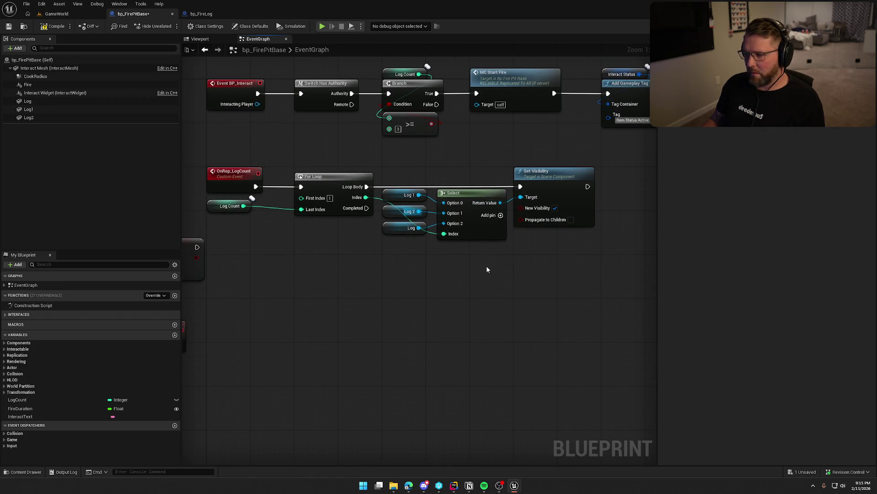
left_click_drag(213, 206, 299, 223)
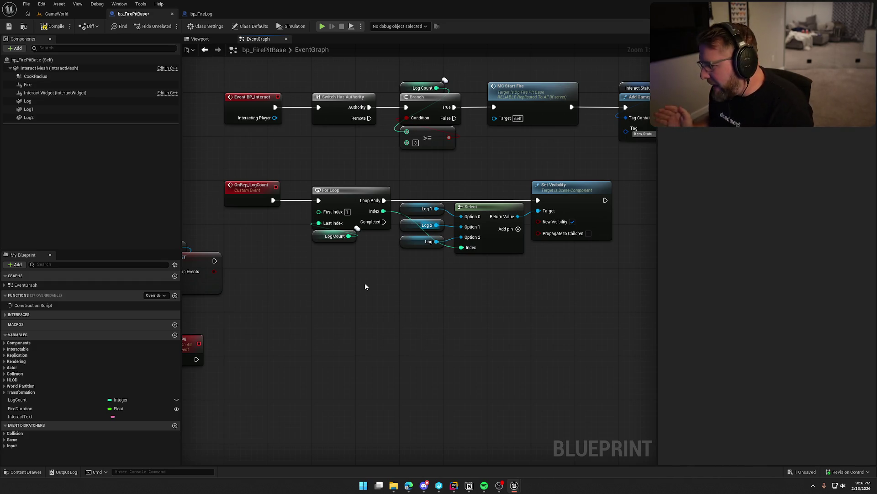
- Pan the EventGraph to review the Log Count getter sitting beneath the For Loop
mouse_move(366, 284)
left_mouse_down()
mouse_move(326, 295)
mouse_move(364, 285)
left_mouse_up()
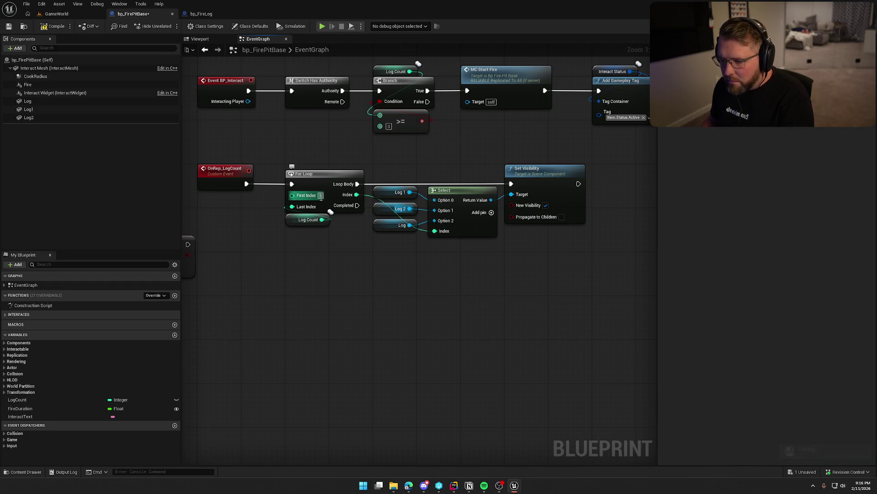
- Move the StartFire group of nodes out of the way of the OnRep_LogCount loop
left_click_drag(360, 243, 456, 242)
mouse_move(392, 222)
left_mouse_down()
mouse_move(316, 230)
mouse_move(451, 214)
left_mouse_up()
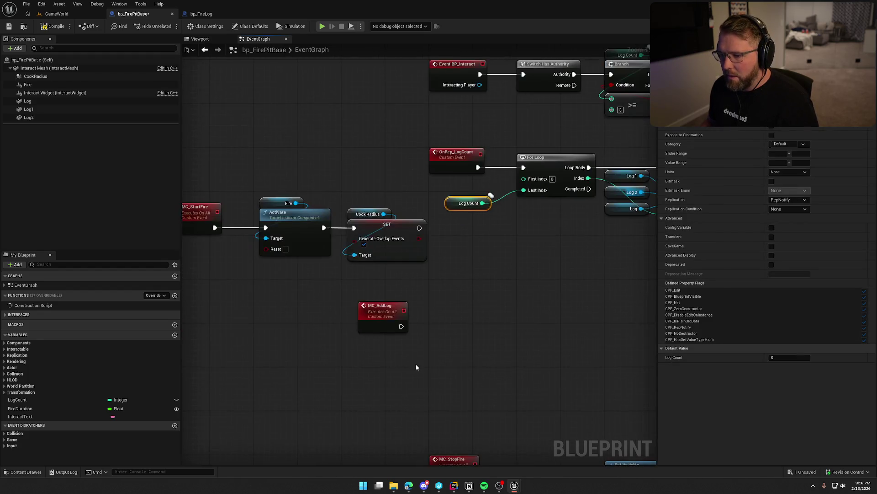
left_click_drag(298, 291, 394, 270)
left_click_drag(270, 157, 457, 314)
left_click_drag(486, 205, 373, 235)
mouse_move(502, 254)
left_mouse_down()
mouse_move(257, 268)
mouse_move(289, 319)
left_mouse_up()
- Reposition the Log Count getter next to the For Loop
left_click(322, 230)
left_click_drag(323, 231, 317, 236)
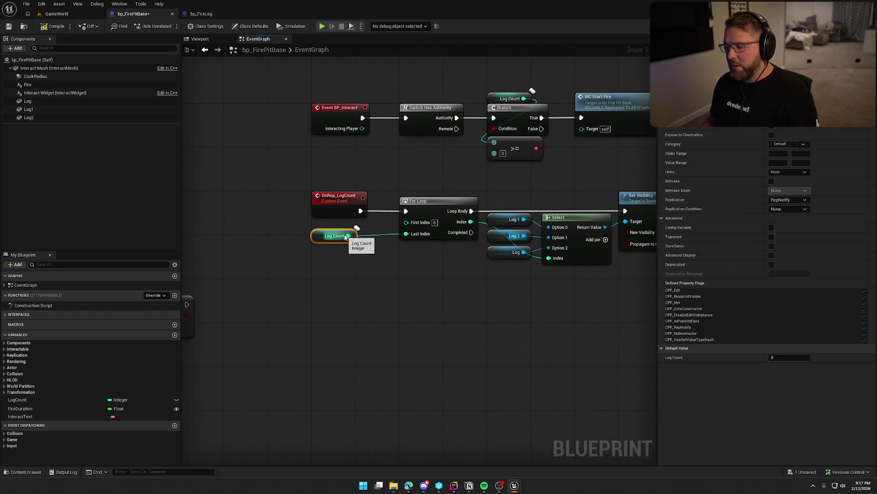
left_click_drag(444, 277, 360, 259)
left_click(380, 198)
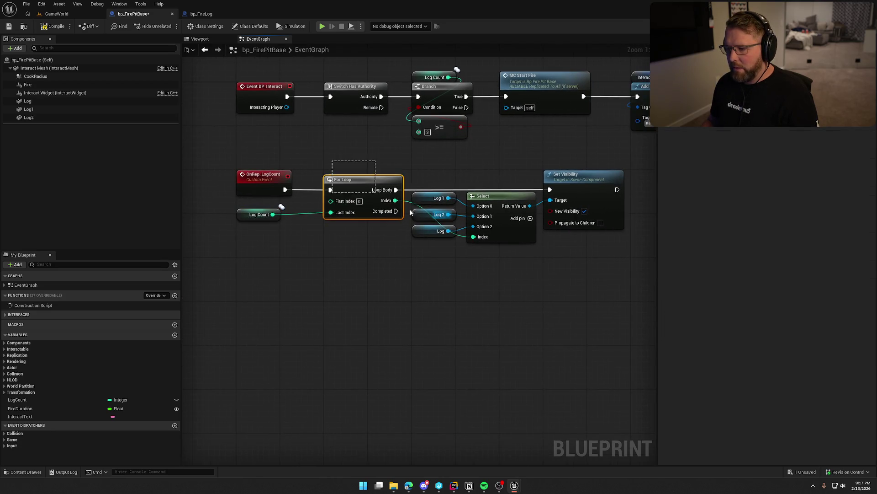
left_click(371, 259)
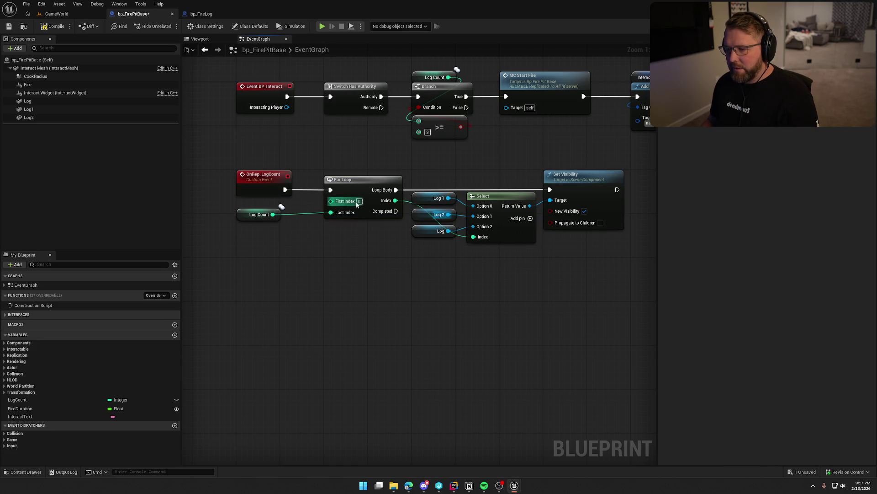
left_click(276, 218)
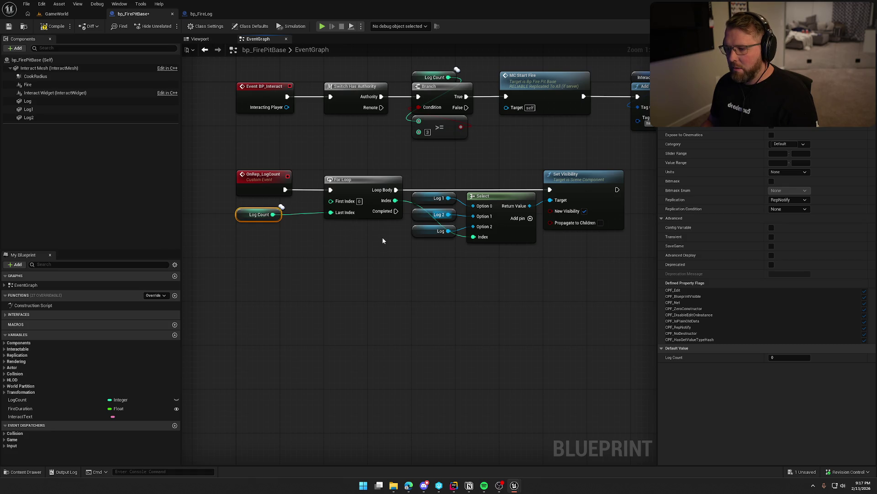
left_click_drag(273, 215, 308, 242)
key("Escape")
left_click_drag(273, 215, 308, 243)
key("Escape")
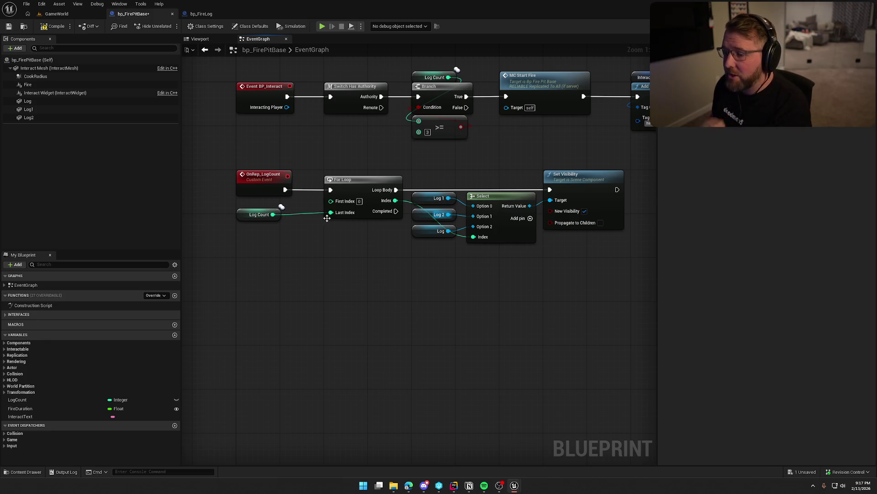
- Unhook Log Count from the For Loop's Last Index, set Last Index to 2, and tidy the nodes
left_click(345, 213, "alt")
left_click(359, 213)
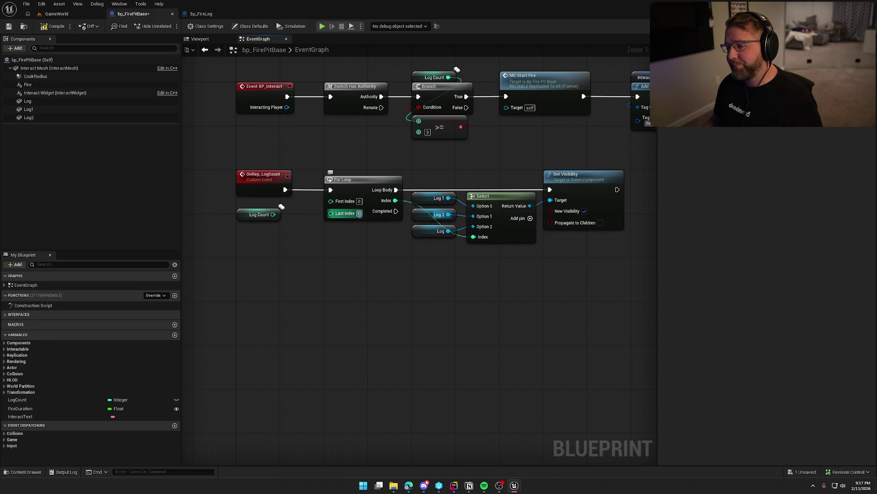
type("2")
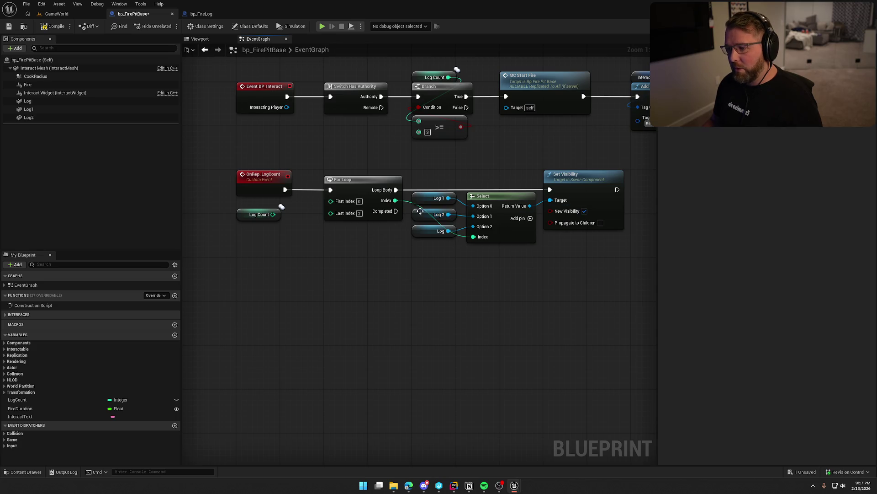
mouse_move(247, 219)
left_mouse_down()
mouse_move(346, 268)
mouse_move(351, 256)
left_mouse_up()
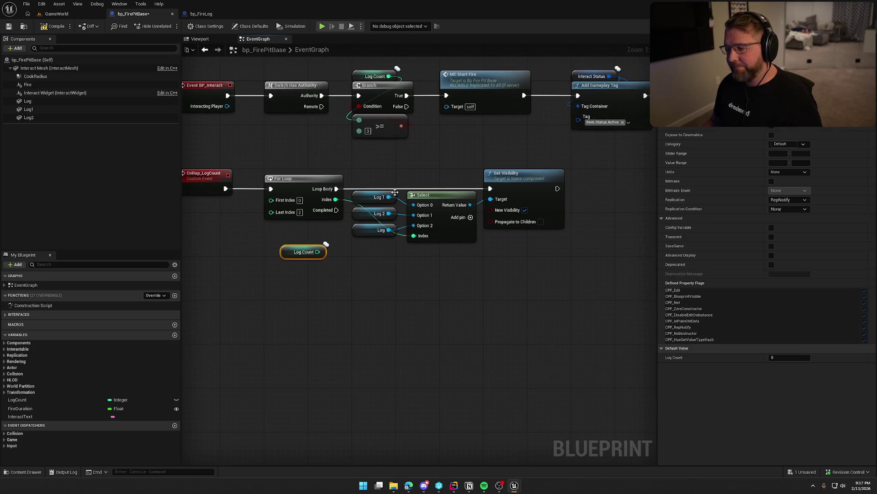
left_click_drag(349, 167, 523, 234)
left_click_drag(529, 182, 571, 182)
left_click(366, 274)
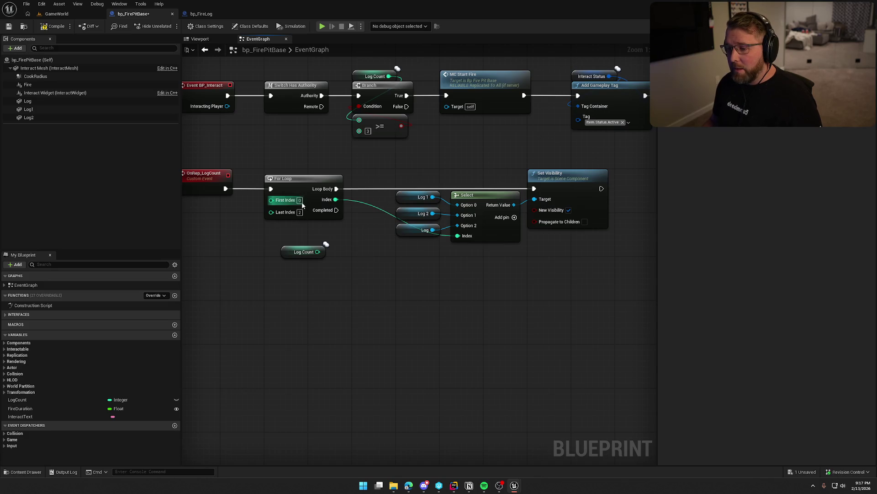
- Add a <= node comparing the loop Index against Log Count for the log visibility
left_click_drag(366, 241, 339, 235)
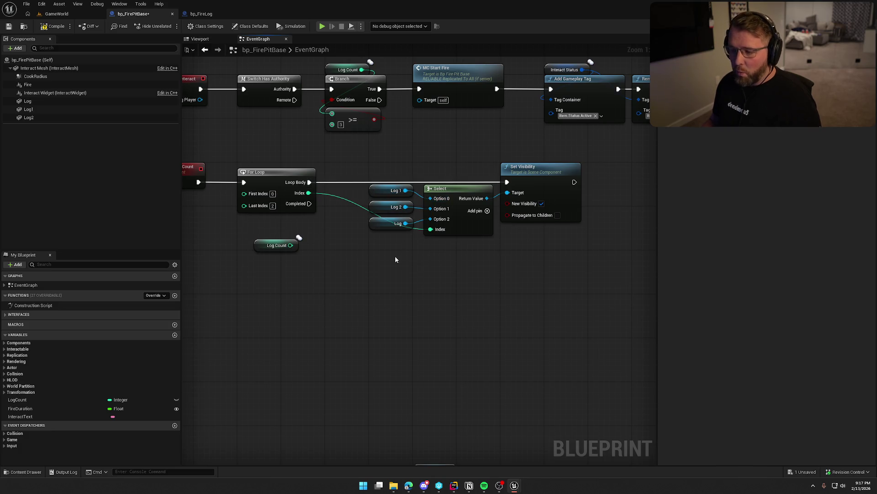
mouse_move(291, 246)
left_mouse_down()
mouse_move(356, 249)
mouse_move(377, 189)
mouse_move(335, 240)
left_mouse_up()
key("Escape")
left_click_drag(308, 193, 335, 232)
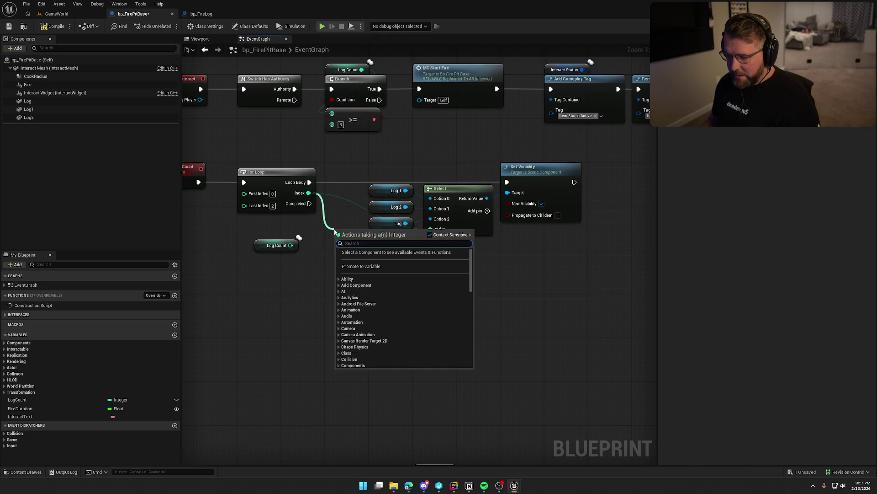
type("<")
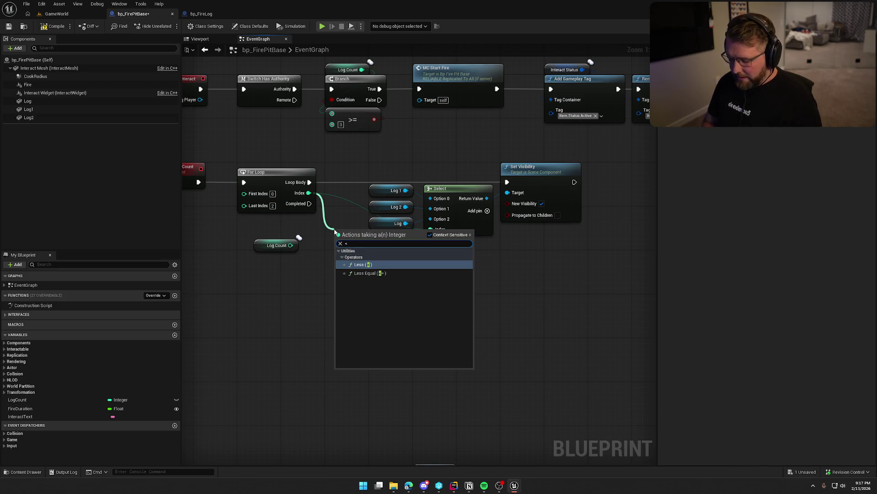
type("=")
key("Return")
mouse_move(291, 245)
left_mouse_down()
mouse_move(515, 223)
mouse_move(507, 203)
left_mouse_up()
left_click_drag(356, 239, 350, 239)
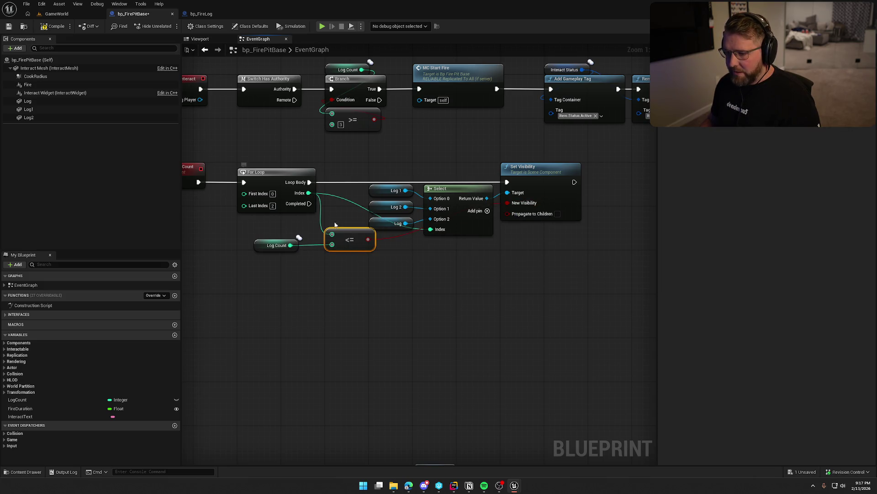
left_click(264, 247)
mouse_move(264, 247)
left_mouse_down()
mouse_move(329, 247)
mouse_move(274, 248)
left_mouse_up()
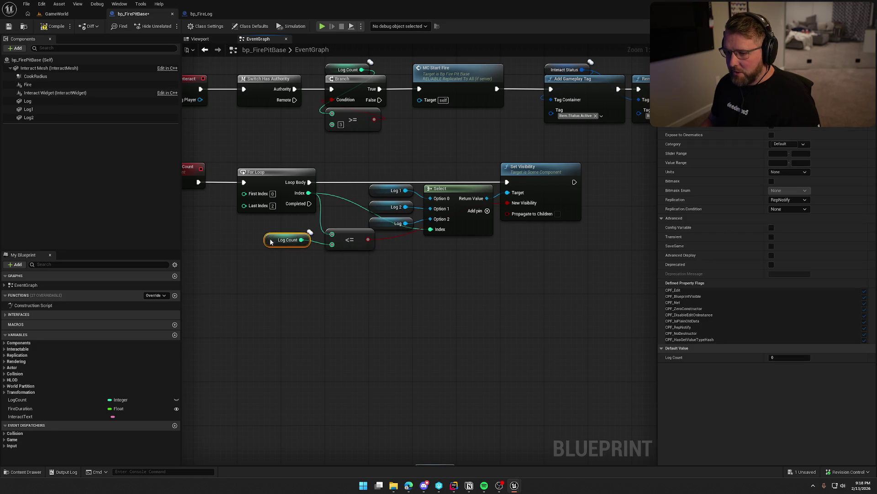
left_click(324, 284)
left_click_drag(336, 284, 362, 287)
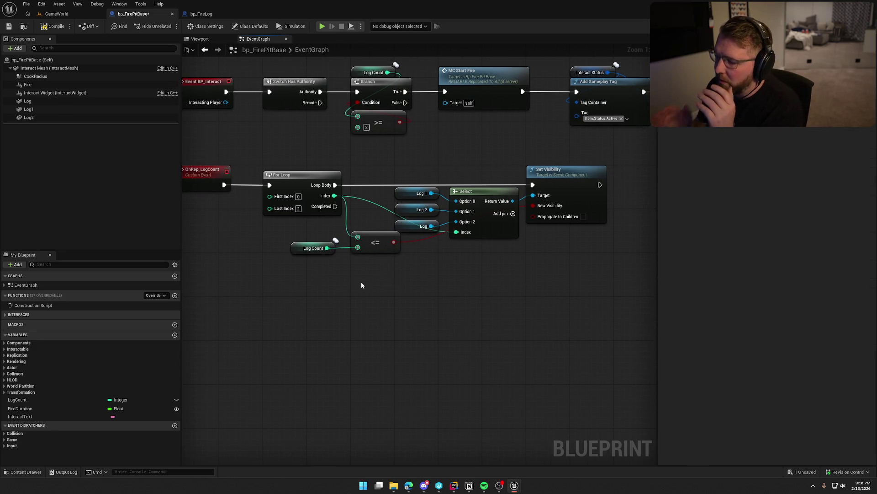
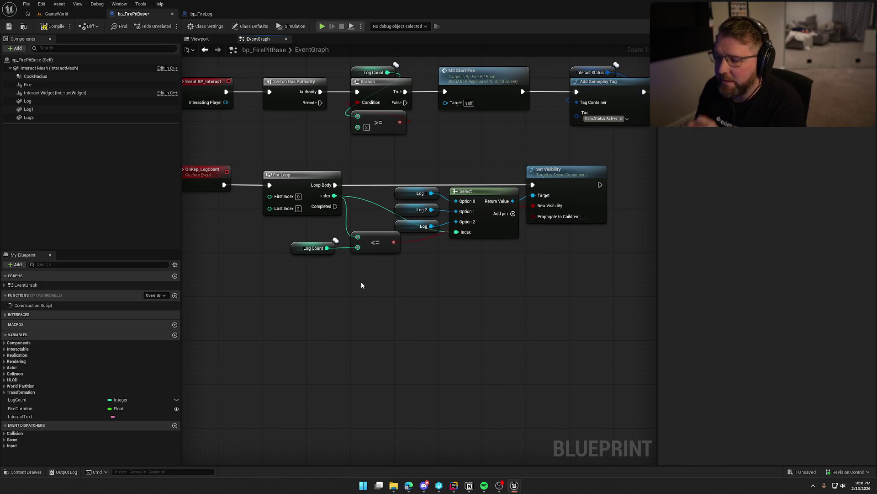
- Replace the <= node with a < comparison between the For Loop Index and Log Count
left_click(366, 249)
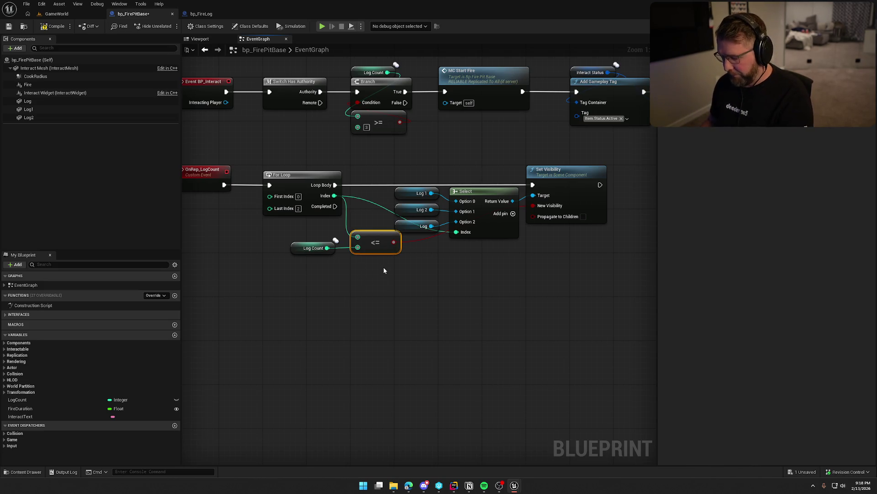
key("Delete")
mouse_move(334, 196)
left_mouse_down()
mouse_move(362, 249)
mouse_move(536, 226)
mouse_move(533, 205)
left_mouse_up()
type("<")
left_click(380, 255)
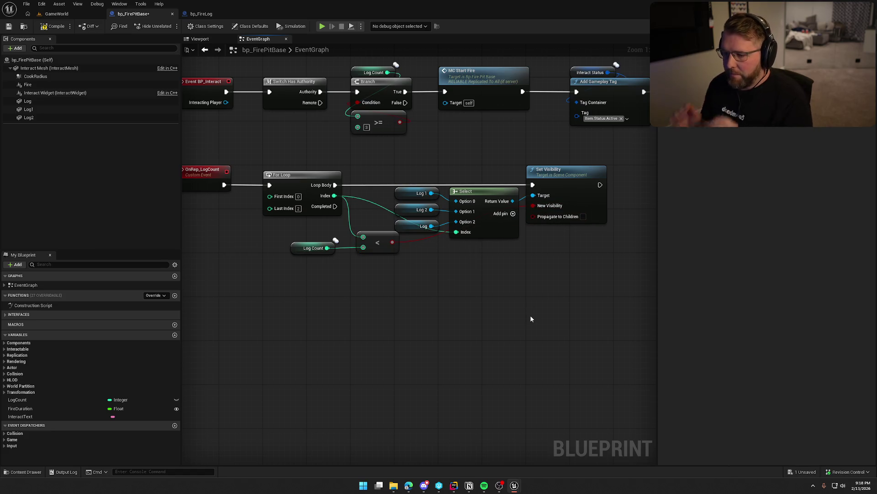
left_click_drag(372, 246, 369, 247)
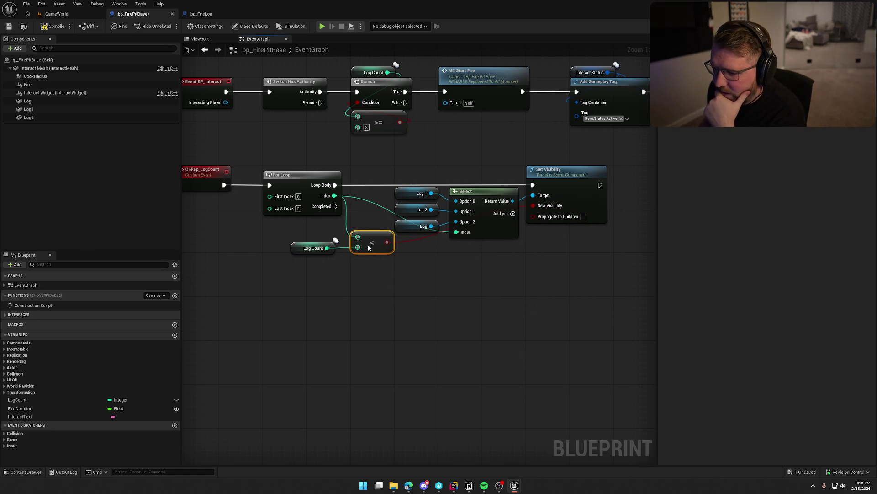
- Select the Log Count getter and the three Log nodes together
left_click_drag(298, 227, 340, 286)
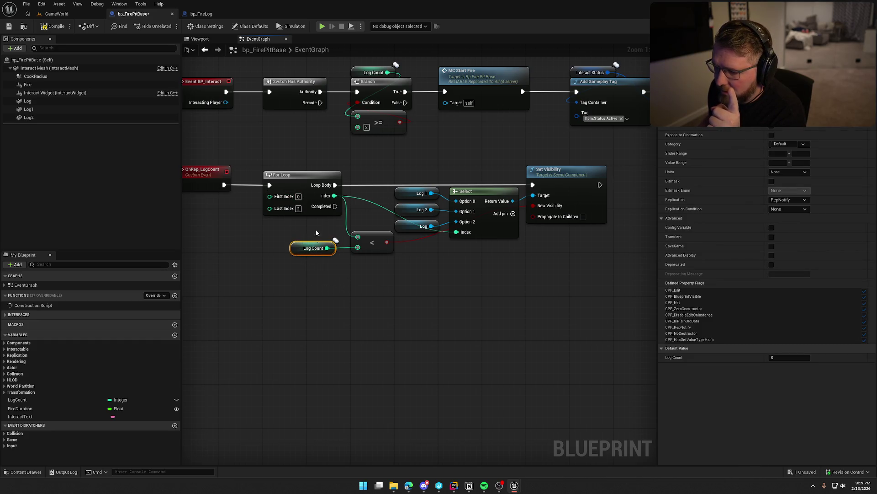
left_click(399, 192)
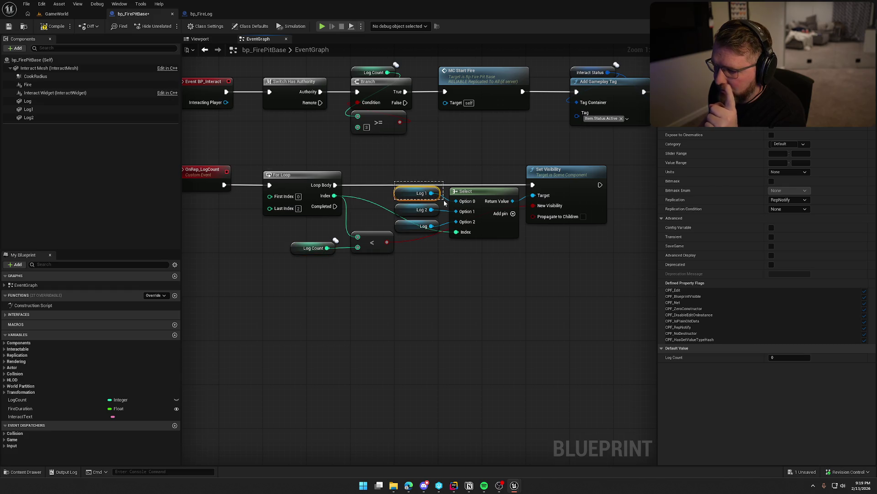
mouse_move(387, 205)
left_mouse_down()
mouse_move(447, 221)
mouse_move(450, 242)
left_mouse_up()
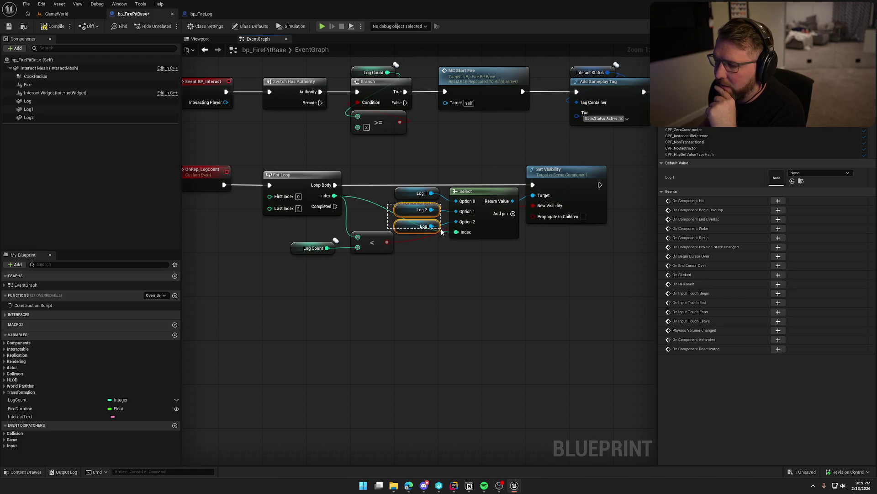
left_click(432, 269)
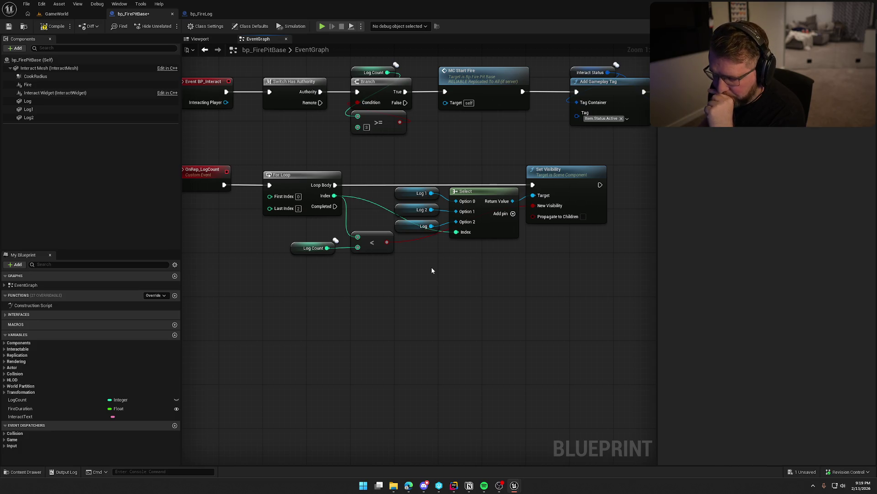
left_click_drag(290, 234, 333, 266)
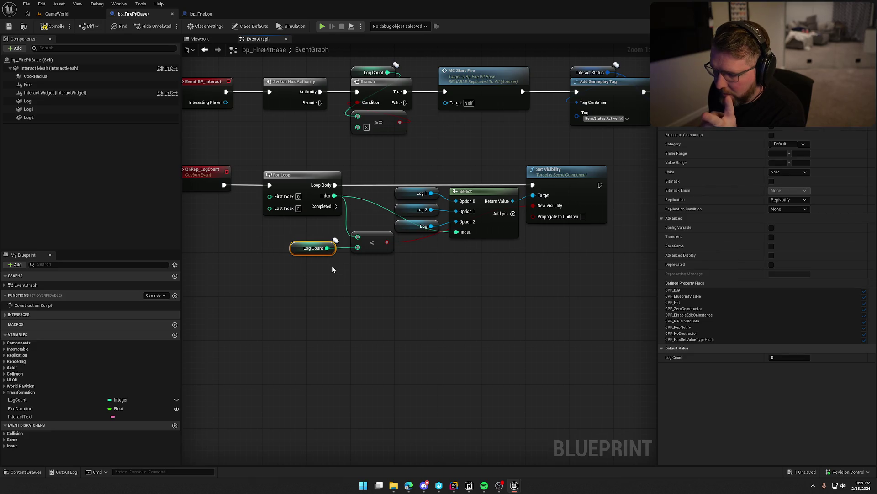
mouse_move(384, 176)
left_mouse_down()
mouse_move(446, 200)
mouse_move(448, 231)
left_mouse_up()
- Compile bp_FirePitBase and start a Play session in the GameWorld level
left_click(437, 300)
left_click(54, 27)
left_click(57, 14)
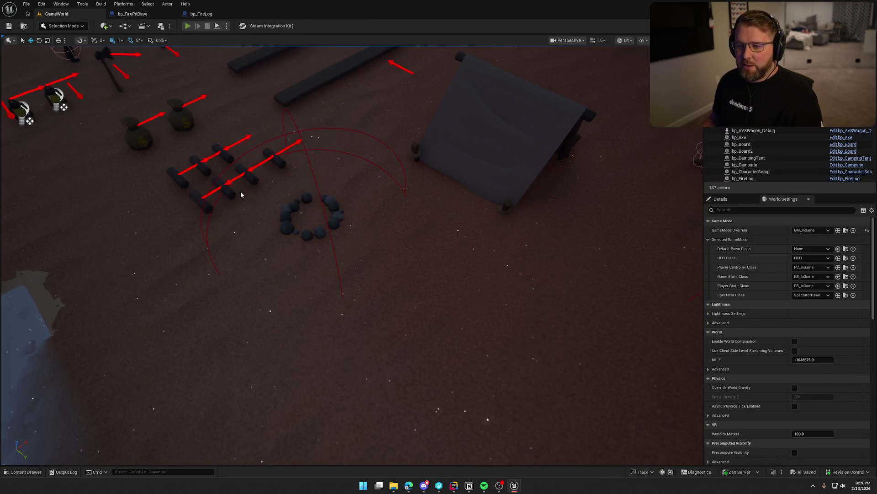
key("alt+p")
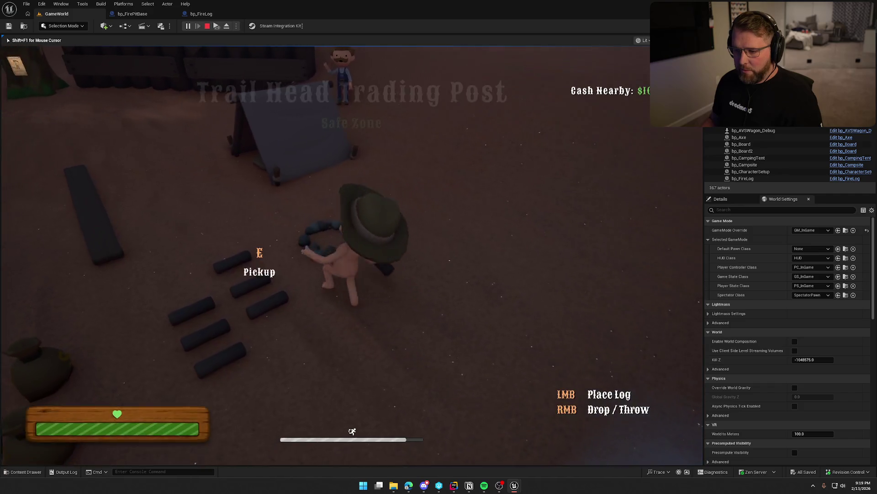
- Walk the character to the fire pit and back, then stop play and return to bp_FirePitBase
key("w")
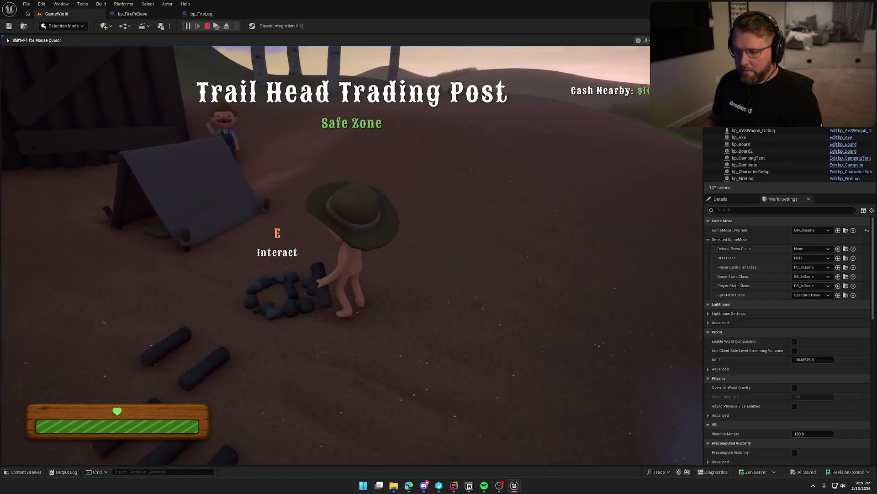
key("s")
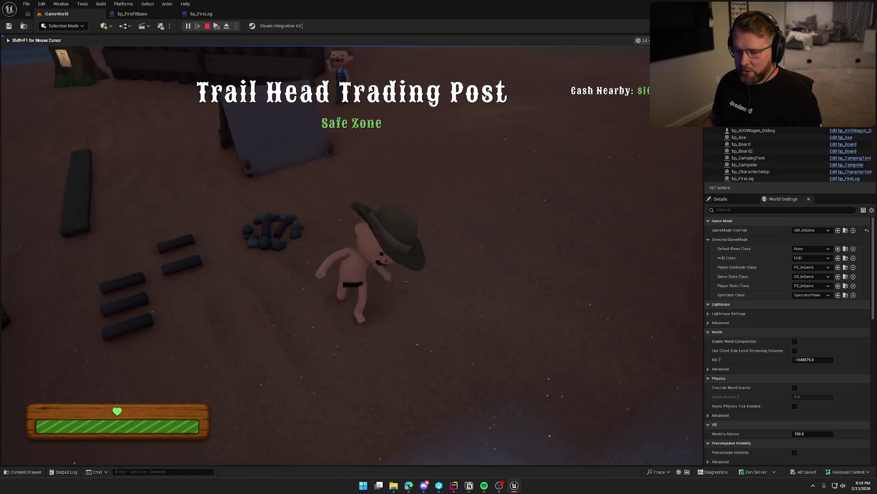
key("w")
key("super")
key("super")
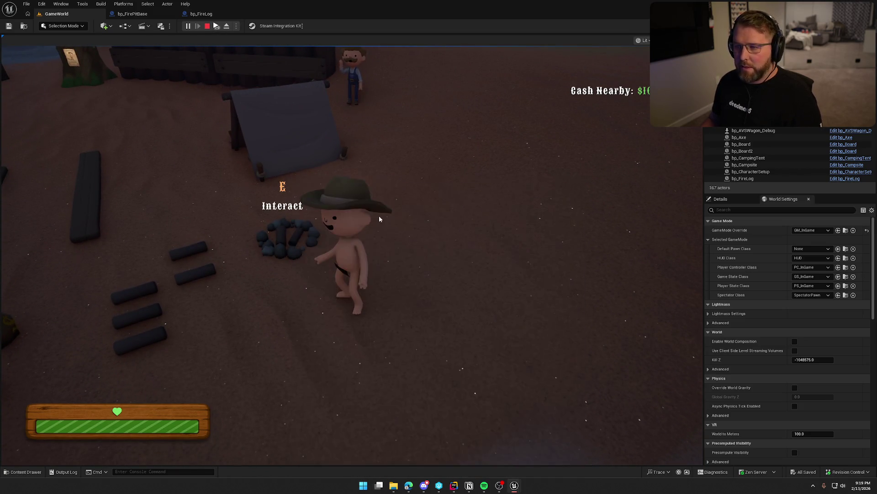
left_click(379, 219)
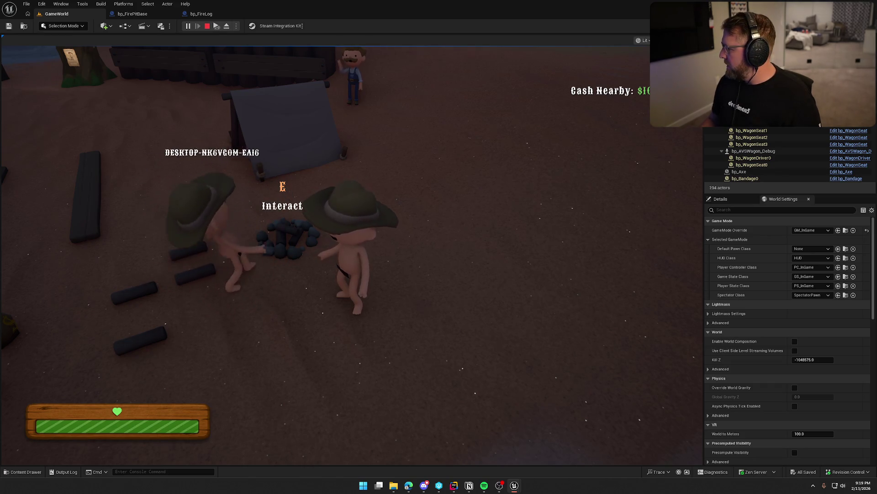
key("Escape")
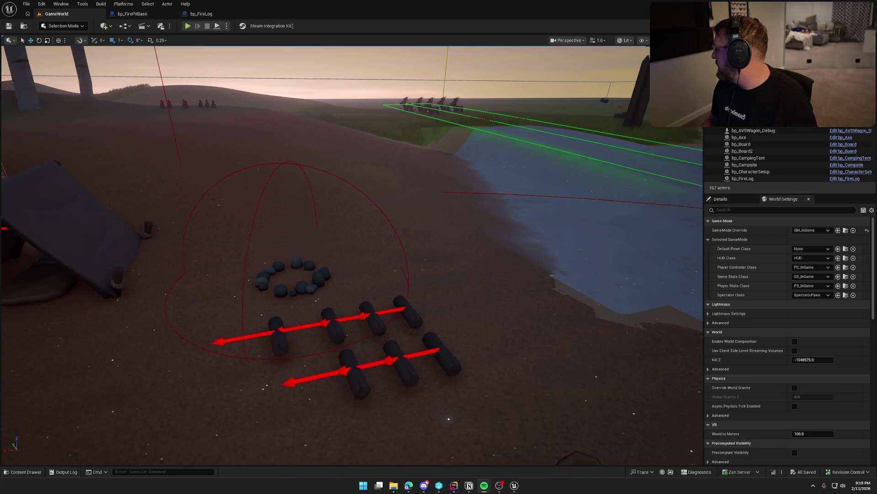
left_click(132, 14)
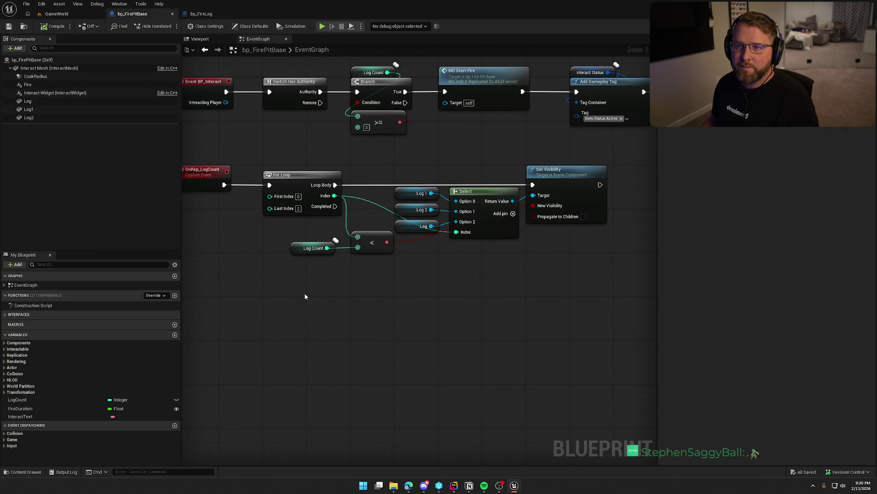
- Frame the graph and move the MC_StartFire, Activate and SET group near the top
key("Home")
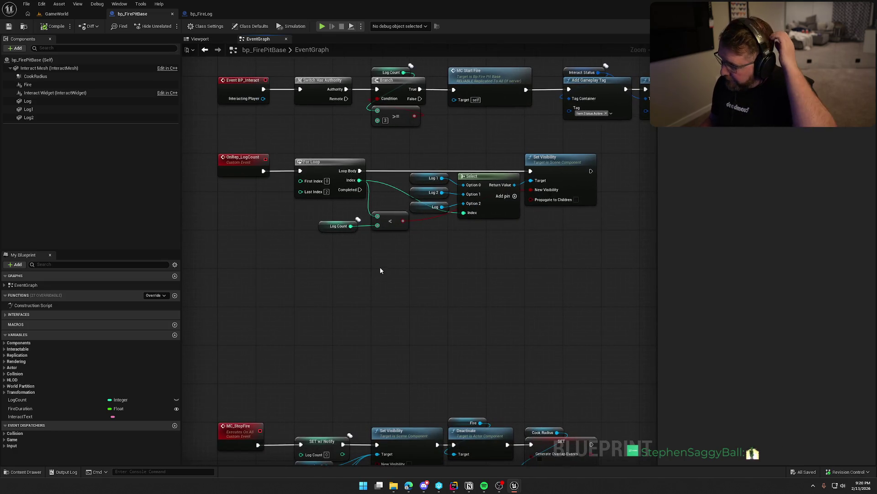
left_click_drag(498, 259, 503, 321)
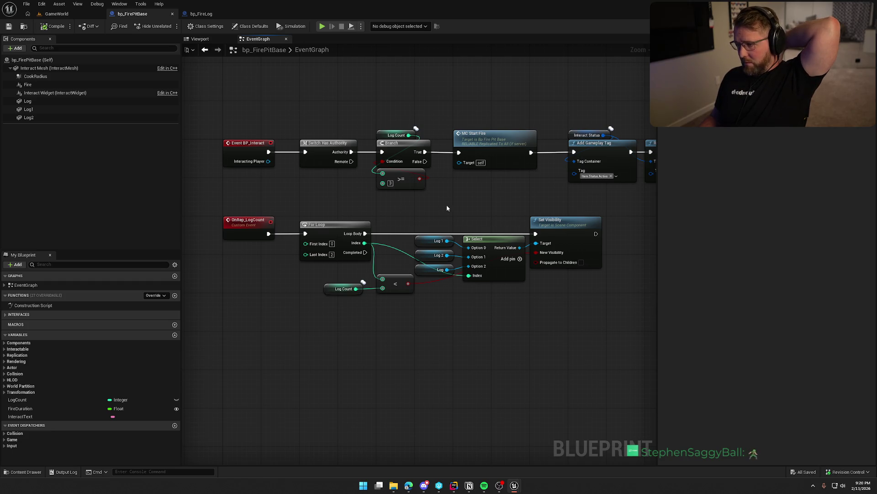
mouse_move(219, 123)
left_mouse_down()
mouse_move(281, 189)
mouse_move(477, 200)
mouse_move(544, 193)
left_mouse_up()
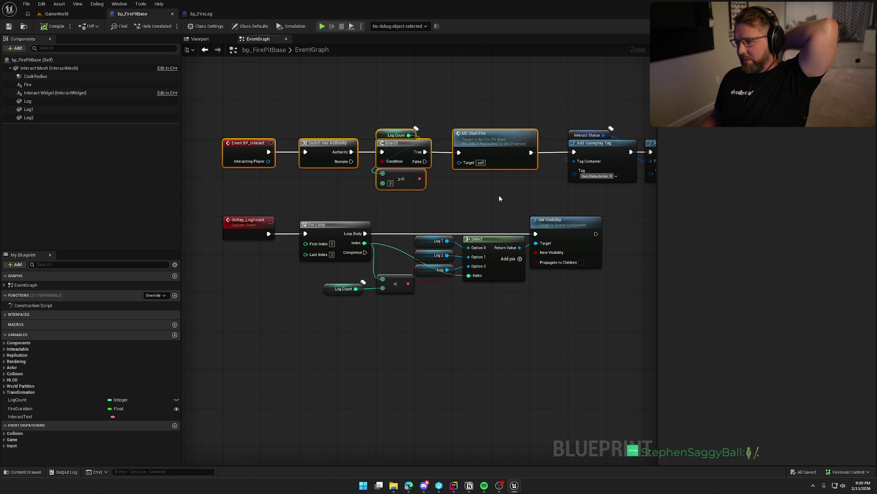
left_click(480, 157)
mouse_move(258, 348)
left_mouse_down()
mouse_move(485, 216)
mouse_move(468, 212)
mouse_move(507, 229)
left_mouse_up()
left_click_drag(431, 245, 216, 154)
mouse_move(212, 191)
left_mouse_down()
mouse_move(465, 247)
mouse_move(448, 231)
mouse_move(312, 174)
mouse_move(419, 201)
mouse_move(396, 163)
left_mouse_up()
mouse_move(430, 208)
left_mouse_down()
mouse_move(361, 287)
mouse_move(336, 142)
left_mouse_up()
left_click_drag(352, 193, 349, 216)
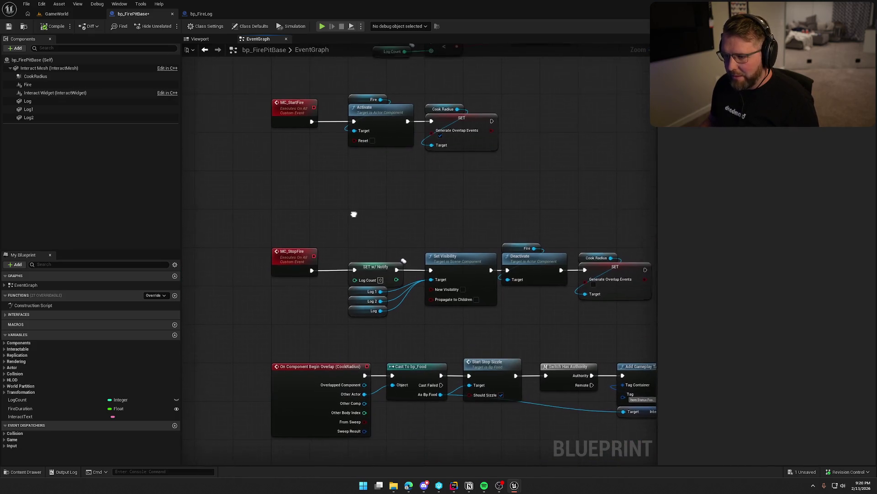
- Add a Boolean variable isFireOn with RepNotify replication and save the blueprint
left_click(174, 335)
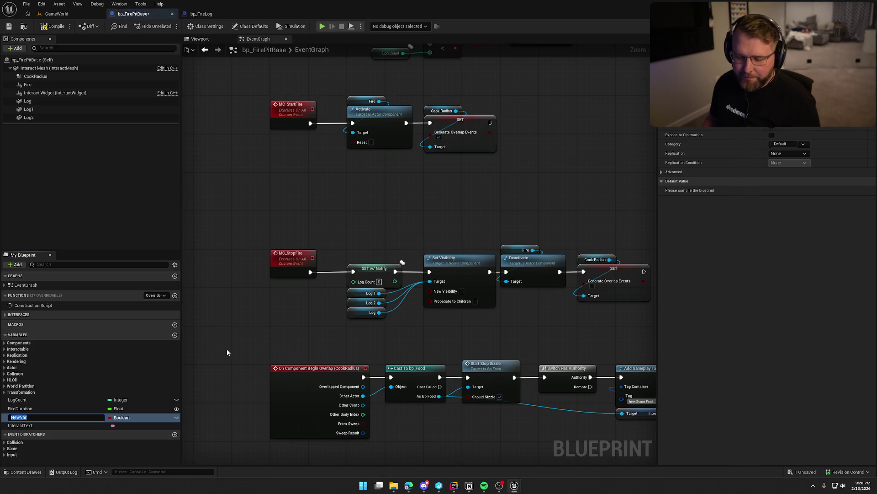
type("isF")
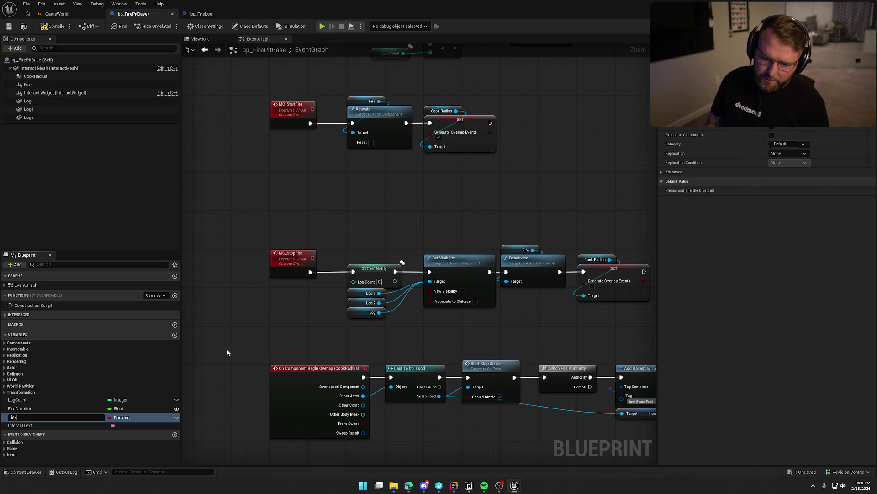
type("ireOn")
key("Return")
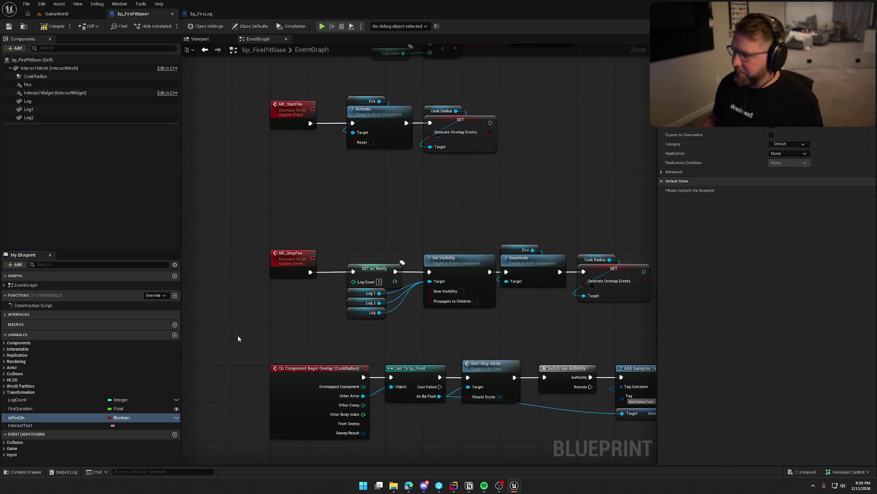
left_click(788, 154)
left_click(790, 171)
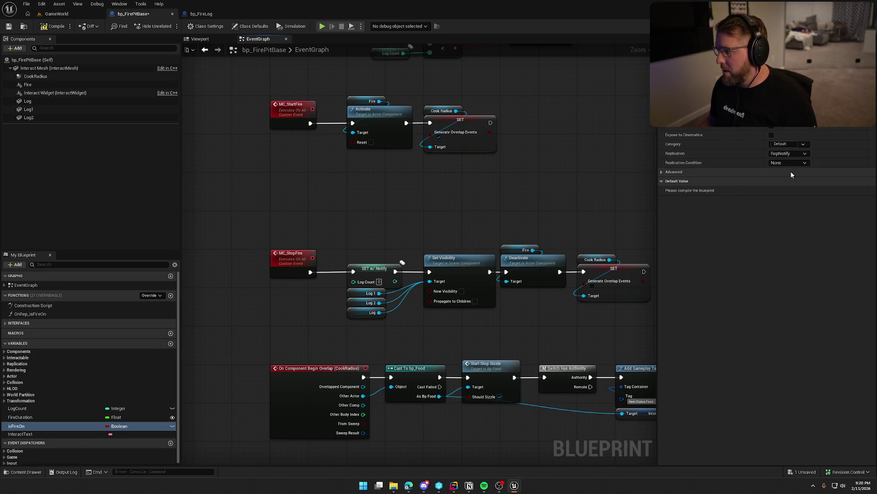
key("ctrl+s")
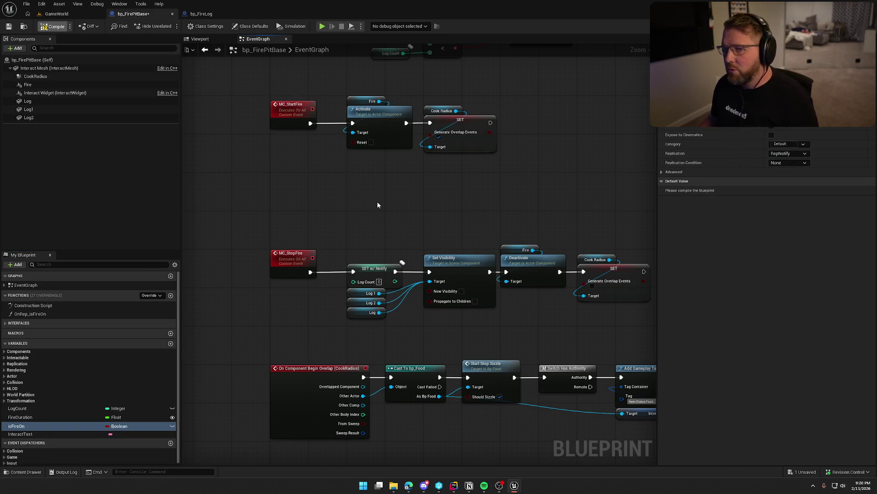
- Insert an isFireOn setter set to true between the Branch and Add Gameplay Tag
scroll(378, 205, "up", 5)
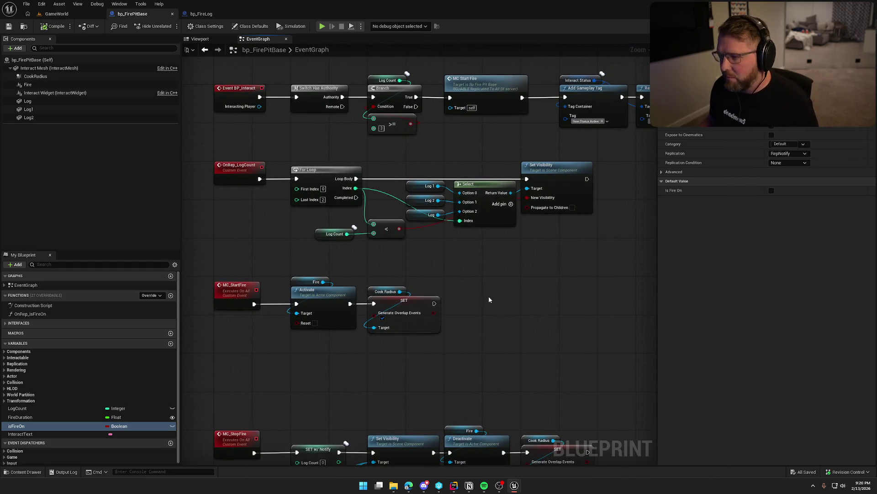
mouse_move(24, 426)
left_mouse_down()
mouse_move(256, 320)
mouse_move(423, 203)
mouse_move(430, 192)
mouse_move(394, 167)
left_mouse_up()
left_click_drag(476, 195, 543, 157)
left_click_drag(434, 205, 453, 206)
left_click(459, 205)
left_click_drag(457, 138, 452, 81)
left_click_drag(458, 191, 453, 153)
left_click(454, 201)
left_click_drag(411, 213, 436, 208)
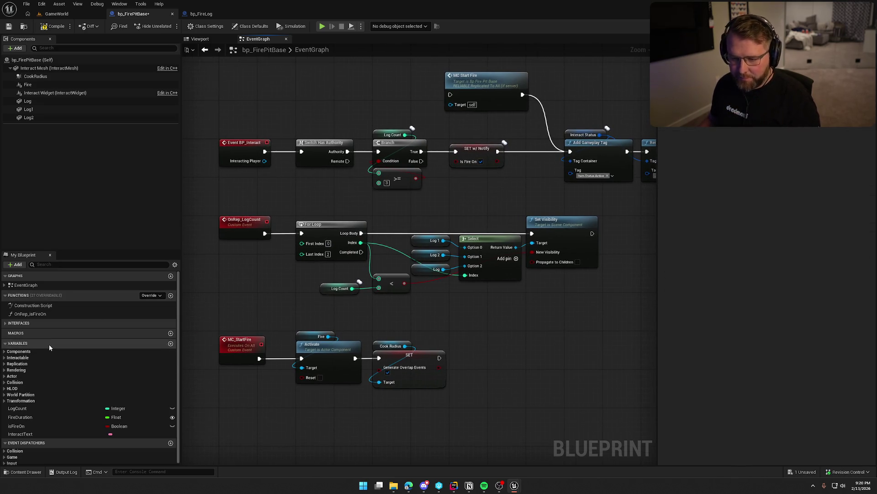
- Move the Log Count notify setter off MC_StopFire, copy the fire nodes, and open OnRep_isFireOn
mouse_move(502, 359)
left_mouse_down()
mouse_move(529, 267)
mouse_move(523, 189)
left_mouse_up()
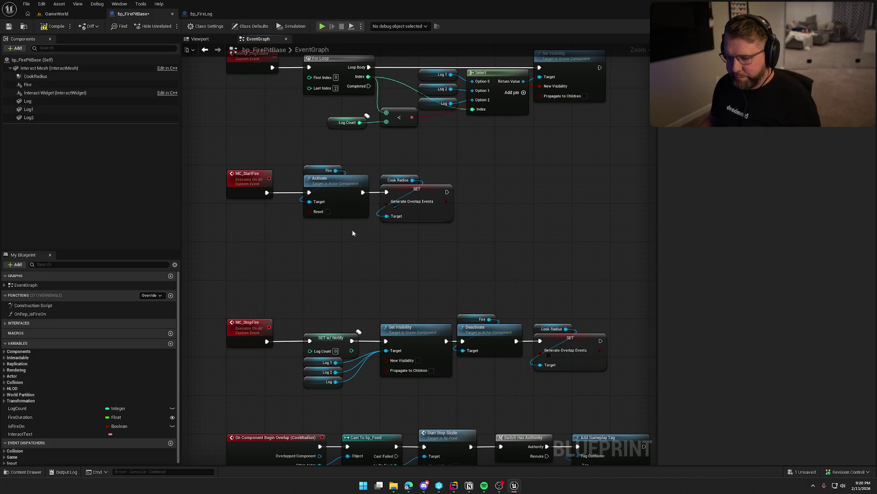
left_click_drag(356, 274, 357, 248)
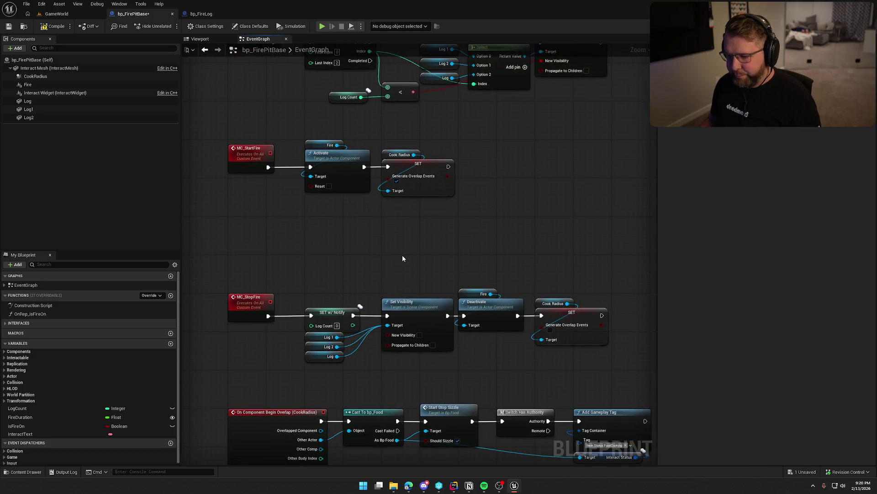
mouse_move(424, 251)
left_mouse_down()
mouse_move(432, 325)
mouse_move(377, 283)
mouse_move(384, 284)
mouse_move(375, 258)
left_mouse_up()
left_click_drag(314, 211, 584, 388)
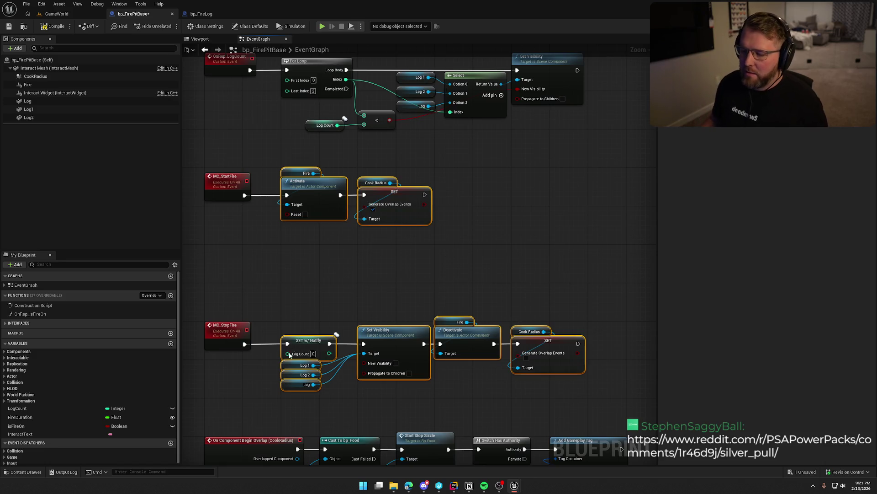
mouse_move(303, 341)
left_mouse_down()
mouse_move(295, 279)
mouse_move(239, 282)
left_mouse_up()
left_click(304, 347)
mouse_move(277, 175)
left_mouse_down()
mouse_move(580, 393)
mouse_move(585, 406)
left_mouse_up()
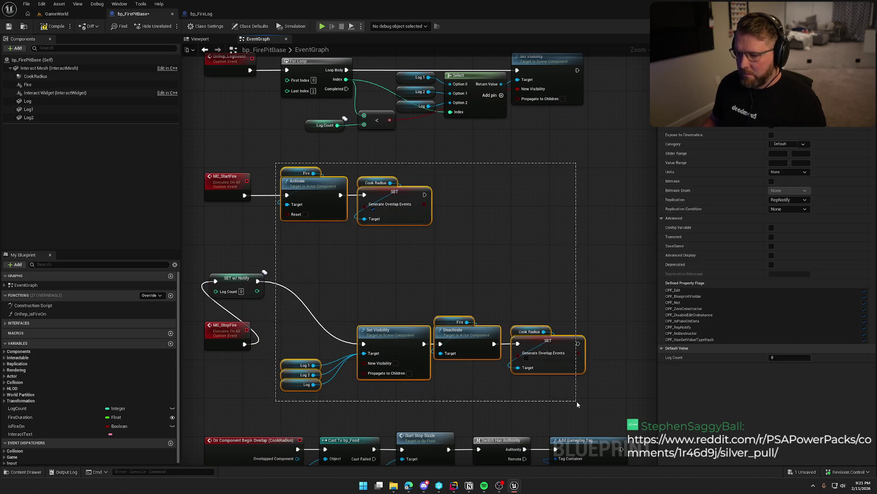
double_click(34, 313)
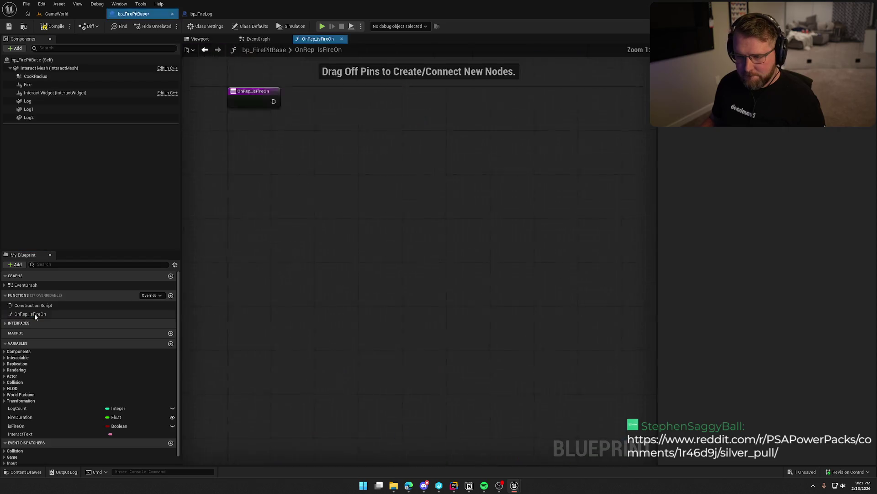
- Paste the fire nodes and add a Branch on an Is Fire On getter after the entry
key("ctrl+v")
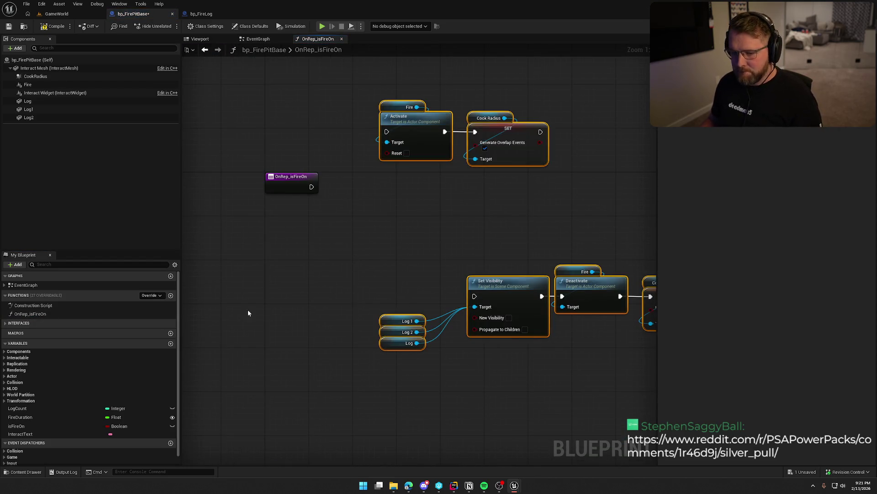
mouse_move(16, 425)
left_mouse_down()
mouse_move(234, 316)
mouse_move(268, 204)
left_mouse_up()
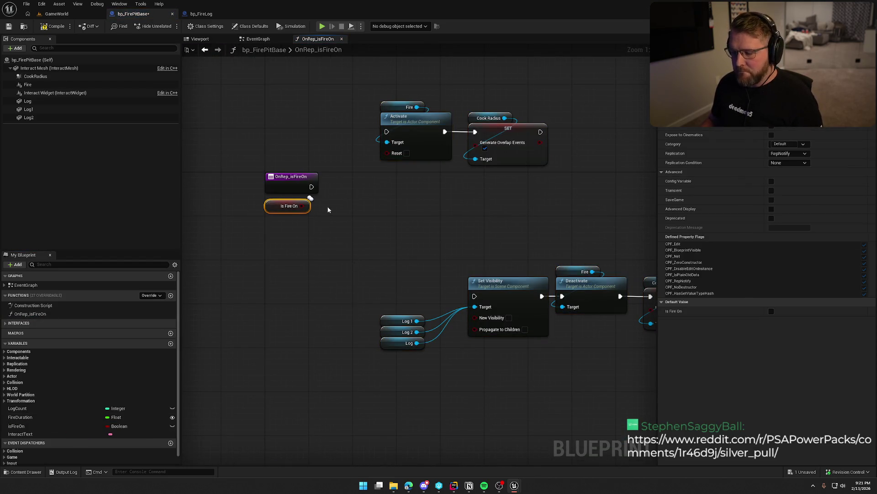
left_click(345, 188)
mouse_move(312, 186)
left_mouse_down()
mouse_move(352, 198)
mouse_move(382, 178)
left_mouse_up()
left_click_drag(301, 206, 359, 199)
left_click(347, 250)
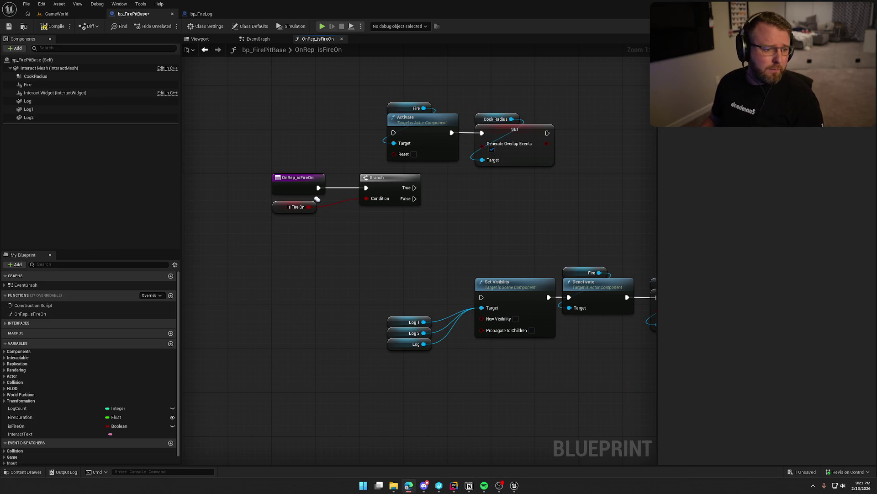
key("alt+Tab")
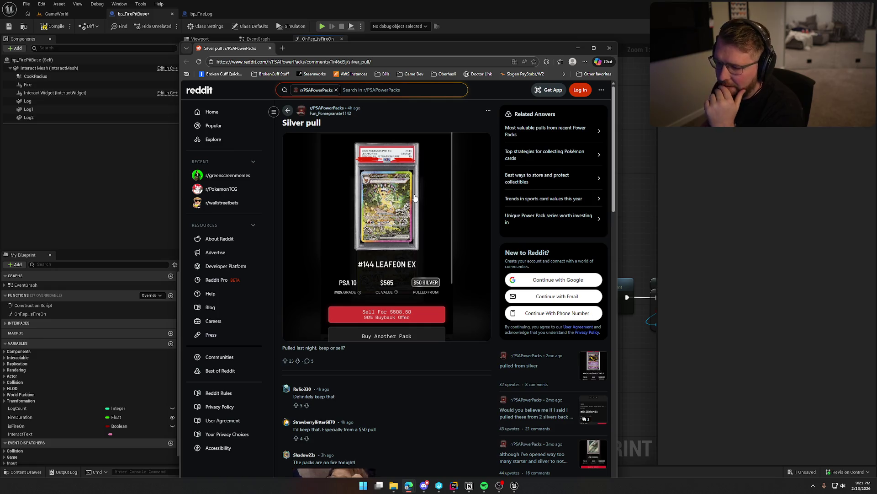
- Scroll through the Reddit post's comments and close the browser window
scroll(440, 246, "down", 3)
scroll(440, 254, "down", 3)
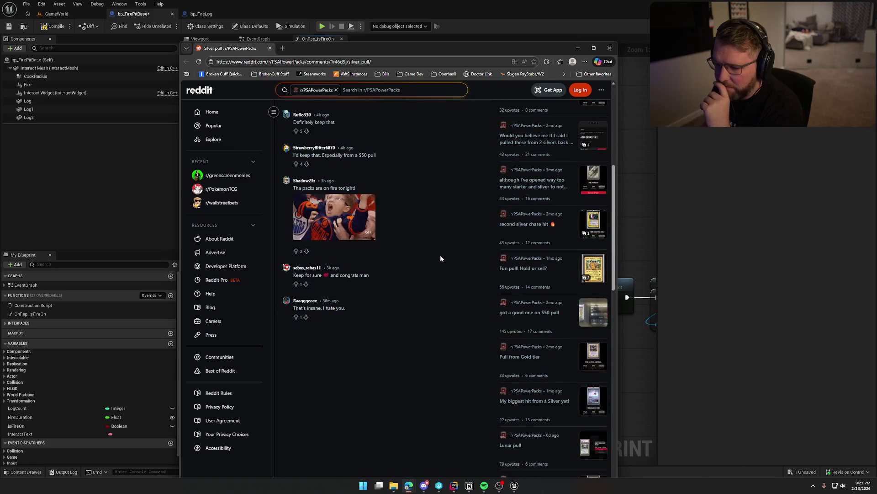
scroll(441, 254, "up", 6)
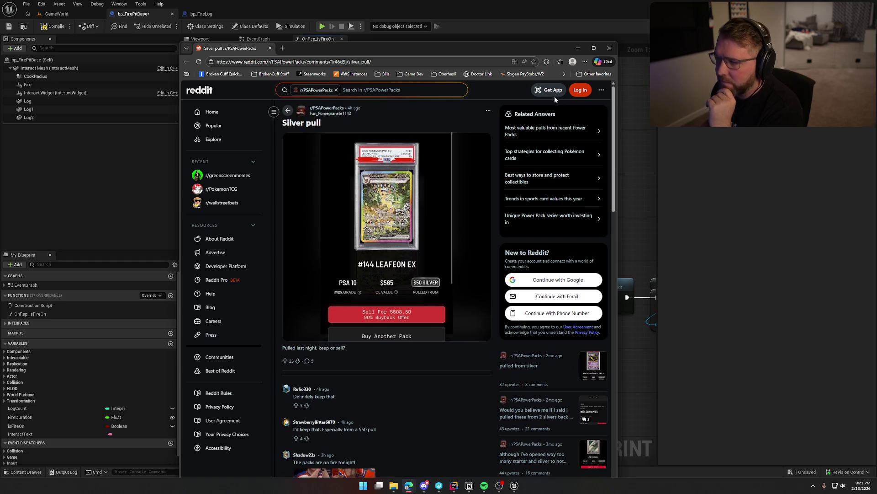
left_click(609, 48)
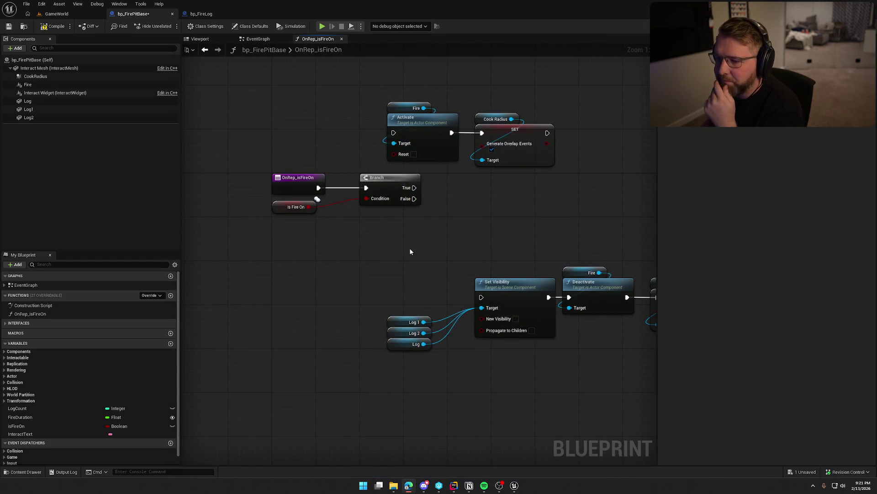
- Line Activate and SET up with Branch True and move the stop-fire nodes beside the Branch
left_click_drag(495, 209, 467, 217)
left_click_drag(360, 97, 530, 176)
mouse_move(378, 125)
left_mouse_down()
mouse_move(443, 142)
mouse_move(454, 175)
left_mouse_up()
left_click_drag(476, 135, 420, 69)
left_click_drag(400, 239, 332, 140)
left_click_drag(297, 211, 625, 350)
mouse_move(430, 235)
left_mouse_down()
mouse_move(396, 194)
mouse_move(405, 202)
left_mouse_up()
left_click(476, 190)
left_click_drag(468, 183, 474, 235)
left_click(511, 284)
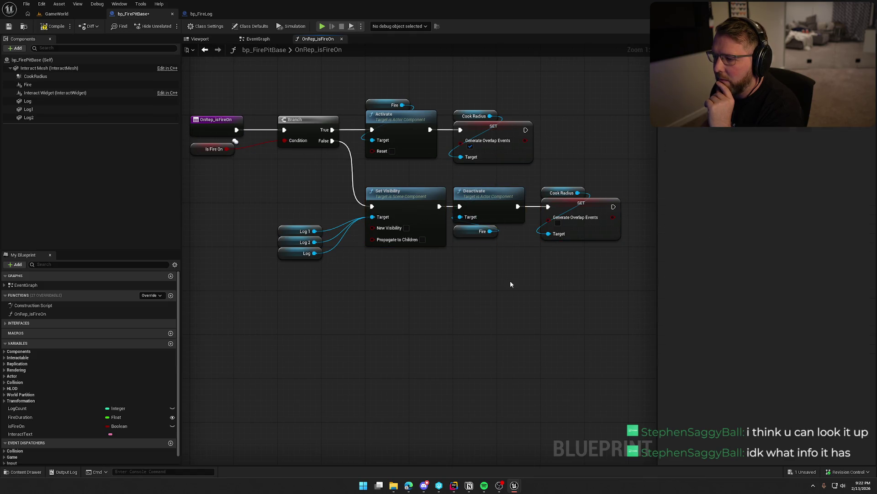
- Delete Set Visibility and the Log getters, wire Branch False to Deactivate, and compile
left_click_drag(269, 221, 320, 295)
left_click_drag(269, 199, 405, 297)
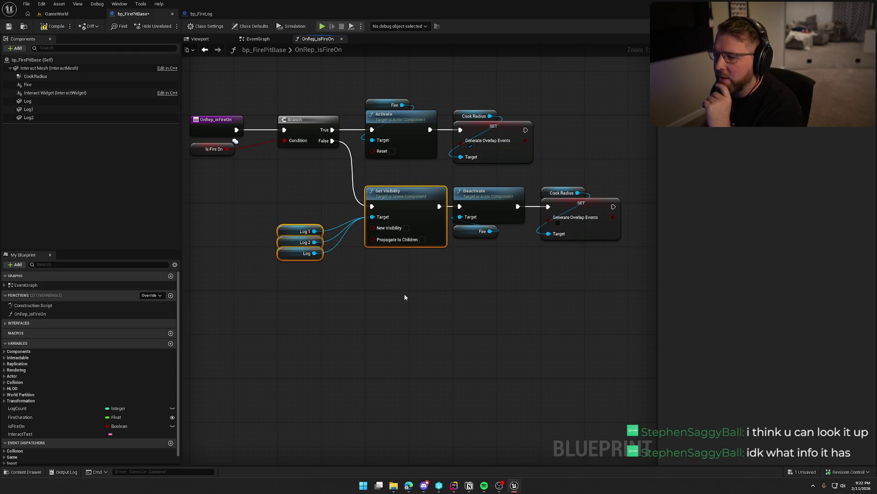
key("Delete")
left_click_drag(332, 141, 460, 206)
mouse_move(626, 245)
left_mouse_down()
mouse_move(468, 193)
mouse_move(381, 189)
mouse_move(333, 202)
mouse_move(314, 287)
left_mouse_up()
left_click_drag(336, 182, 517, 349)
left_click_drag(379, 228, 381, 188)
left_click(391, 238)
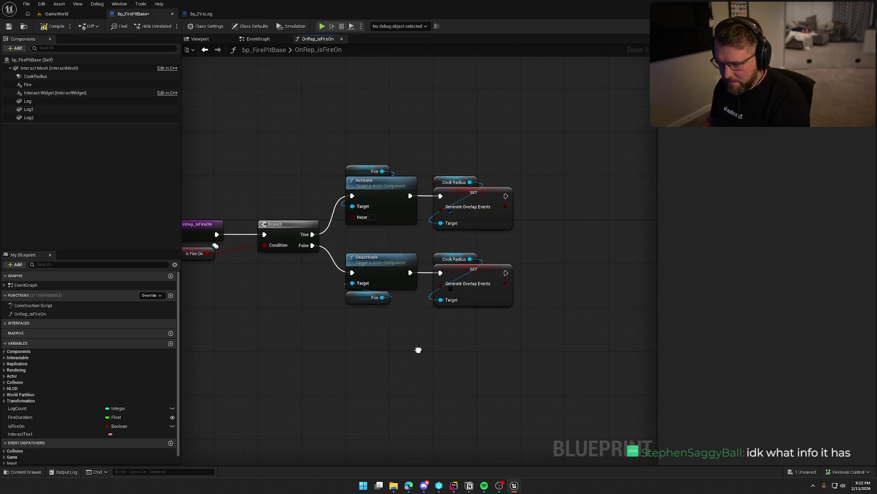
key("Home")
left_click(52, 29)
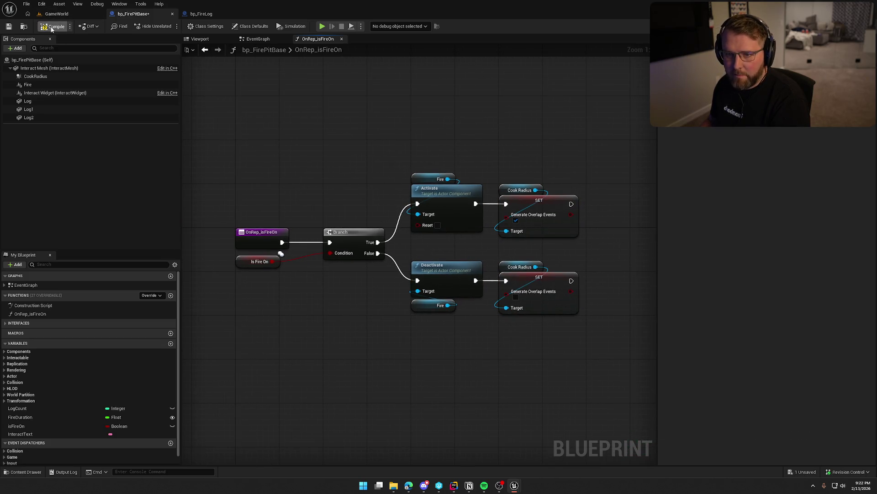
left_click(270, 50)
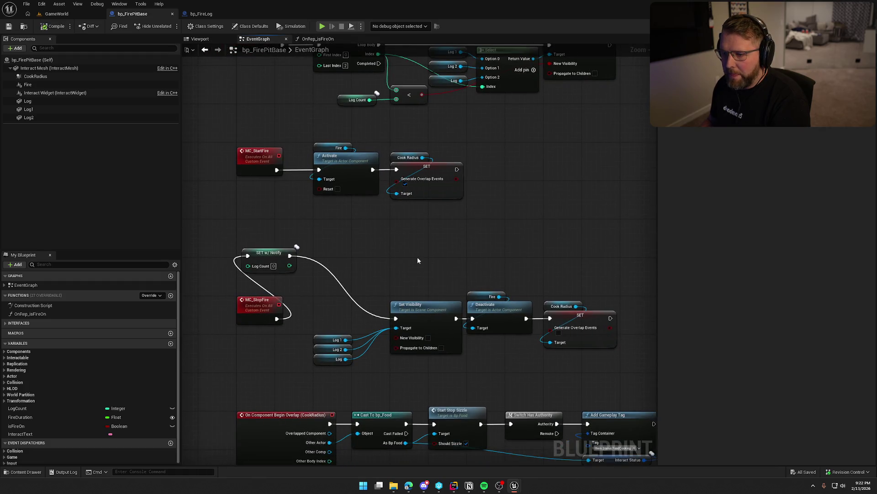
- Delete the MC Start Fire call node from the interact chain
left_click_drag(467, 206, 239, 137)
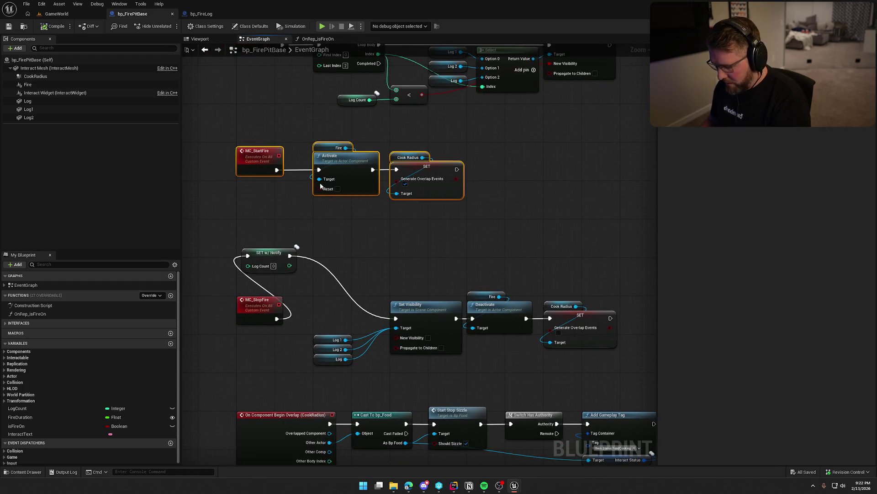
left_click(426, 218)
left_click(489, 112)
key("Delete")
- Check references to MC_StartFire, then delete the event with its Activate and SET nodes
left_click_drag(320, 256, 372, 187)
right_click(304, 280)
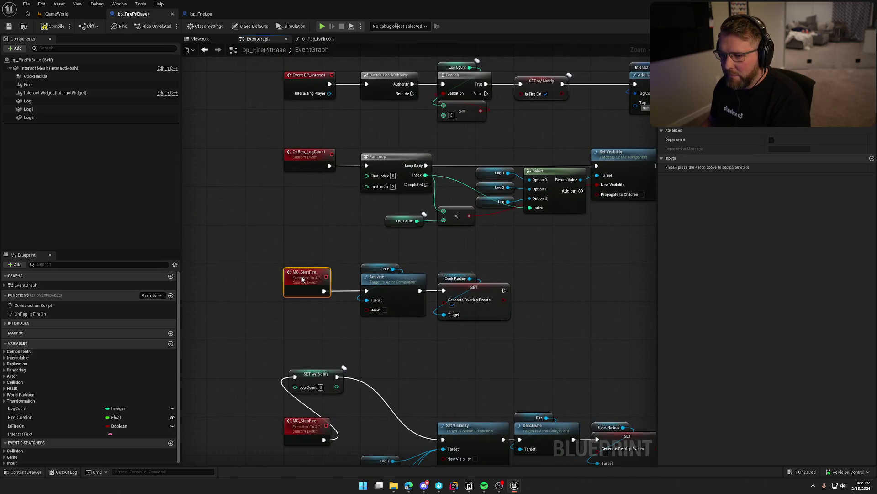
left_click(232, 182)
left_click(314, 276)
right_click(313, 276)
mouse_move(356, 345)
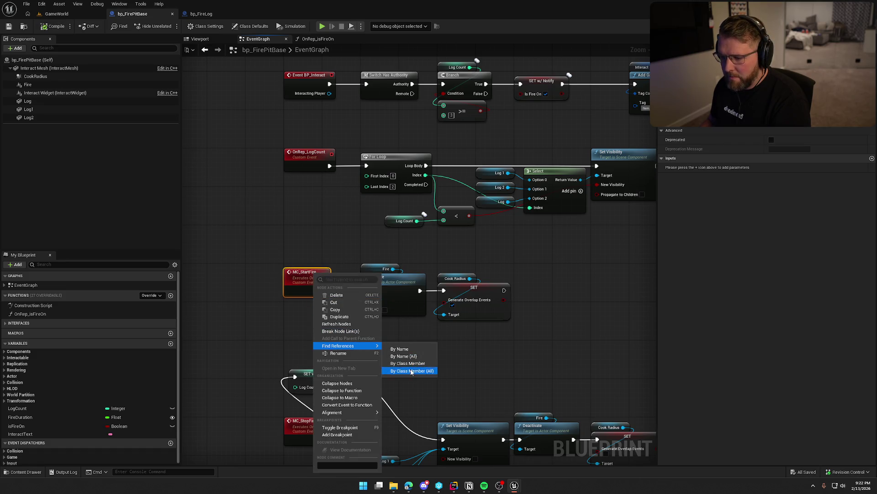
left_click(511, 344)
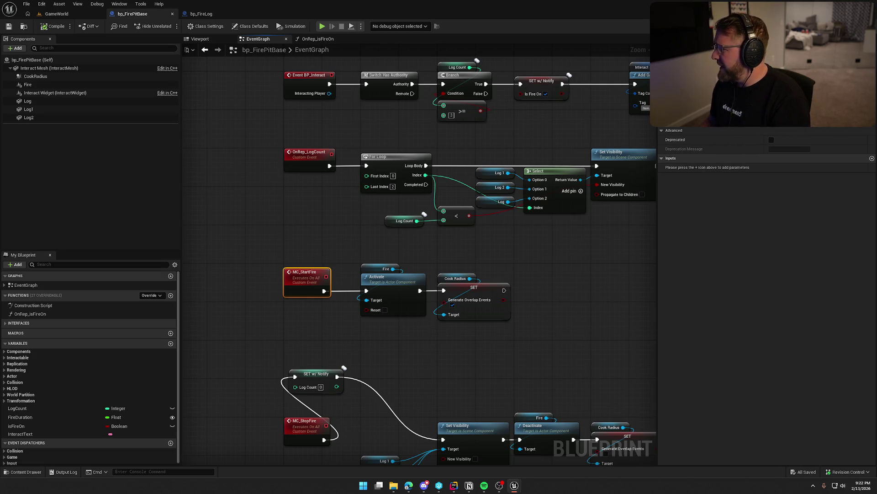
mouse_move(506, 254)
left_mouse_down()
mouse_move(267, 180)
mouse_move(550, 173)
left_mouse_up()
key("Delete")
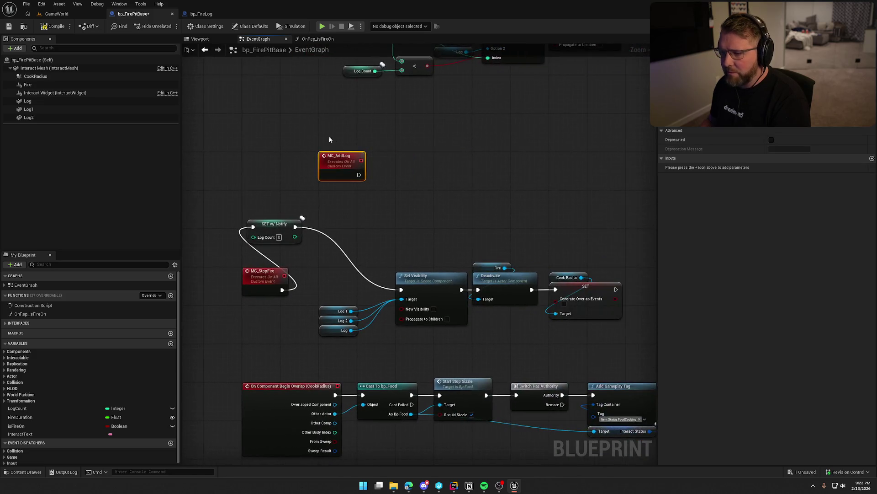
- Check references to MC_AddLog, delete the unused event, and save the blueprint
right_click(337, 161)
mouse_move(365, 231)
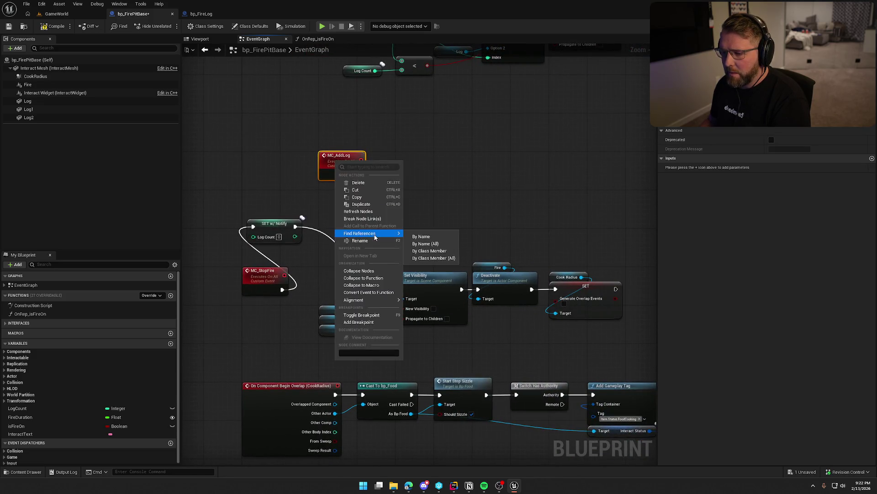
left_click(431, 257)
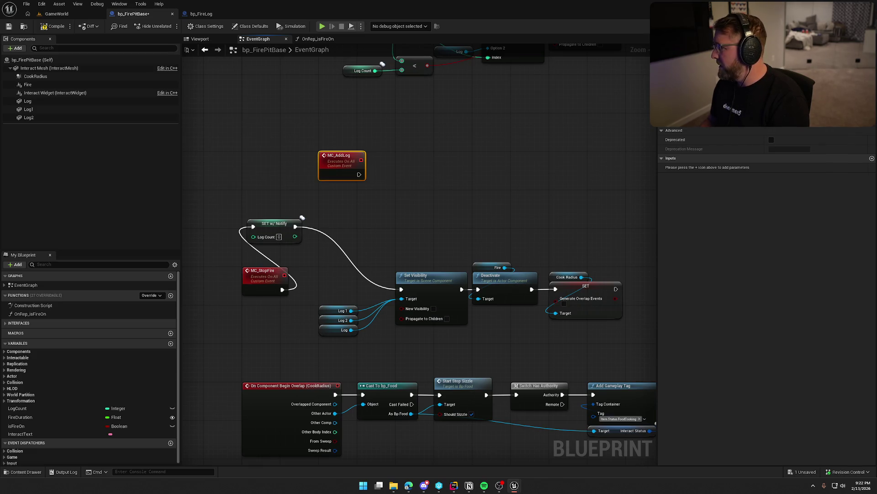
key("Delete")
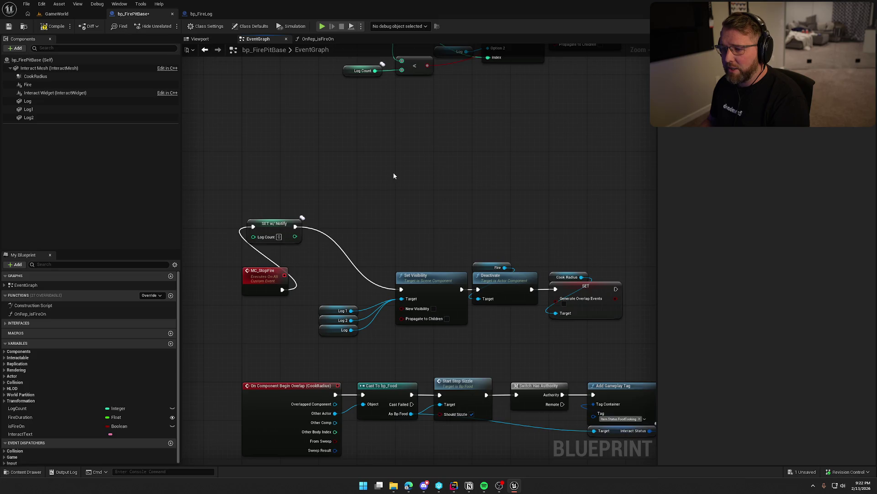
key("ctrl+s")
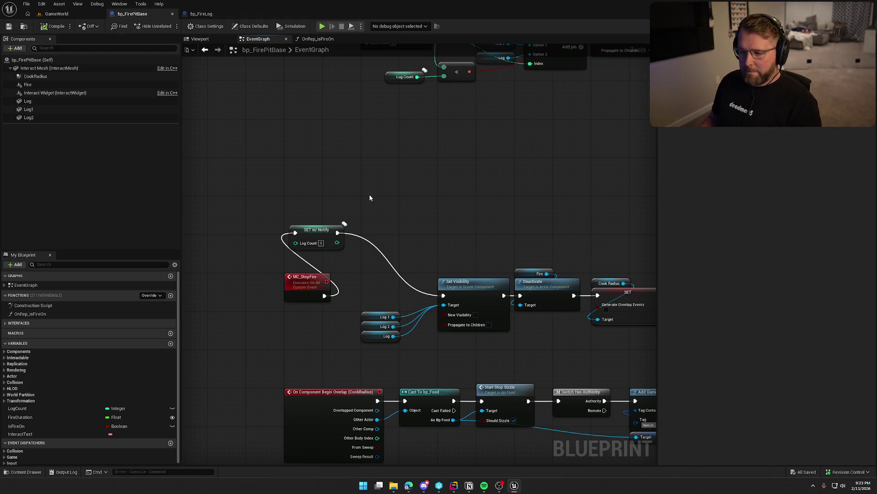
- Shift Interact Status, Add Gameplay Tag and Remove Gameplay Tag left along the server chain
left_click_drag(387, 198, 329, 288)
left_click(269, 350)
left_click_drag(509, 217, 395, 380)
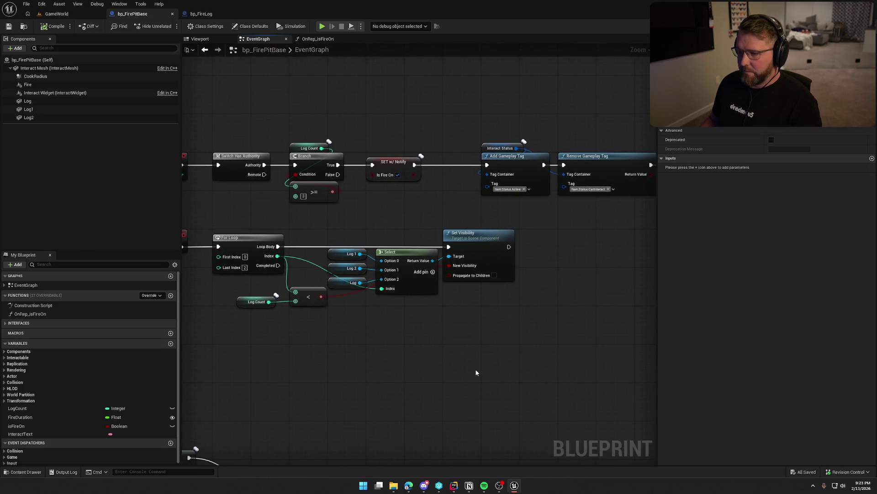
scroll(427, 196, "up", 1)
mouse_move(399, 121)
left_mouse_down()
mouse_move(457, 153)
mouse_move(435, 164)
left_mouse_up()
left_click(468, 128)
left_click_drag(441, 196, 380, 199)
left_click_drag(512, 167, 468, 166)
left_click(467, 125)
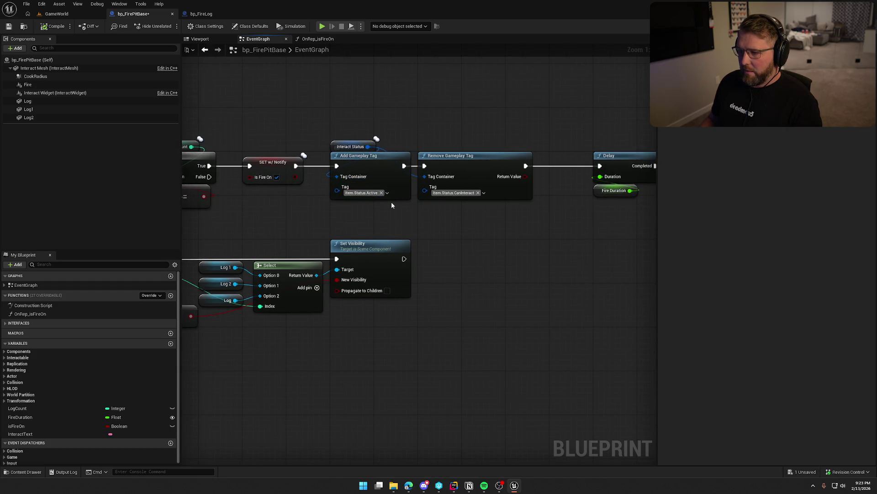
- Shift Delay, Fire Duration, the second tag group and MC Stop Fire left
left_click_drag(512, 214, 412, 239)
mouse_move(520, 240)
left_mouse_down()
mouse_move(459, 168)
mouse_move(451, 177)
left_mouse_up()
left_click(460, 237)
mouse_move(439, 240)
left_mouse_down()
mouse_move(410, 221)
mouse_move(396, 246)
left_mouse_up()
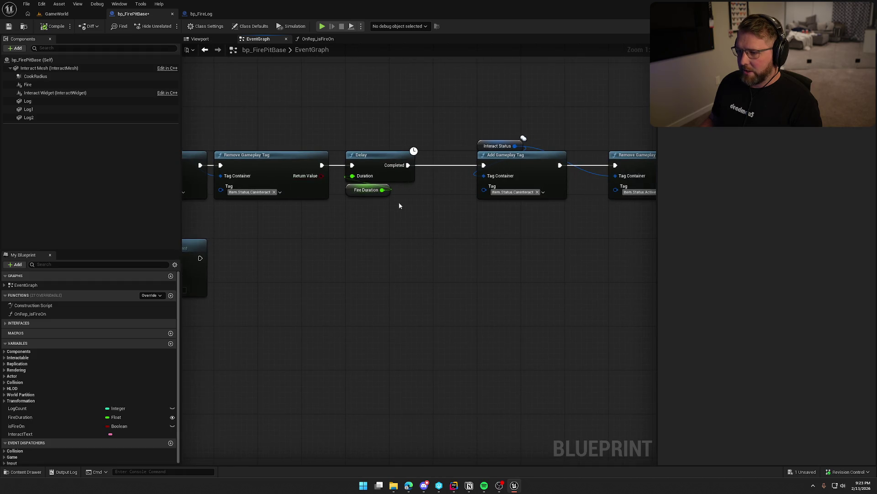
mouse_move(507, 237)
left_mouse_down()
mouse_move(512, 142)
mouse_move(497, 157)
mouse_move(467, 158)
left_mouse_up()
left_click(511, 251)
left_click_drag(512, 251, 531, 223)
left_click_drag(513, 152, 467, 152)
left_click(438, 242)
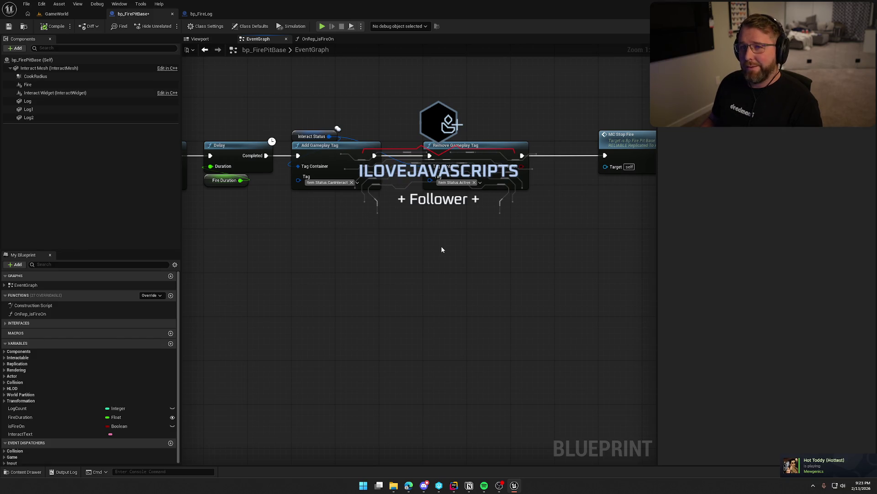
left_click_drag(442, 249, 285, 250)
left_click_drag(508, 159, 454, 167)
- Paste an Is Fire On notify setter, set to false, after Remove Gameplay Tag
key("ctrl+z")
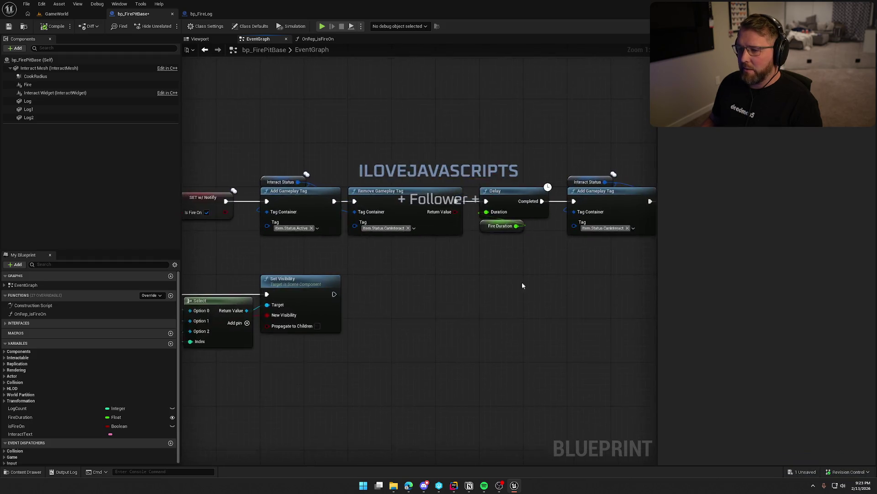
key("ctrl+z")
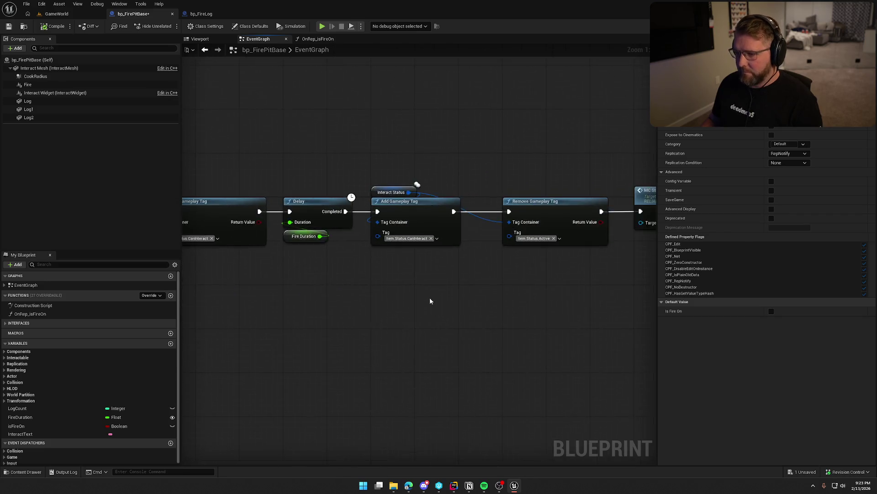
key("ctrl+v")
mouse_move(403, 192)
left_mouse_down()
mouse_move(356, 194)
mouse_move(390, 190)
left_mouse_up()
left_click(493, 180)
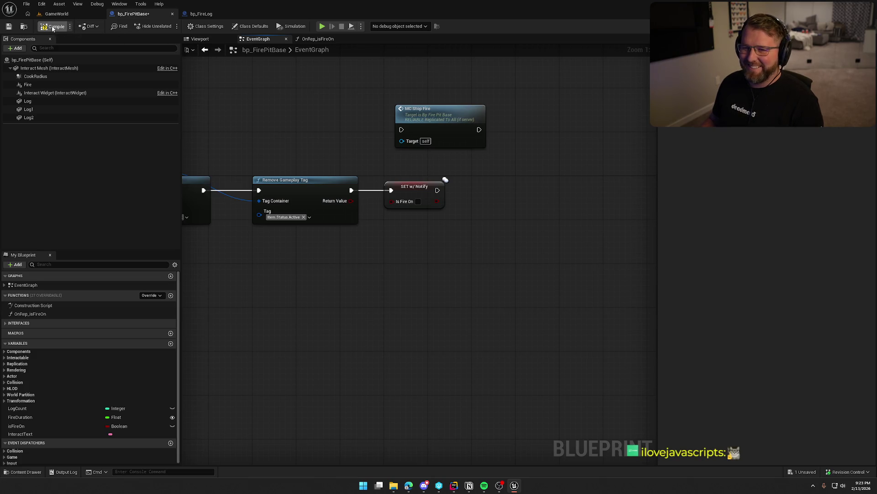
- Save the blueprint, delete the MC Stop Fire call, and reposition the server chain's setter nodes
key("ctrl+s")
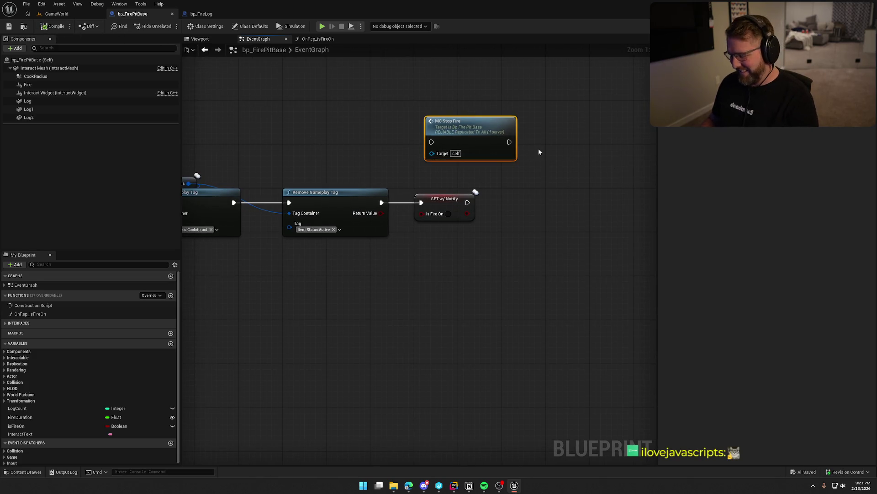
key("Delete")
scroll(374, 141, "down", 4)
mouse_move(509, 283)
left_mouse_down()
mouse_move(441, 226)
mouse_move(461, 198)
left_mouse_up()
left_click_drag(365, 259, 413, 227)
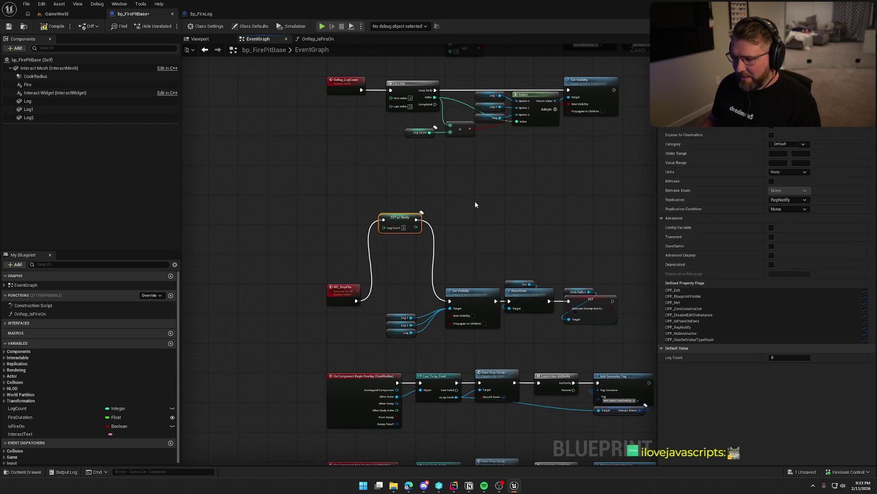
mouse_move(480, 198)
left_mouse_down()
mouse_move(391, 278)
mouse_move(410, 211)
left_mouse_up()
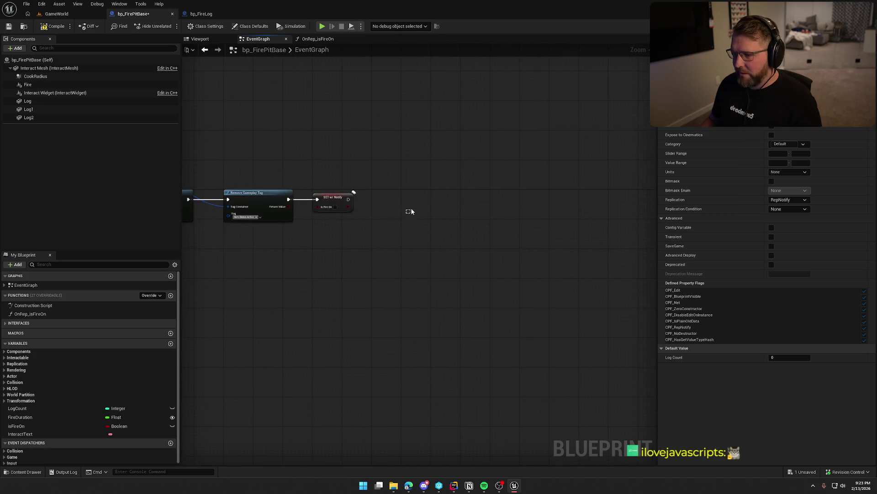
left_click_drag(399, 180, 347, 200)
left_click_drag(409, 182, 388, 198)
- Select the old MC_StopFire stop-fire logic nodes and delete them
key("Home")
mouse_move(456, 264)
left_mouse_down()
mouse_move(516, 220)
mouse_move(516, 157)
mouse_move(482, 100)
left_mouse_up()
scroll(456, 264, "up", 2)
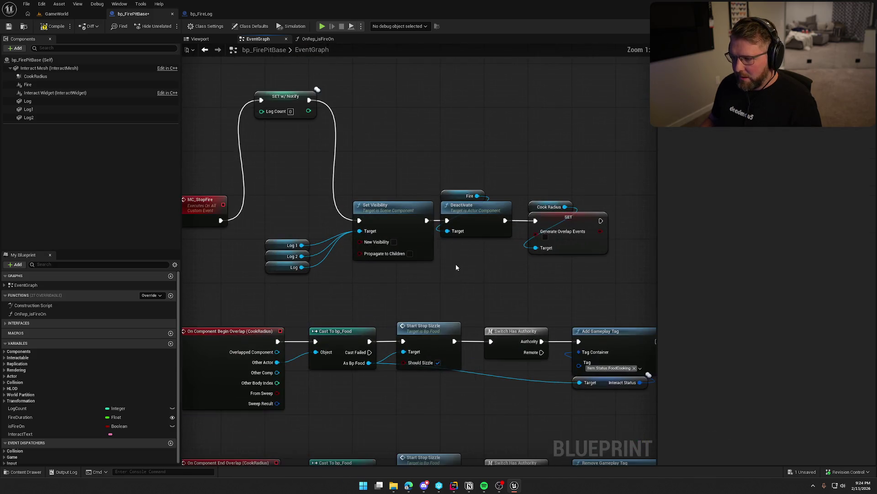
scroll(368, 250, "down", 1)
left_click_drag(265, 113, 555, 281)
key("Delete")
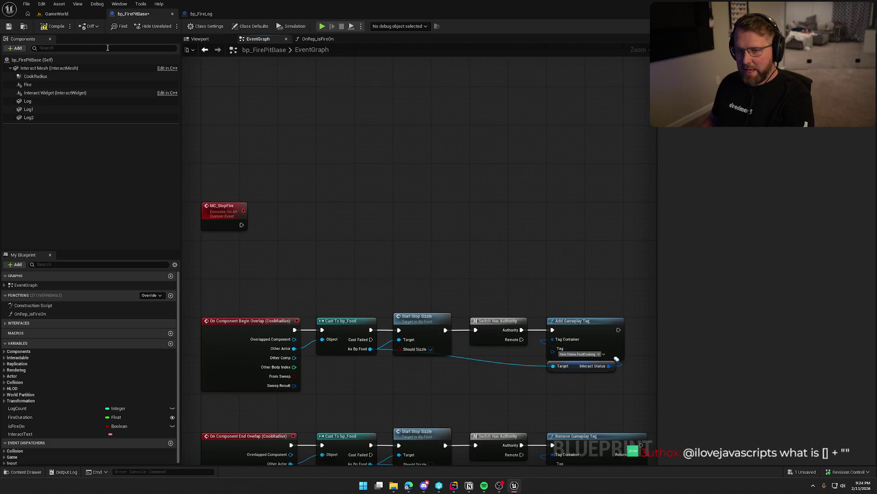
- Check MC_StopFire's references, then delete the MC_StopFire event
right_click(223, 211)
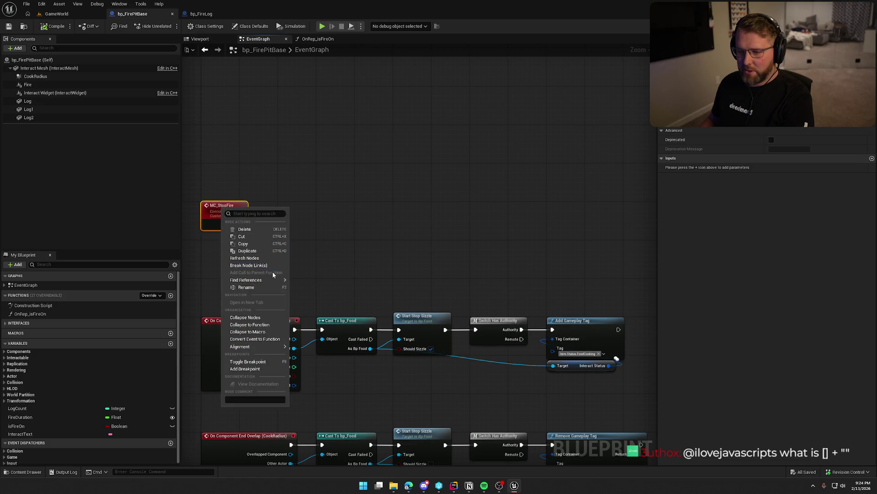
mouse_move(269, 280)
left_click(336, 305)
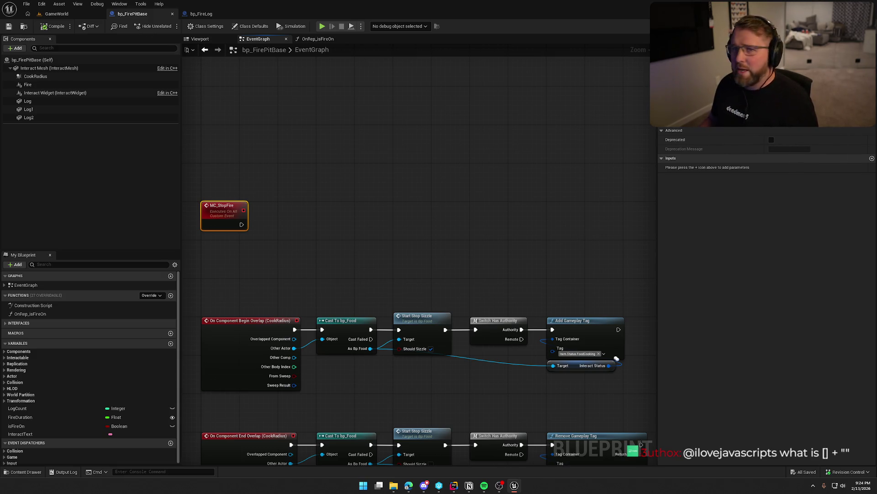
left_click(379, 144)
left_click(279, 180)
key("Delete")
- Select the remaining overlap node groups and move them up
key("Home")
key("ctrl+a")
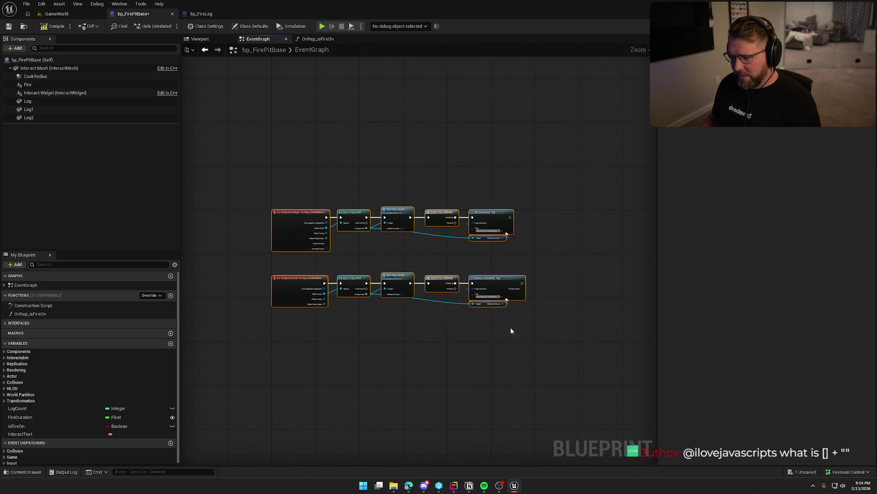
mouse_move(300, 227)
left_mouse_down()
mouse_move(302, 98)
mouse_move(317, 257)
left_mouse_up()
left_click(335, 210)
scroll(454, 329, "up", 4)
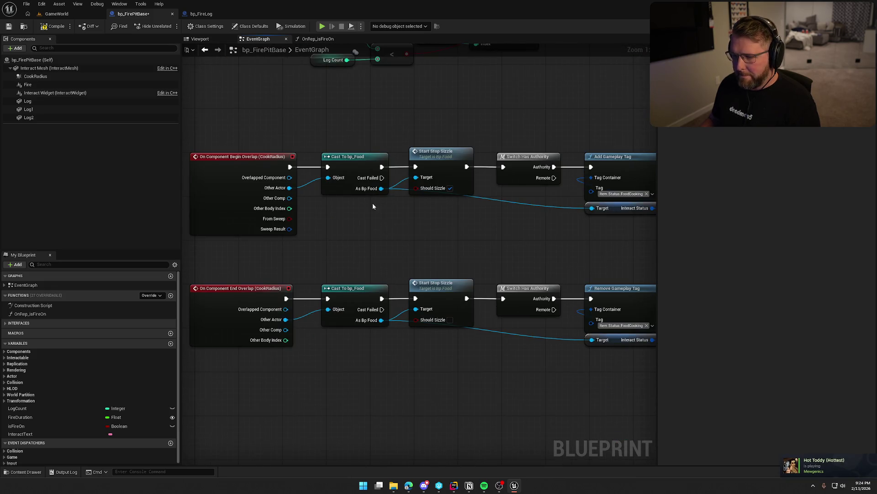
scroll(375, 218, "down", 3)
- Move both overlap chains further up under the loop and select both Start Stop Sizzle nodes
key("ctrl+a")
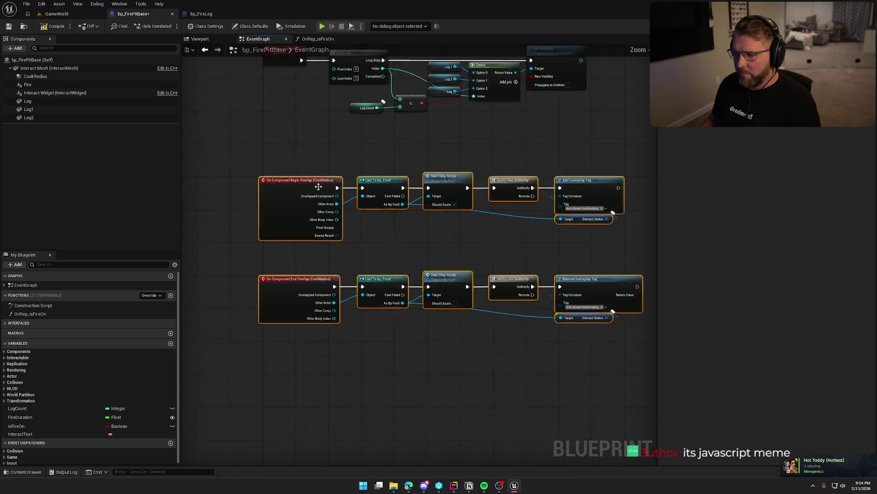
scroll(318, 186, "up", 2)
left_click_drag(265, 188, 280, 144)
left_click(435, 222)
mouse_move(435, 222)
left_mouse_down()
mouse_move(398, 232)
mouse_move(392, 247)
mouse_move(364, 241)
mouse_move(415, 216)
mouse_move(402, 235)
left_mouse_up()
scroll(416, 216, "down", 1)
scroll(393, 268, "down", 1)
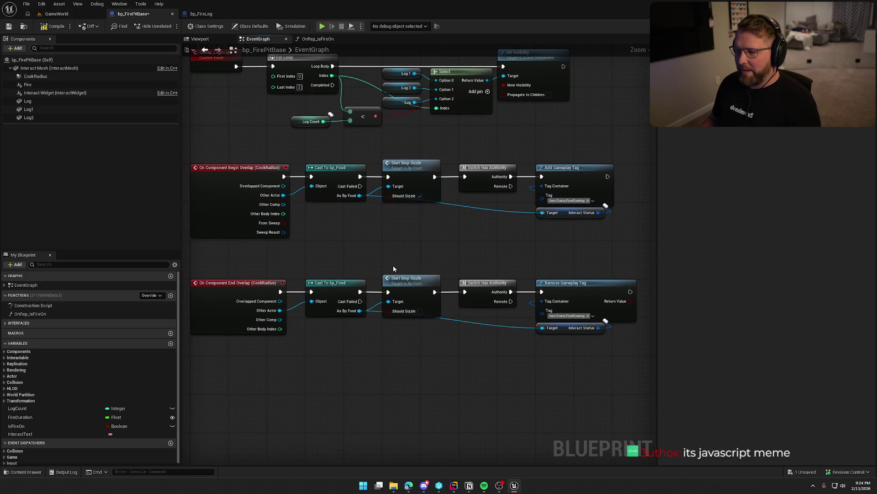
mouse_move(389, 148)
left_mouse_down()
mouse_move(445, 338)
mouse_move(447, 375)
left_mouse_up()
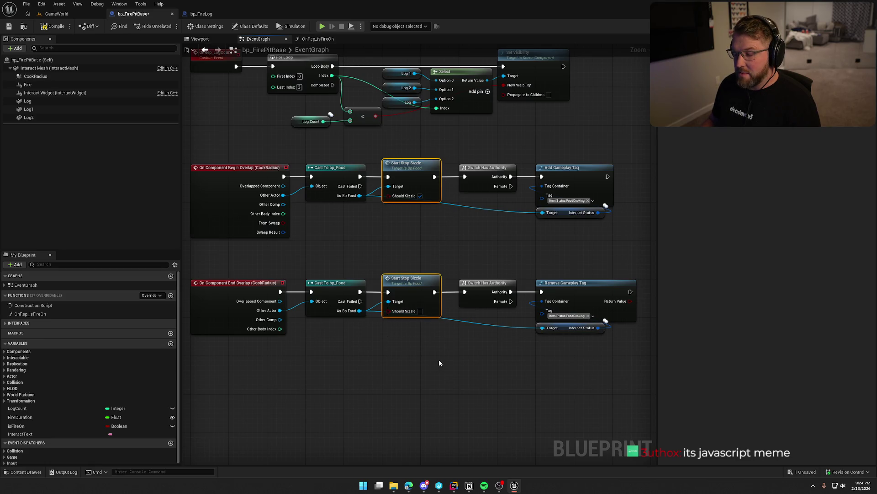
- Open the StartStopSizzle event in bp_Food and follow its sizzle logic
left_click_drag(421, 346, 399, 152)
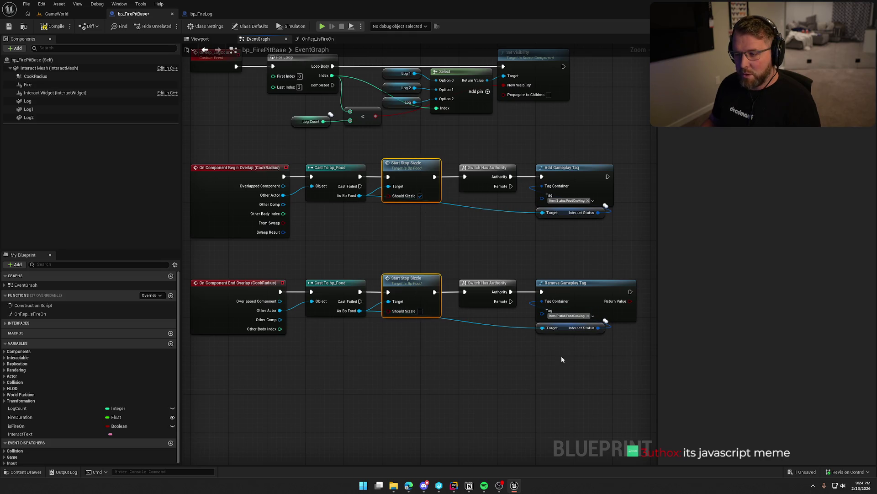
double_click(414, 164)
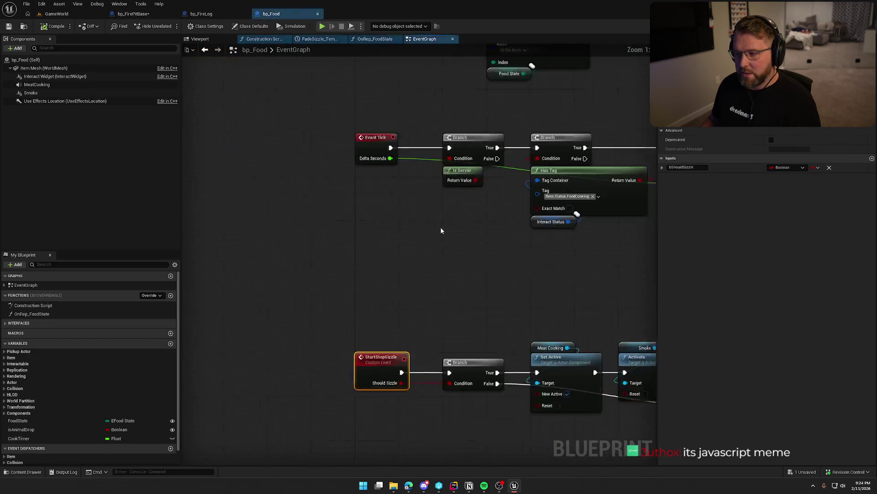
scroll(495, 328, "down", 4)
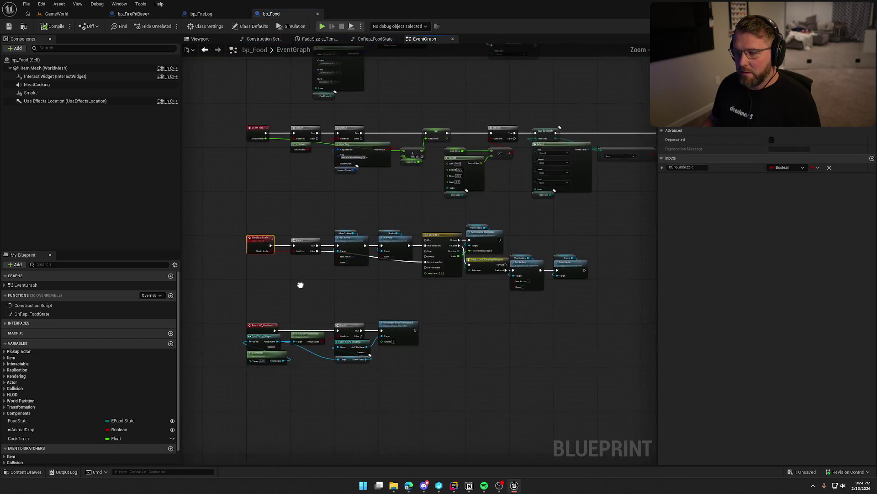
scroll(320, 279, "up", 4)
mouse_move(390, 301)
left_mouse_down()
mouse_move(331, 308)
mouse_move(111, 296)
mouse_move(471, 322)
mouse_move(274, 303)
left_mouse_up()
mouse_move(372, 319)
left_mouse_down()
mouse_move(281, 317)
mouse_move(574, 253)
mouse_move(490, 245)
mouse_move(321, 200)
mouse_move(432, 200)
mouse_move(417, 446)
left_mouse_up()
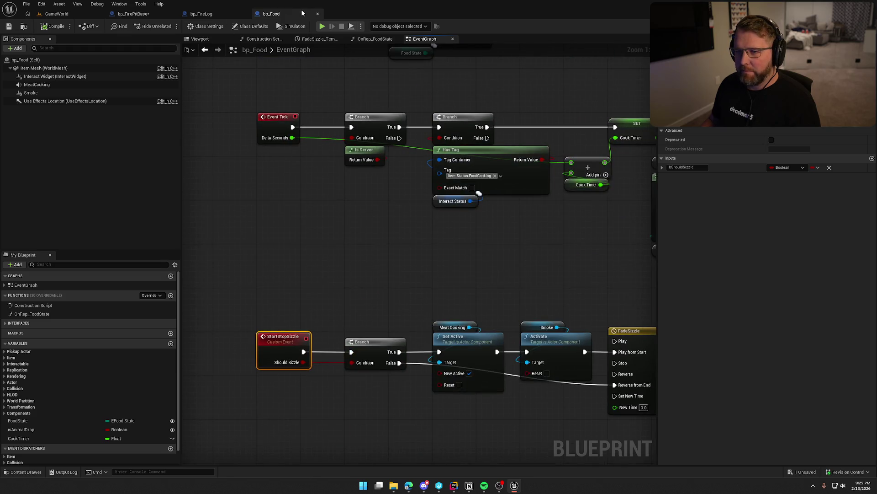
- Close bp_Food and switch back to the bp_FirePitBase blueprint
left_click(318, 14)
mouse_move(331, 117)
left_mouse_down()
mouse_move(521, 131)
mouse_move(446, 133)
mouse_move(262, 97)
mouse_move(280, 117)
mouse_move(267, 78)
left_mouse_up()
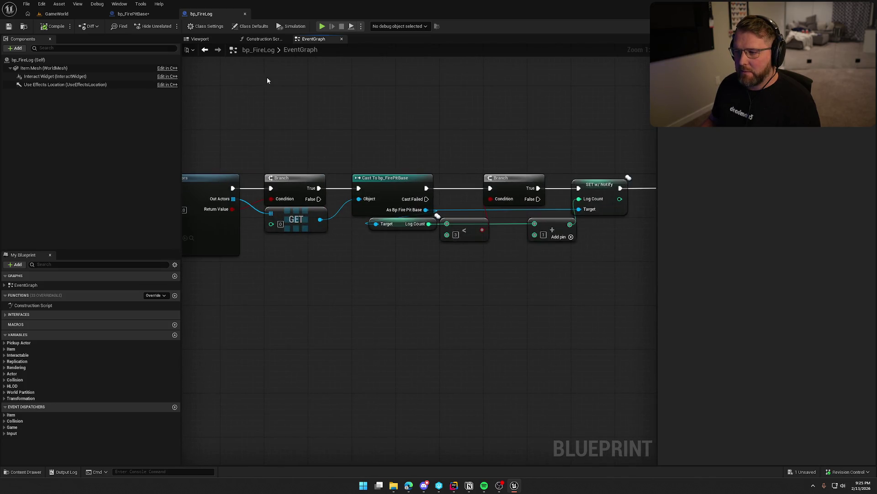
left_click(137, 15)
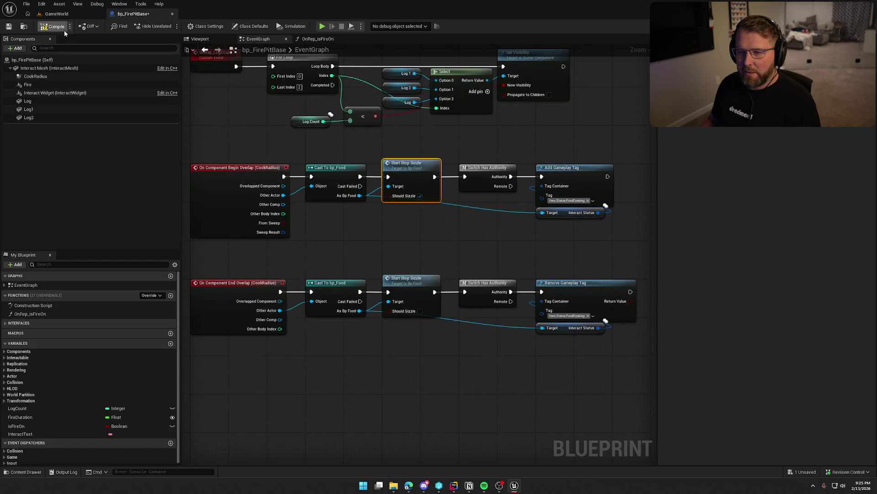
- Save bp_FirePitBase, review its Delay and Fire Duration nodes, then return to the GameWorld level
key("ctrl+s")
scroll(351, 229, "down", 6)
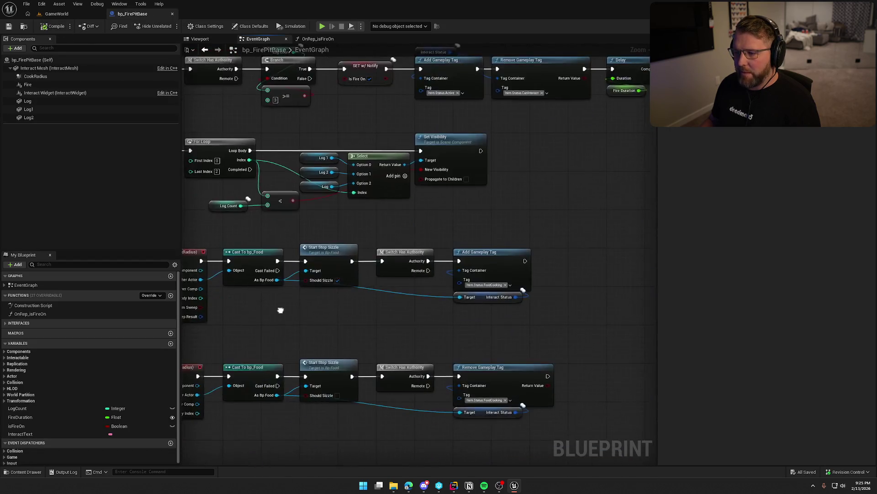
scroll(306, 320, "up", 3)
mouse_move(368, 228)
left_mouse_down()
mouse_move(436, 233)
mouse_move(379, 231)
left_mouse_up()
left_click_drag(555, 209, 461, 214)
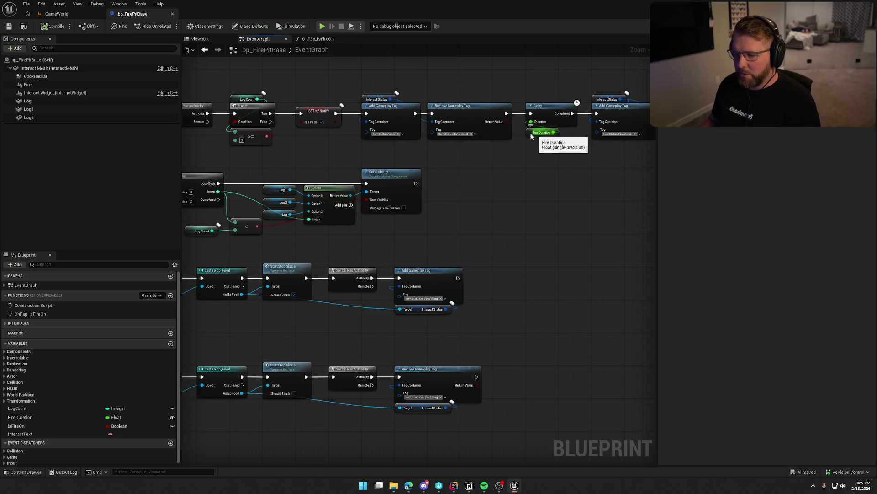
left_click(57, 14)
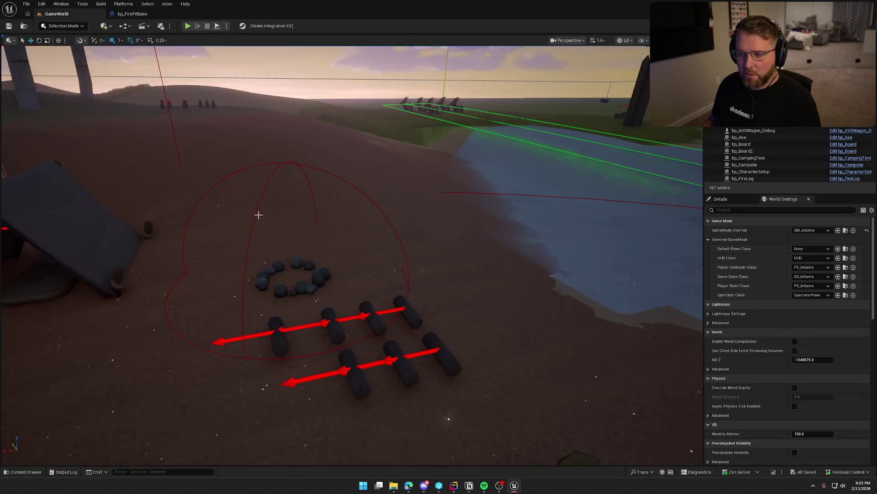
- Change the placed fire pit's Fire Duration from 120 to 10 and launch a Play session
left_click(297, 288)
left_click(721, 198)
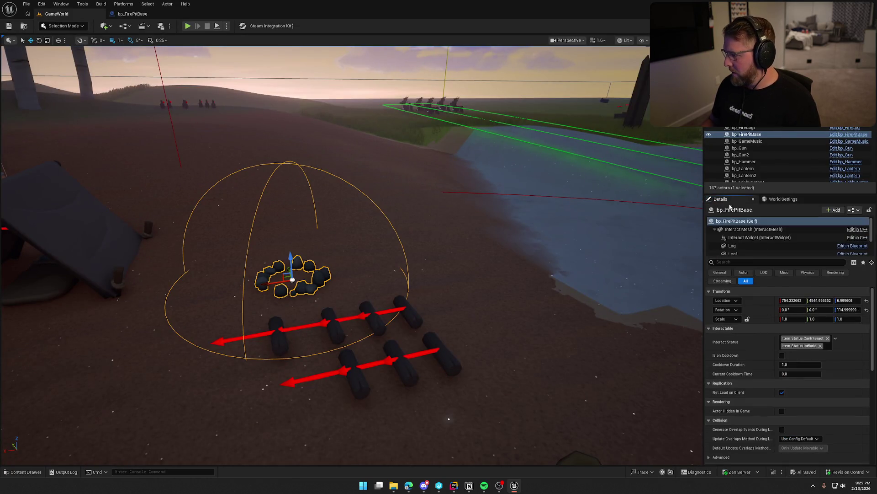
scroll(757, 369, "down", 5)
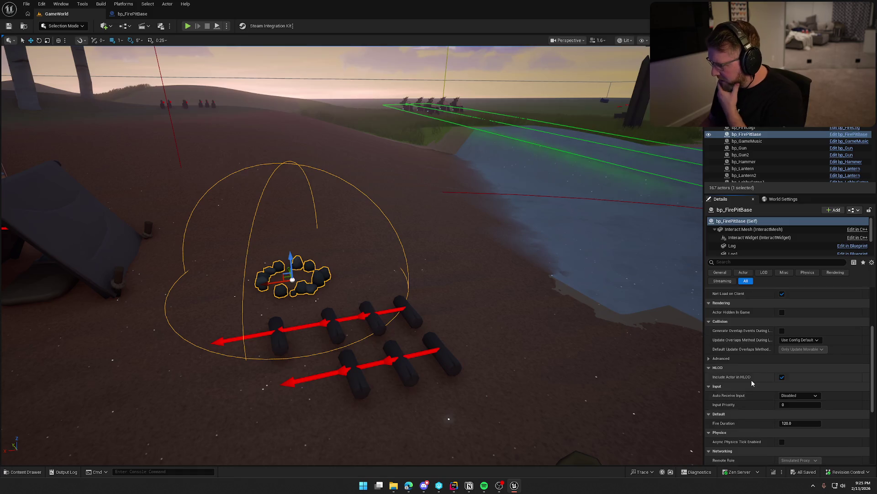
left_click(777, 380)
type("10")
key("Return")
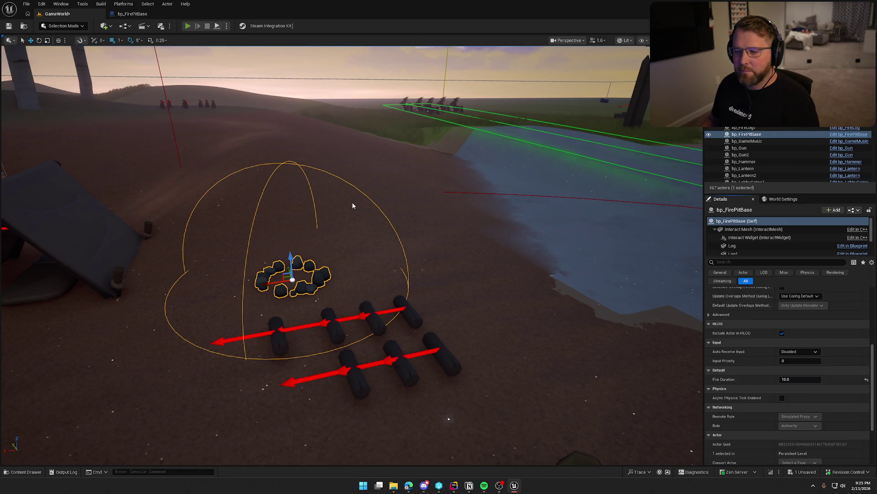
key("alt+p")
key("super")
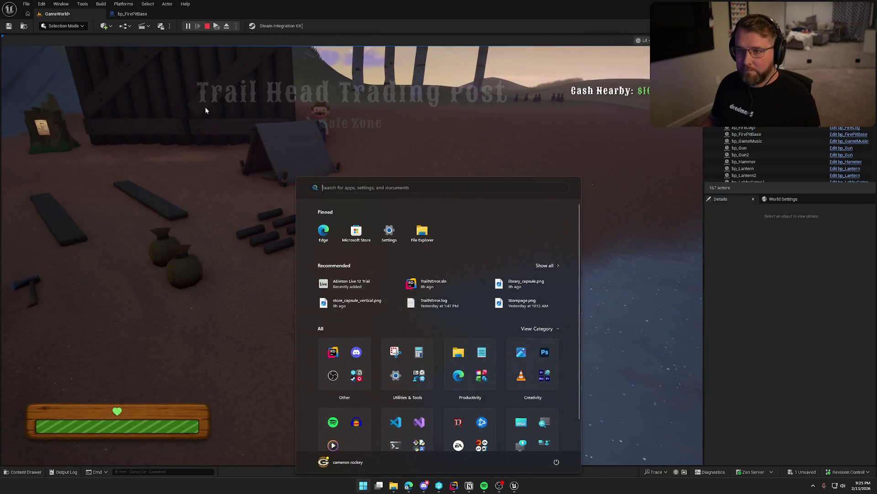
- Walk the character toward the fire pit and turn toward the logs
key("super")
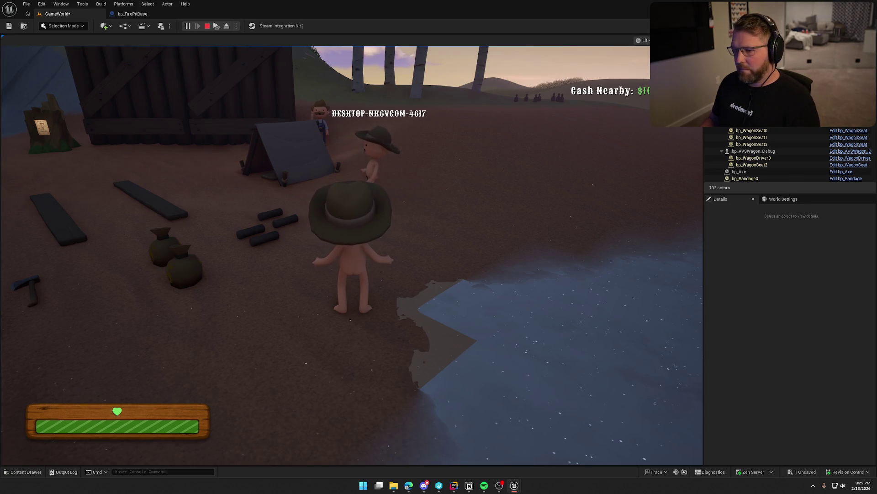
key("super")
key("super")
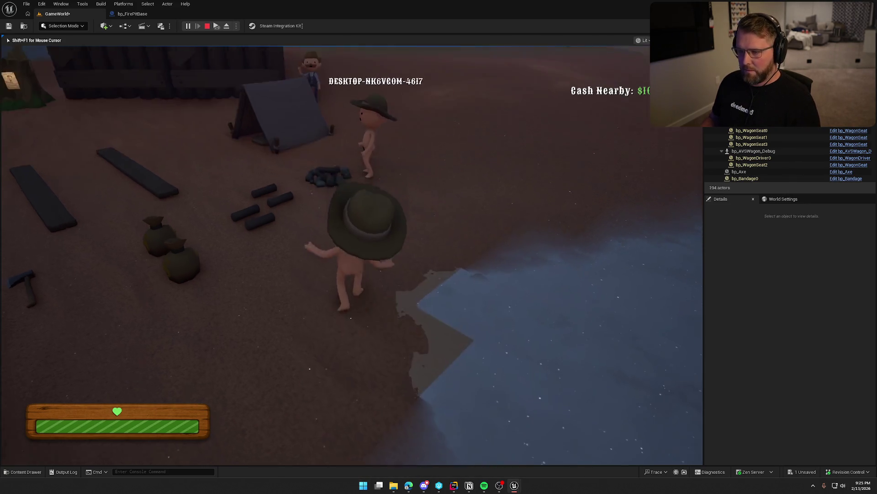
key("w")
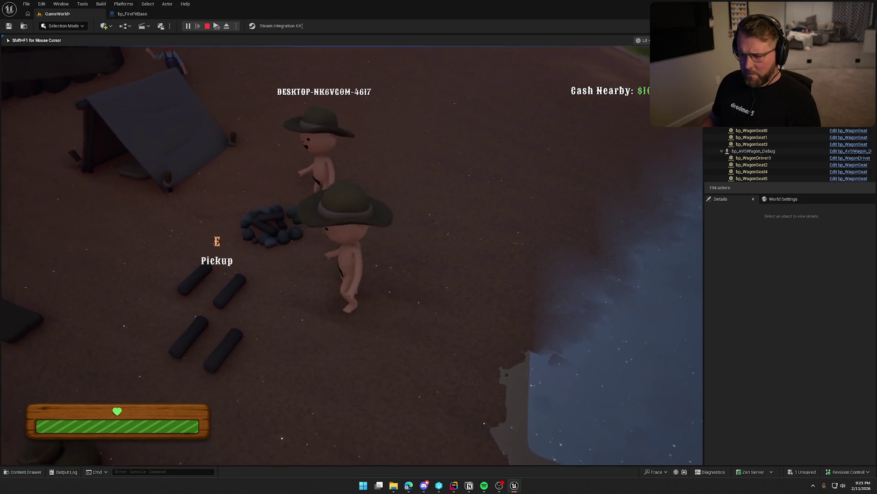
key("super")
key("super")
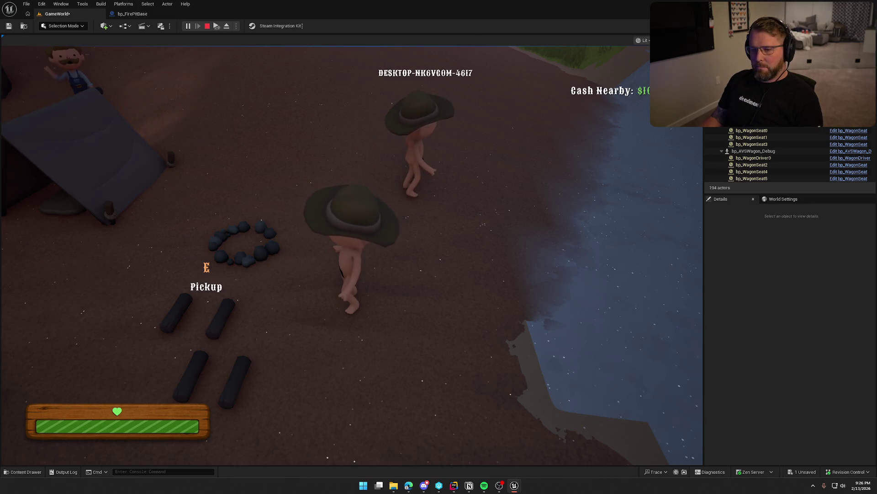
key("super")
key("super")
- Pick up a log, light the fire pit with it, walk away, and stop the play test
key("e")
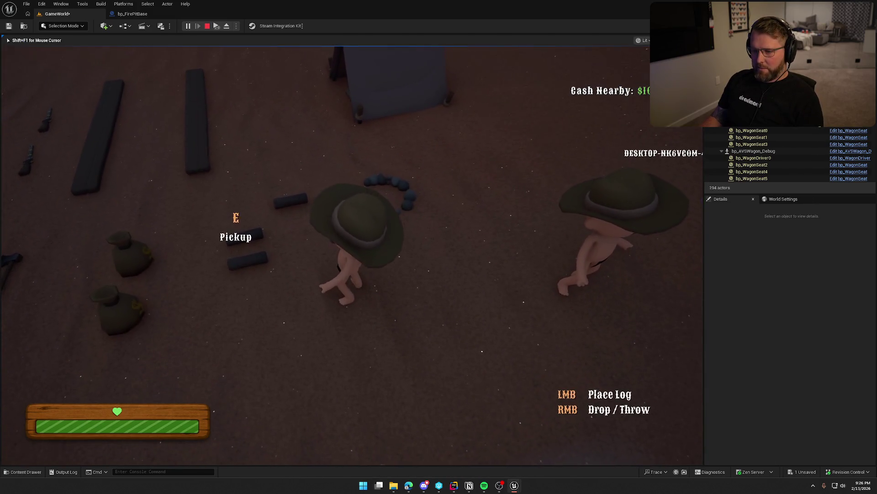
key("e")
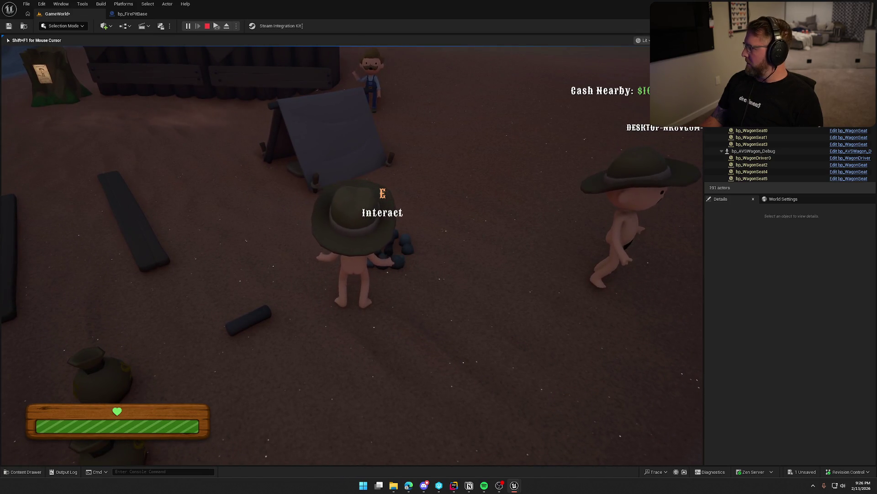
key("e")
key("s")
key("a")
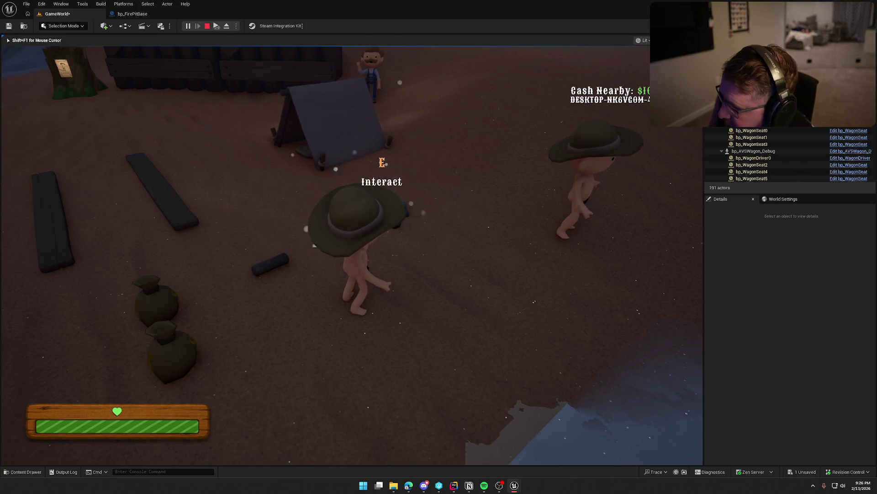
key("Escape")
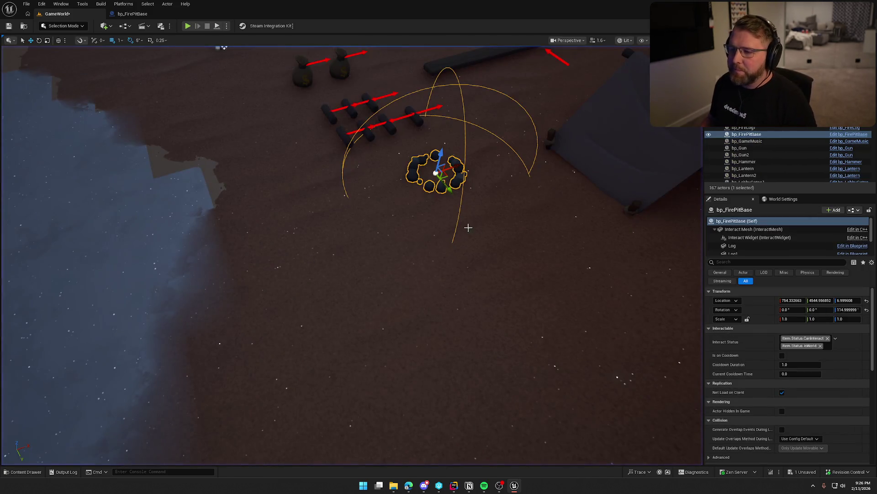
- Close the fire pit Blueprint and open bp_MasterPickup from Logic > Interactables
key("Escape")
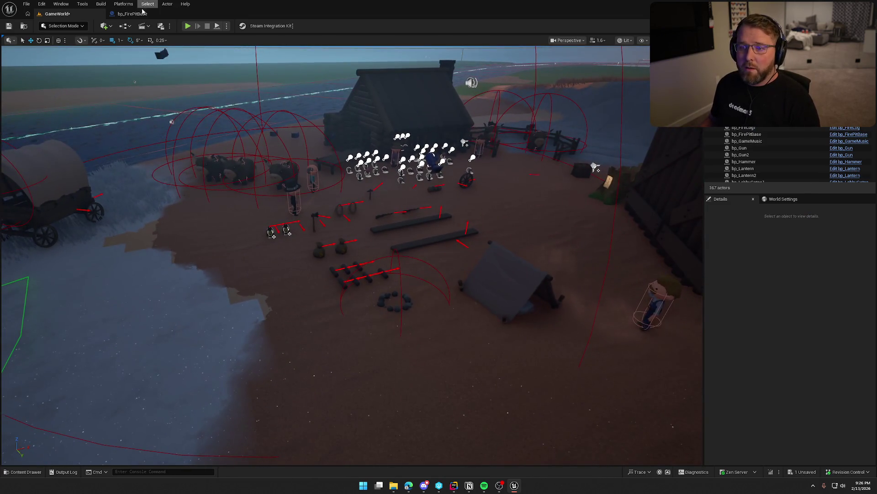
left_click(132, 14)
left_click(151, 14)
key("ctrl+space")
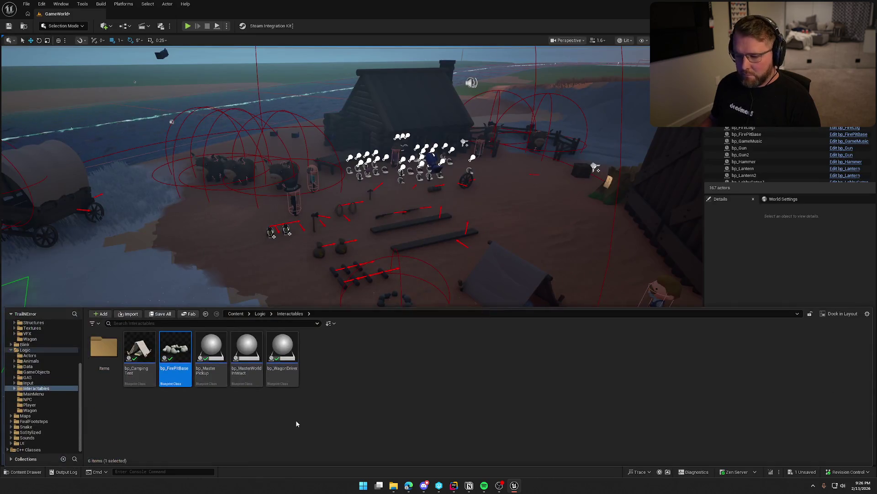
double_click(210, 354)
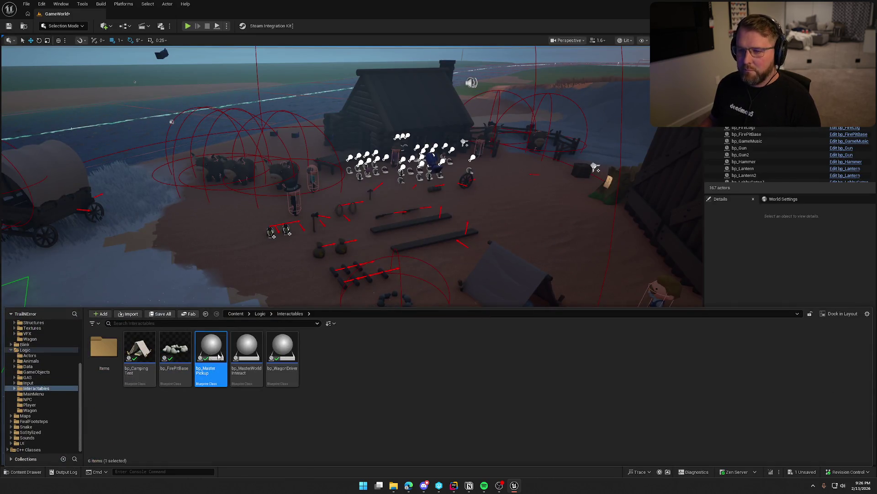
left_click_drag(223, 323, 258, 270)
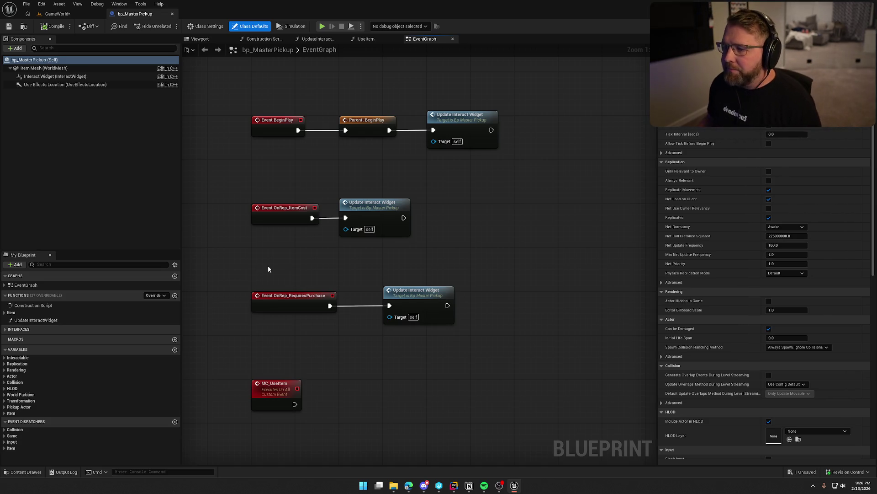
- Inspect the BeginPlay chain's Update Interact Widget node and the CrossedFinishLine event chain
mouse_move(302, 256)
left_mouse_down()
mouse_move(336, 194)
mouse_move(357, 262)
left_mouse_up()
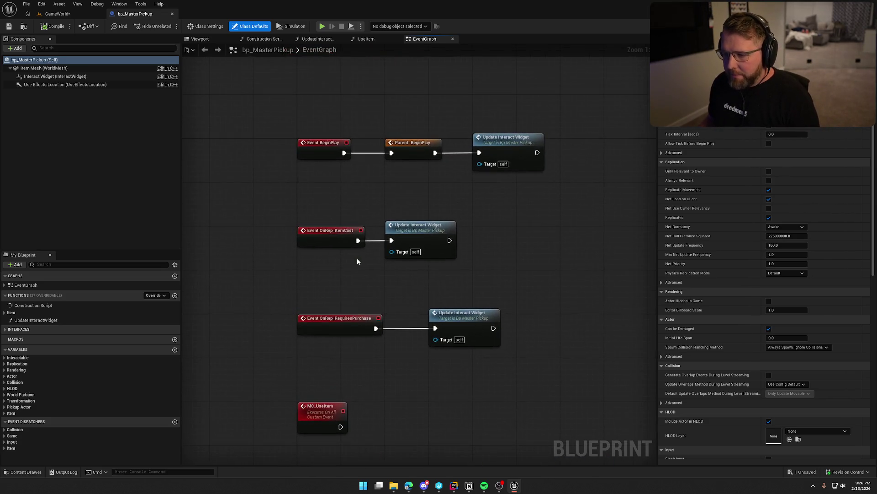
mouse_move(296, 105)
left_mouse_down()
mouse_move(541, 190)
mouse_move(549, 203)
left_mouse_up()
left_click(525, 158)
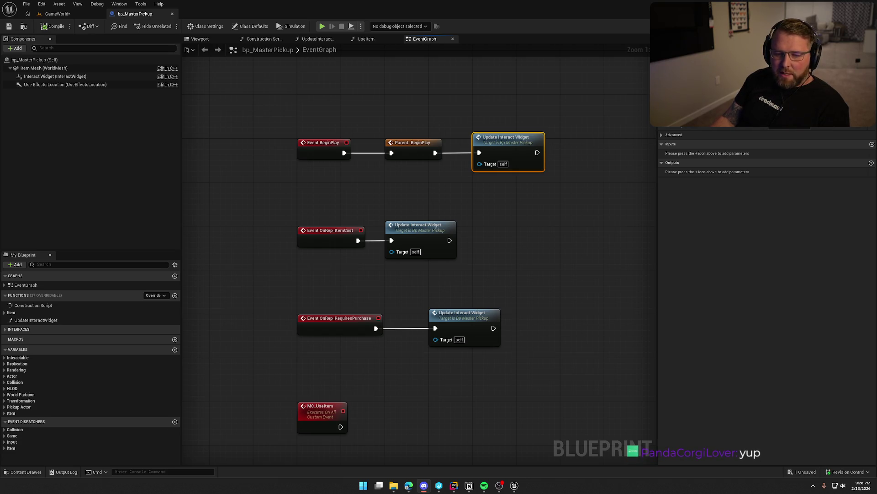
left_click(259, 170)
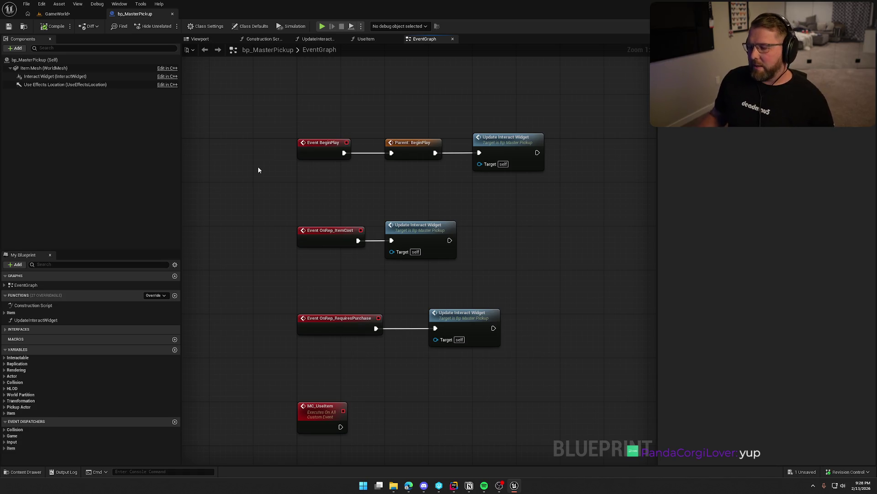
left_click_drag(414, 410, 408, 277)
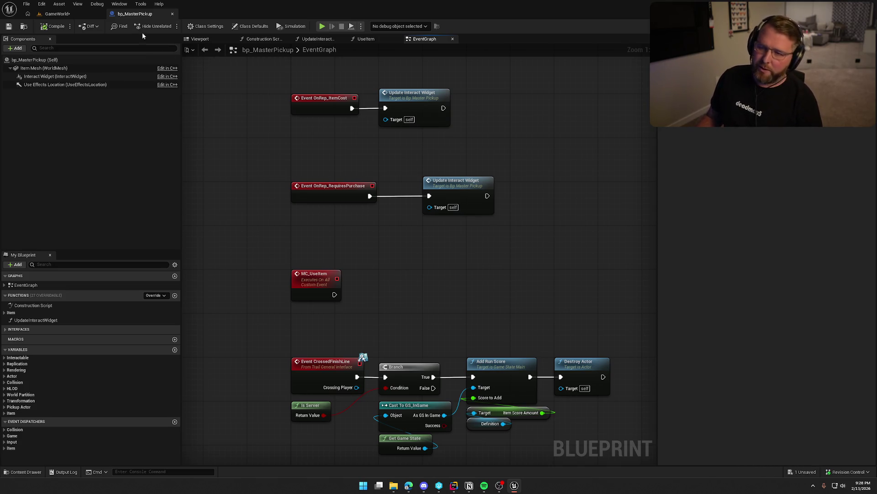
- Return to the GameWorld level and save it
left_click(57, 14)
scroll(425, 239, "up", 5)
key("ctrl+s")
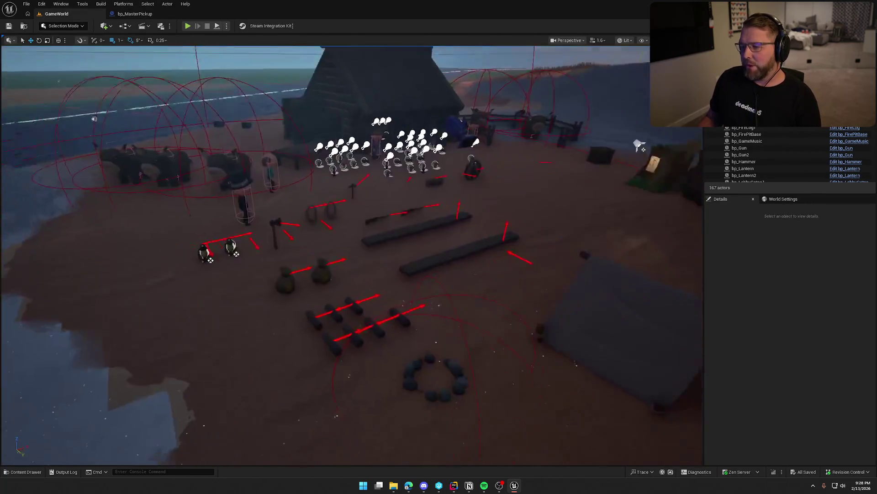
scroll(352, 256, "up", 8)
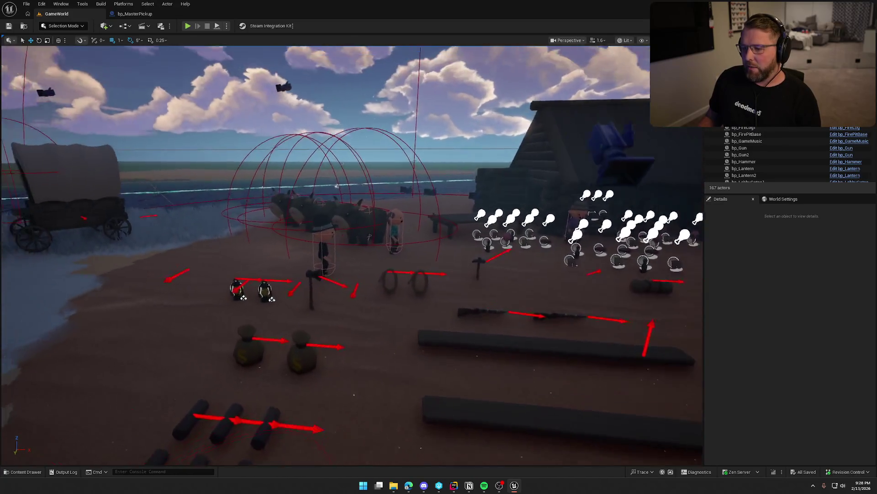
scroll(352, 255, "up", 10)
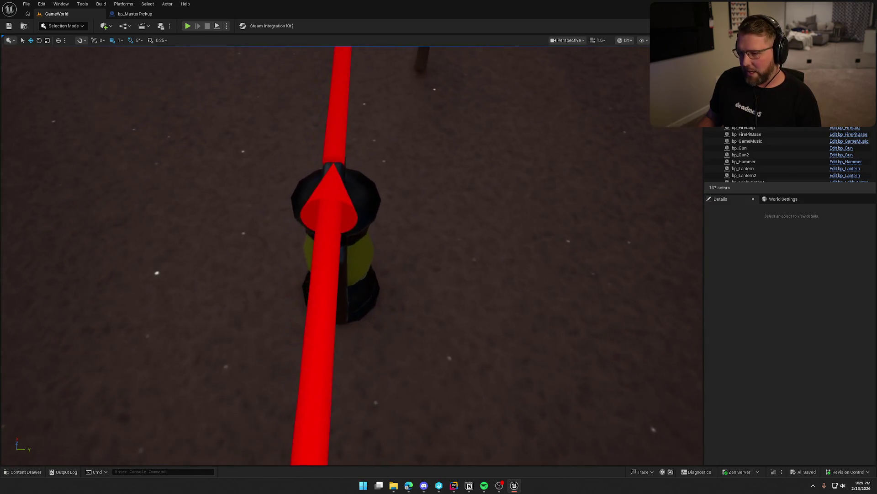
scroll(495, 256, "down", 10)
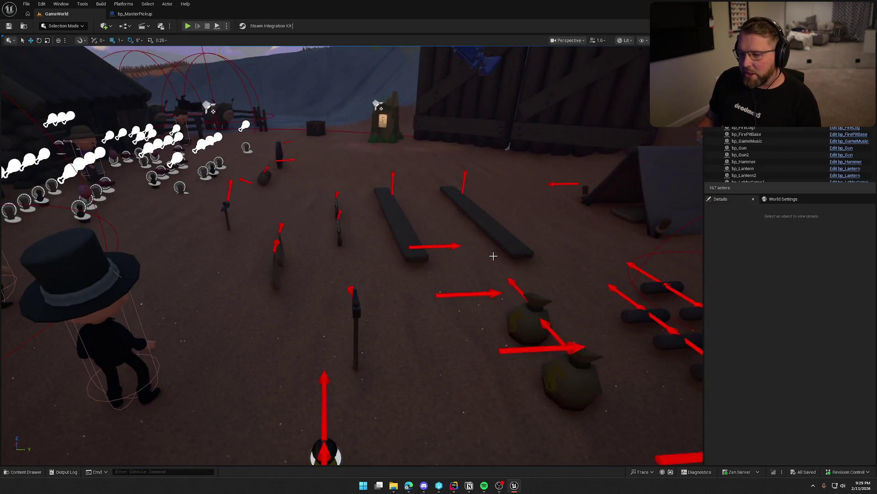